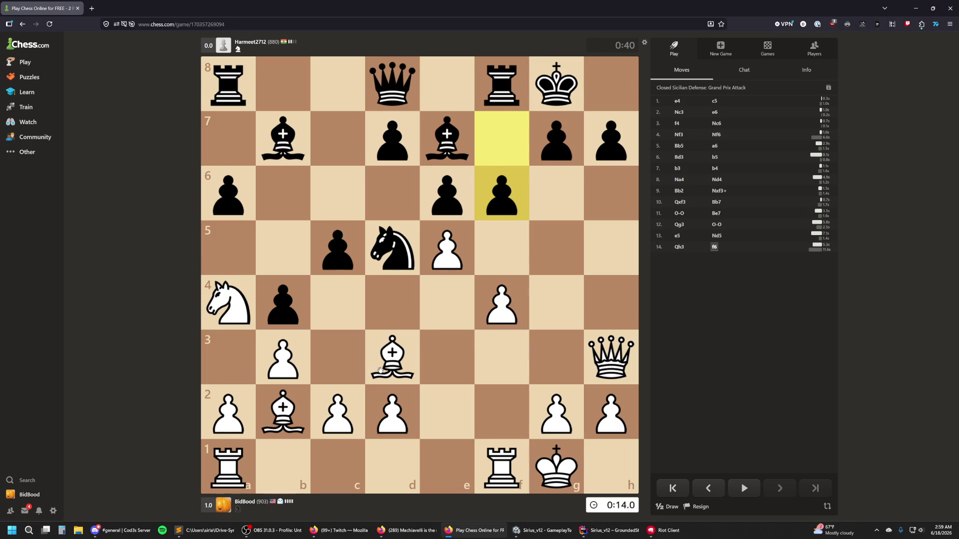
Step: Play Qxh7+ with the white queen and premove the bishop to g6 for checkmate
left_click_drag(609, 357, 609, 145)
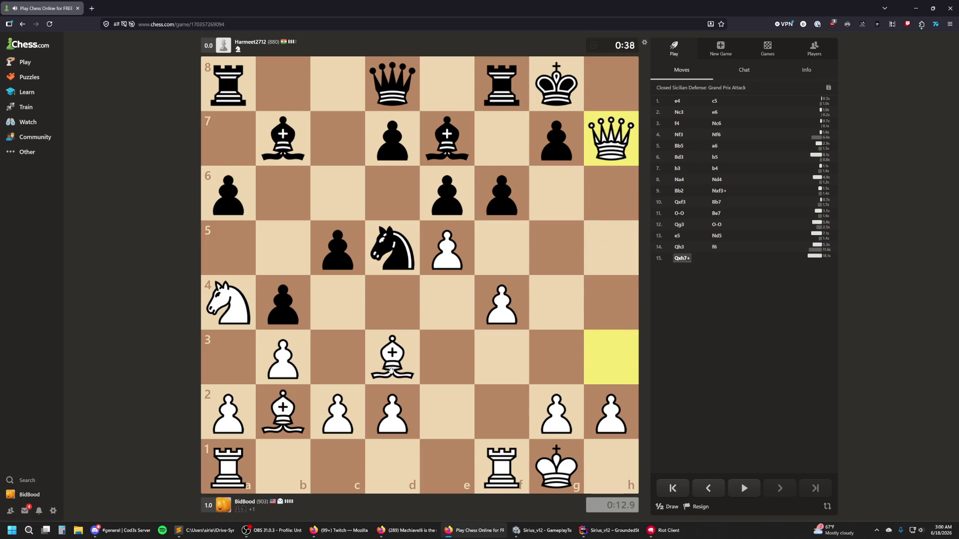
mouse_move(391, 369)
left_mouse_down()
mouse_move(554, 256)
mouse_move(556, 210)
left_mouse_up()
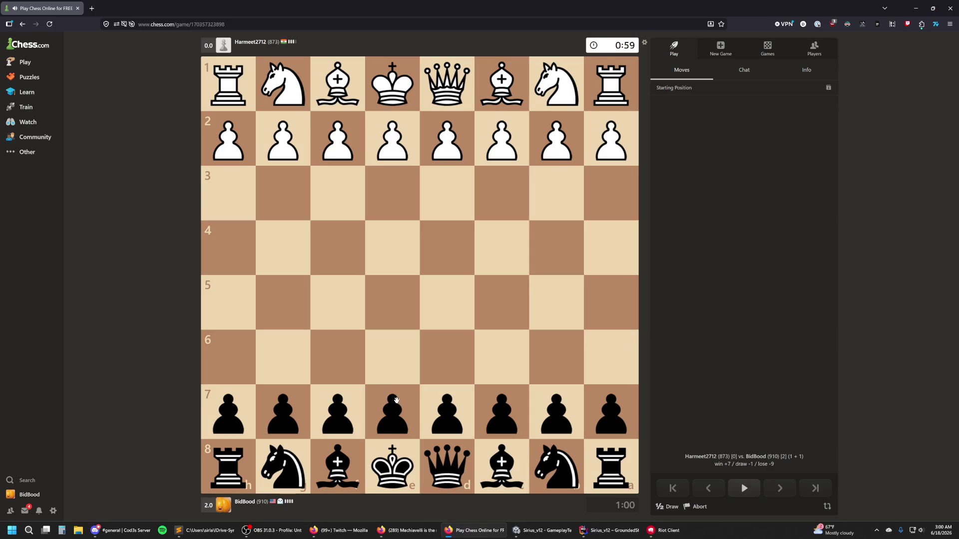
Step: As Black, play e5, Nc6, g6, Nf6 and fianchetto the bishop to g7
mouse_move(396, 399)
left_mouse_down()
mouse_move(398, 302)
mouse_move(409, 308)
left_mouse_up()
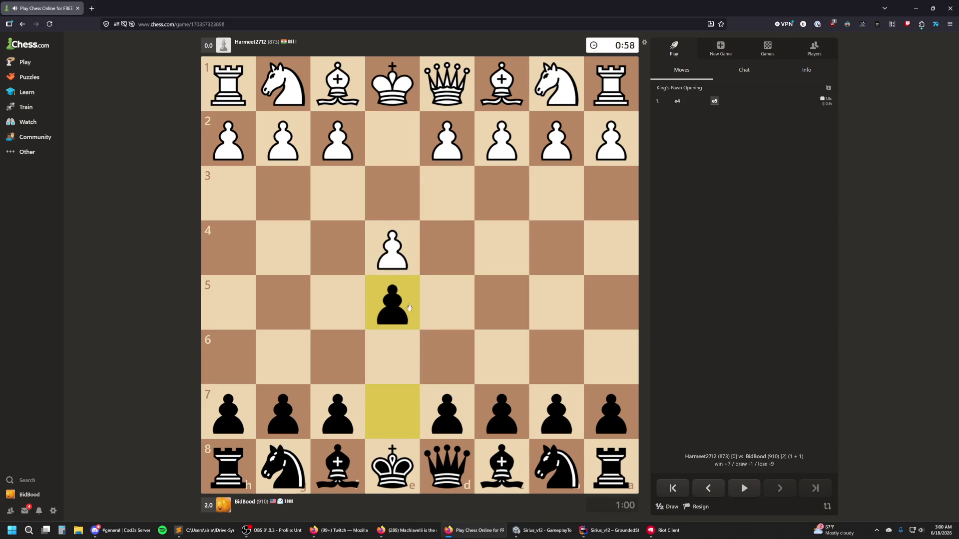
mouse_move(570, 472)
left_mouse_down()
mouse_move(540, 440)
mouse_move(501, 357)
left_mouse_up()
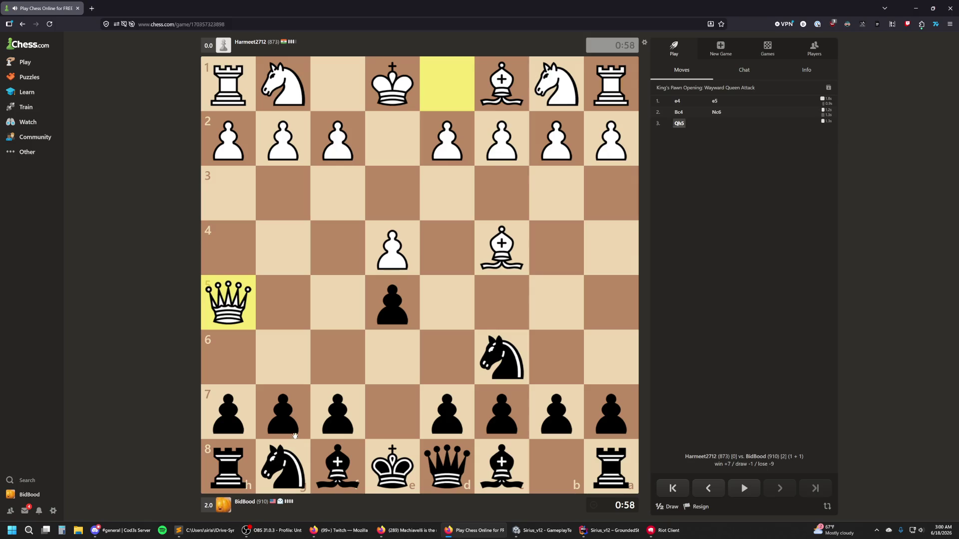
left_click_drag(290, 426, 283, 357)
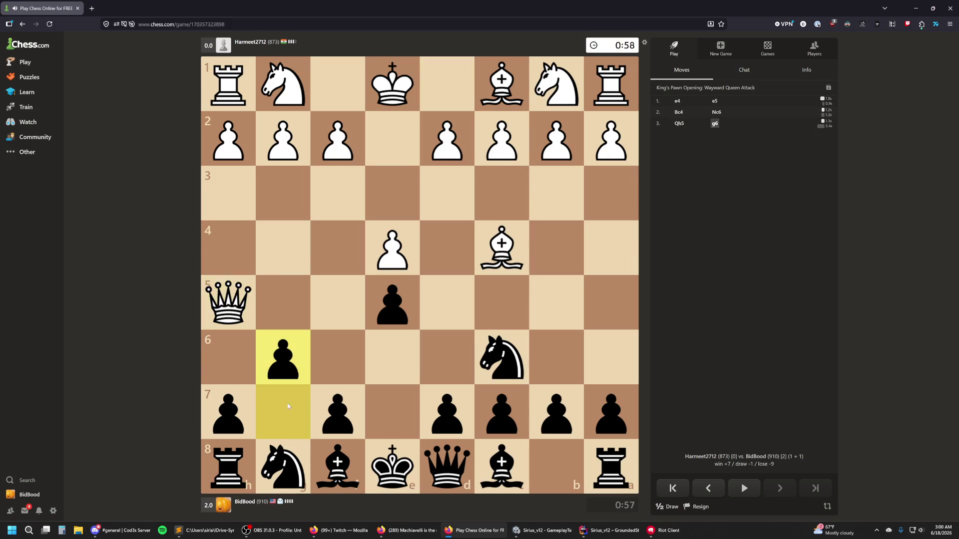
mouse_move(288, 469)
left_mouse_down()
mouse_move(321, 364)
mouse_move(329, 370)
left_mouse_up()
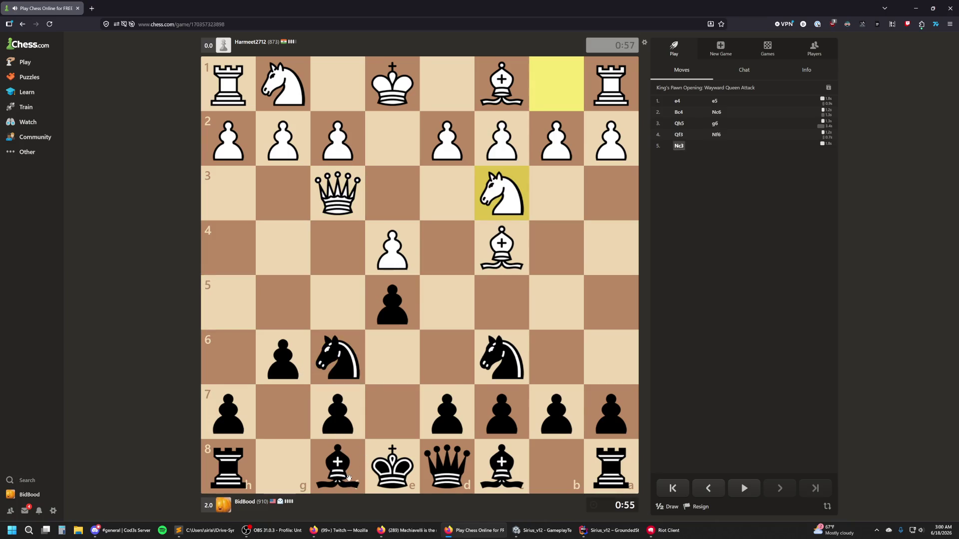
left_click_drag(347, 473, 283, 412)
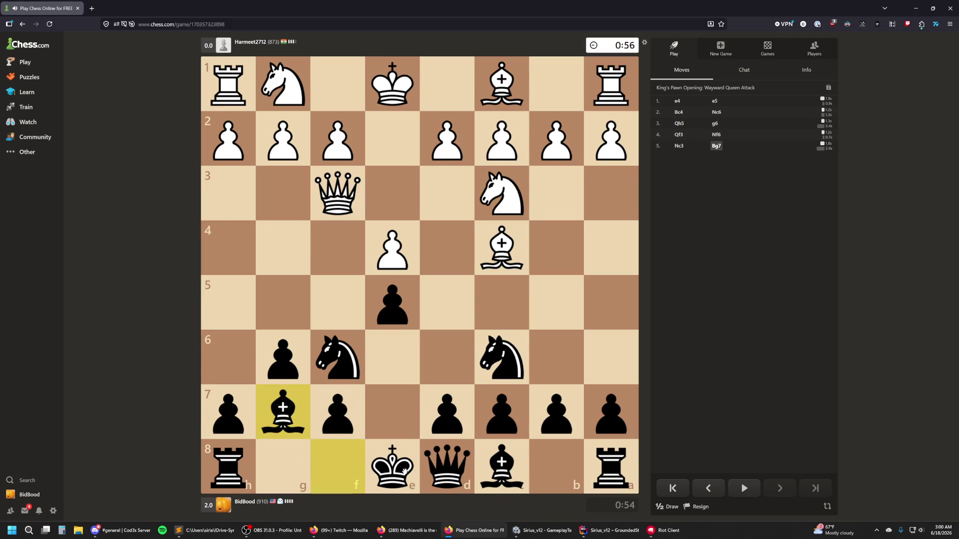
Step: Jump the knight to d4 and castle kingside, then seek a new 1+1 game
left_click_drag(397, 474, 287, 466)
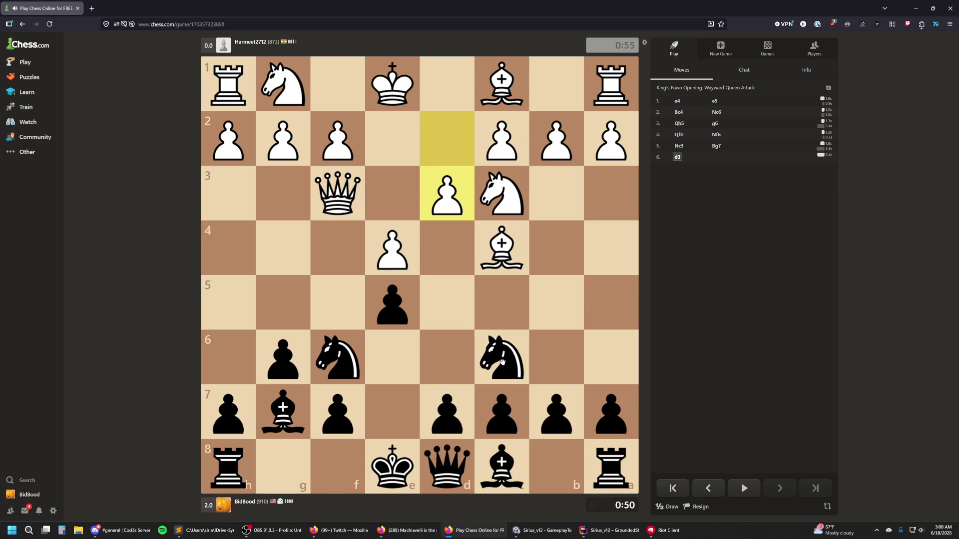
left_click_drag(498, 365, 447, 248)
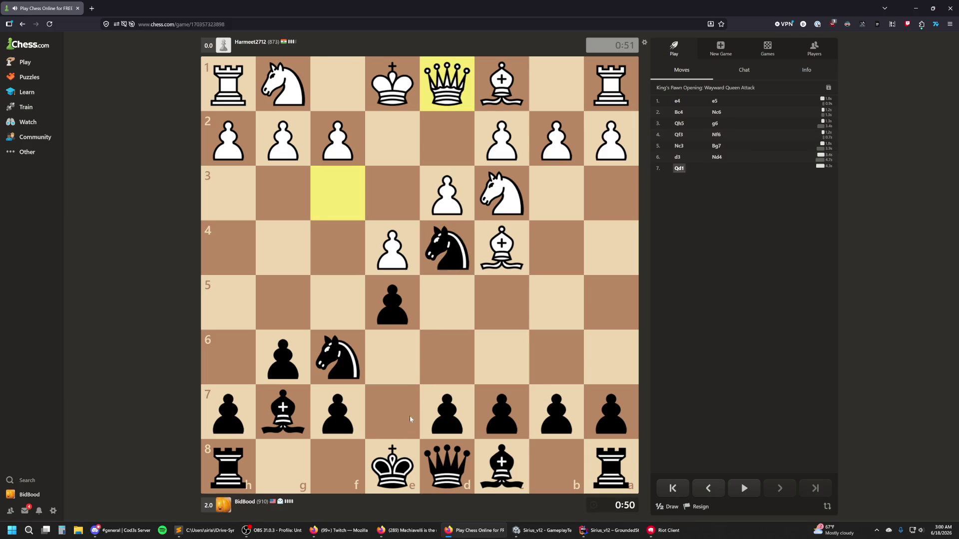
left_click_drag(403, 481, 282, 467)
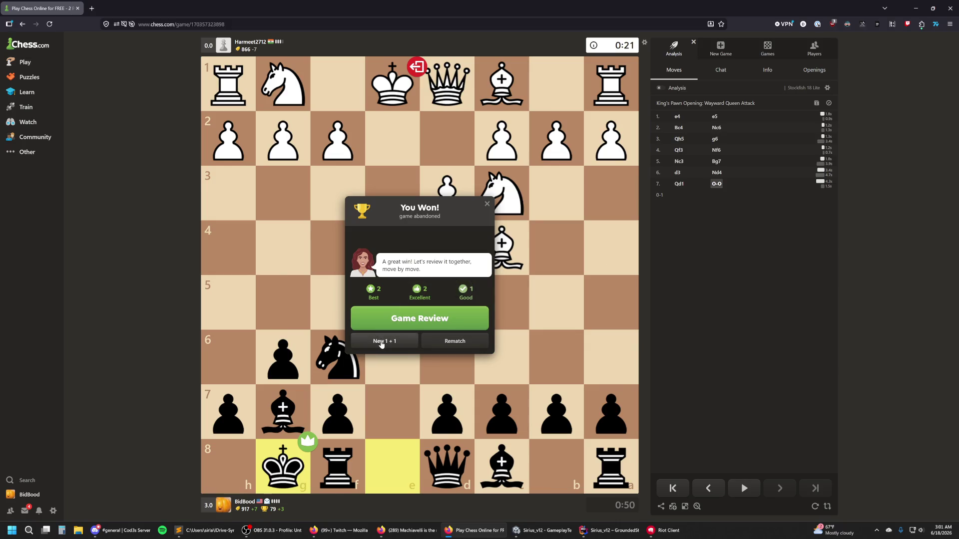
left_click(410, 342)
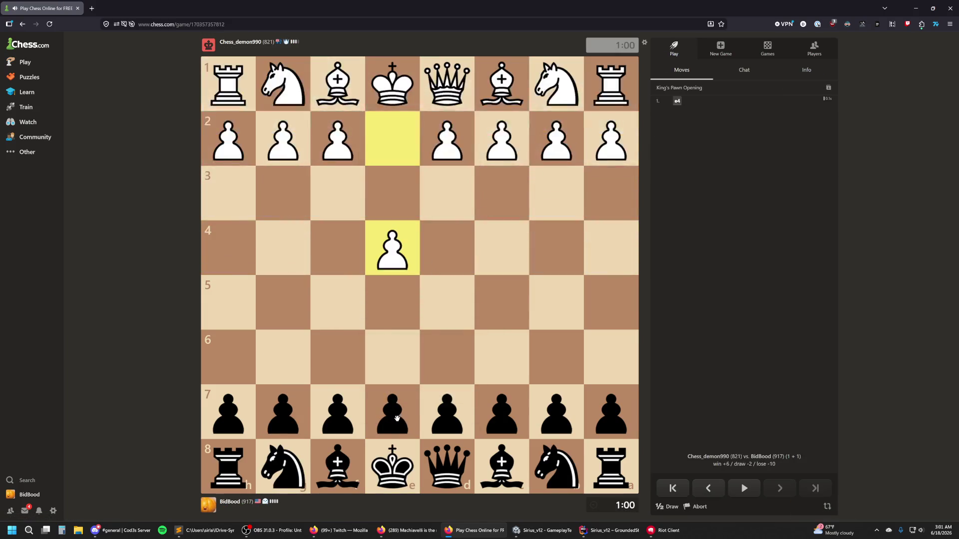
Step: Play e5, Nc6, Nf6, Bc5, h6 and castle kingside as Black
left_click_drag(398, 417, 392, 303)
left_click_drag(561, 473, 517, 374)
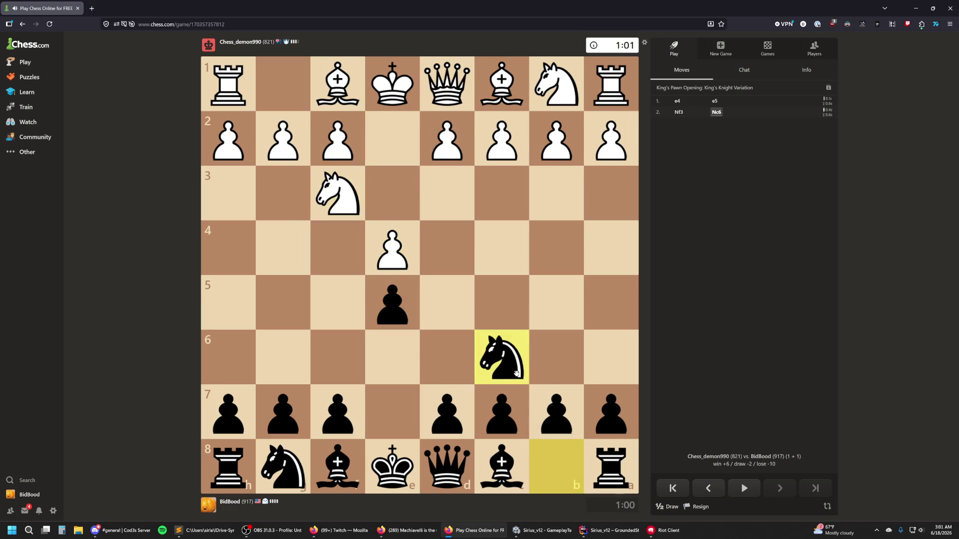
left_click_drag(284, 478, 338, 359)
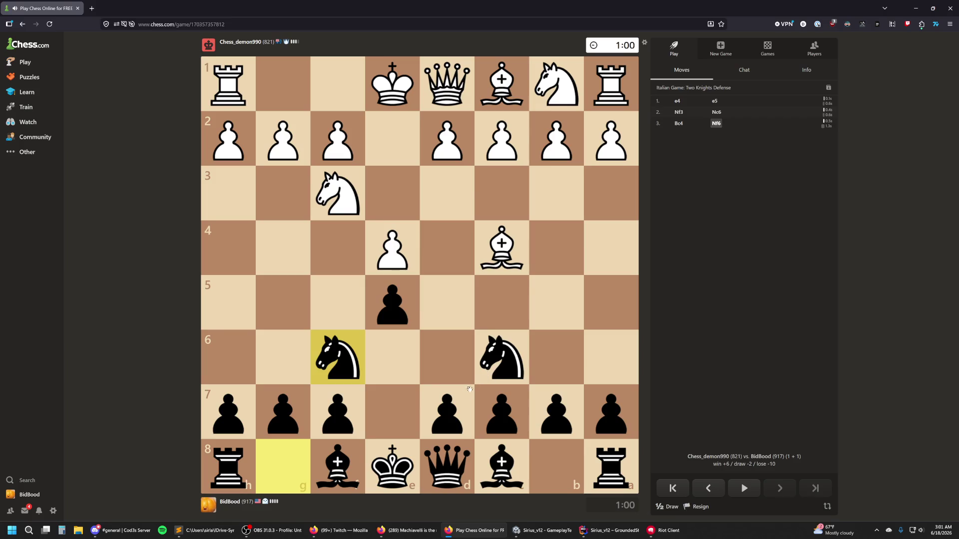
left_click_drag(328, 470, 502, 301)
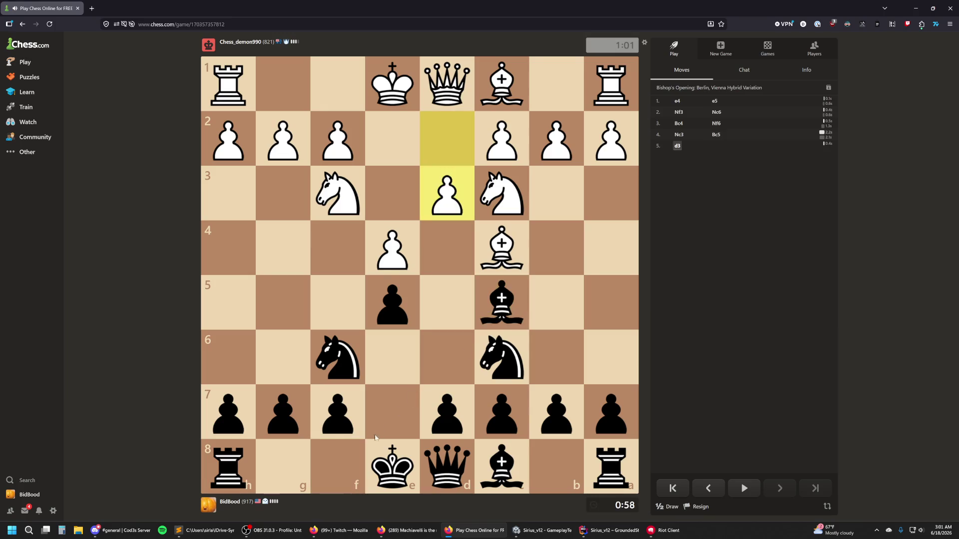
left_click_drag(228, 415, 232, 356)
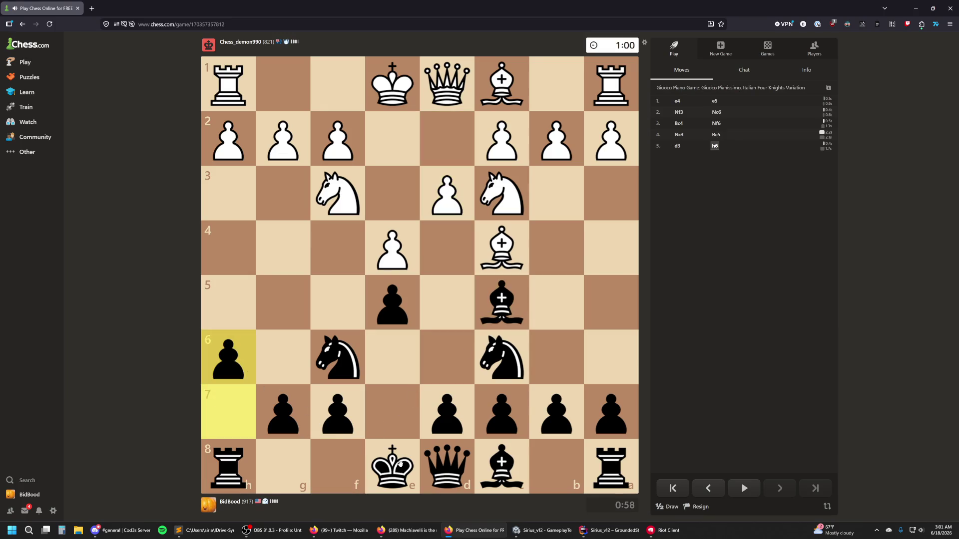
left_click_drag(399, 464, 283, 467)
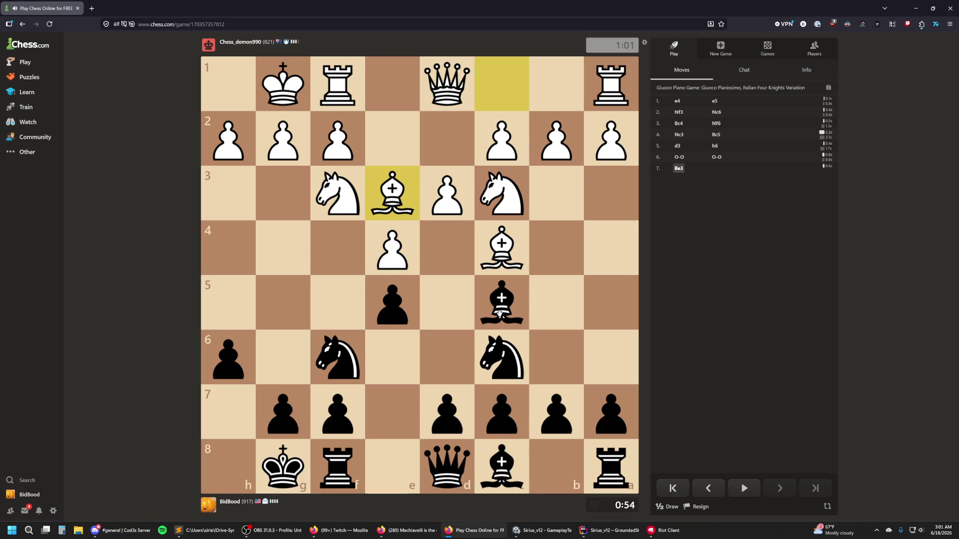
Step: Play d6, then Nd4, recapture cxd4 and take back on f6 with the queen
mouse_move(500, 313)
left_mouse_down()
mouse_move(531, 347)
mouse_move(514, 320)
left_mouse_up()
mouse_move(443, 404)
left_mouse_down()
mouse_move(445, 360)
mouse_move(500, 305)
mouse_move(488, 313)
left_mouse_up()
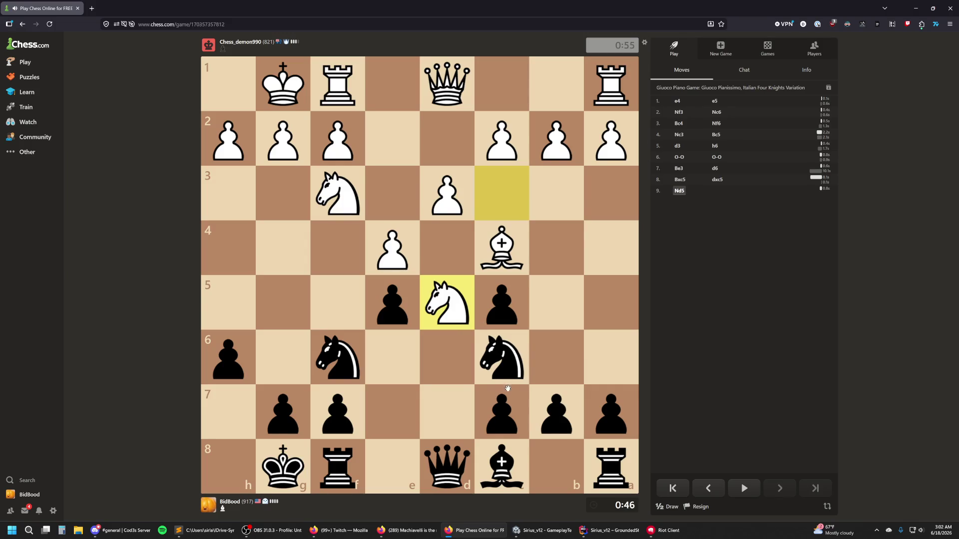
mouse_move(504, 363)
left_mouse_down()
mouse_move(510, 310)
mouse_move(447, 247)
left_mouse_up()
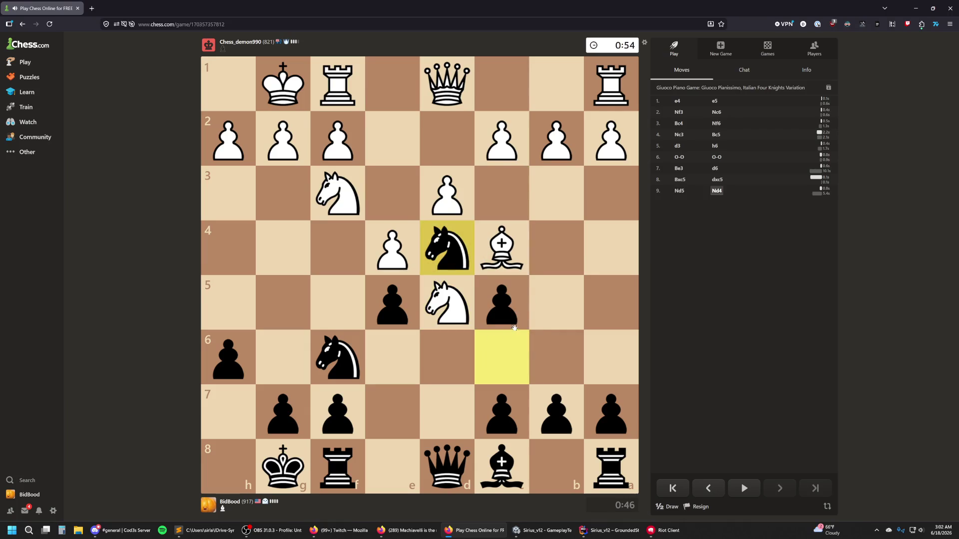
left_click_drag(498, 310, 447, 247)
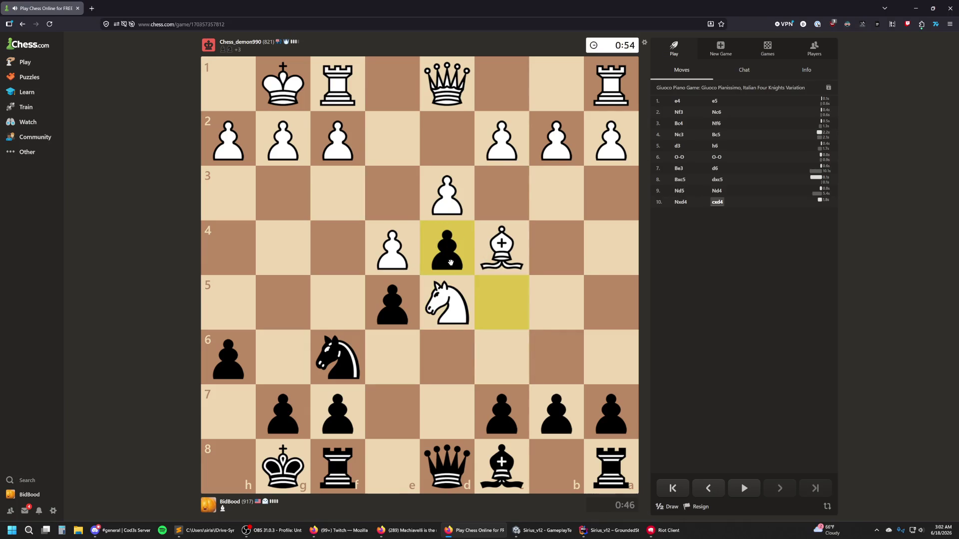
left_click_drag(464, 459, 337, 357)
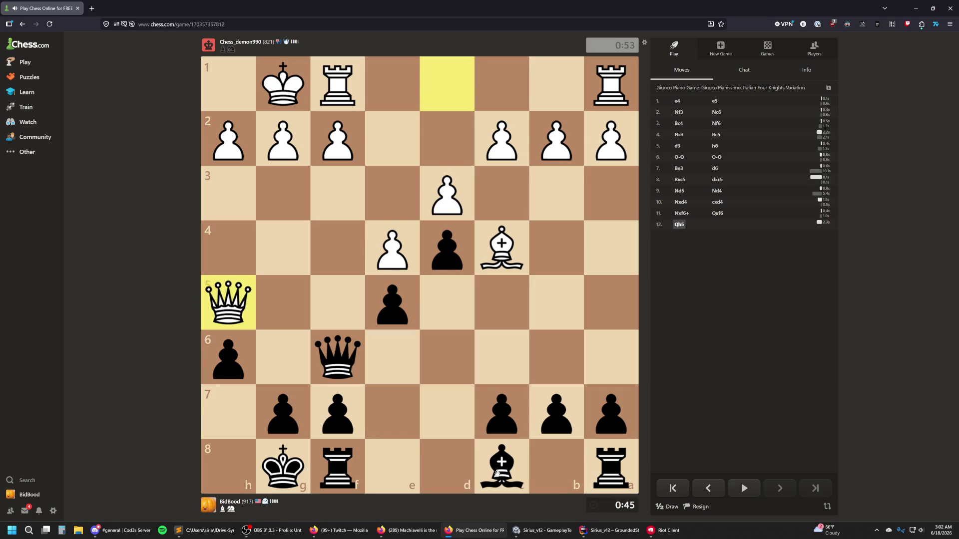
Step: Play Be6 and fxe6, win the c2 pawn, and trade rooks via Rxf1+ and Kxf8
mouse_move(493, 473)
left_mouse_down()
mouse_move(413, 401)
mouse_move(392, 359)
left_mouse_up()
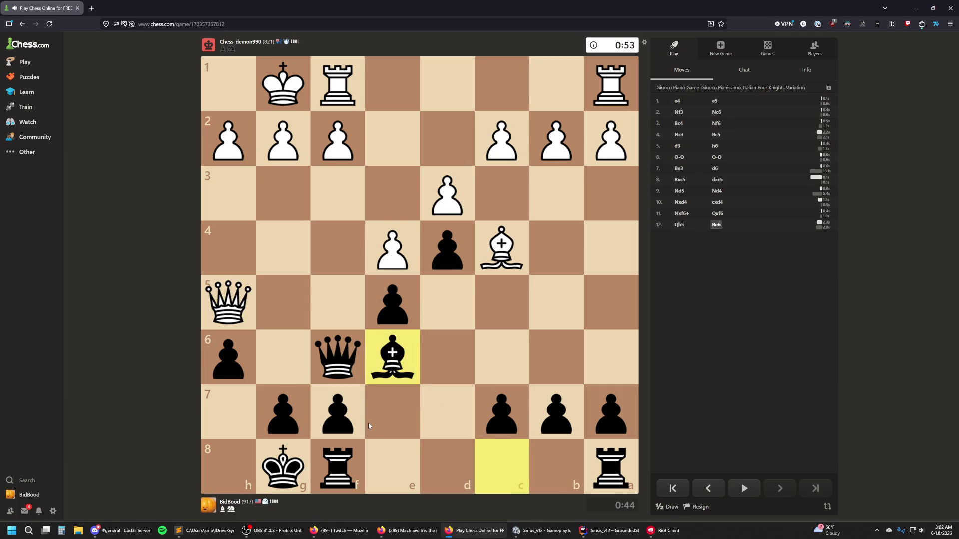
mouse_move(344, 418)
left_mouse_down()
mouse_move(393, 361)
mouse_move(332, 285)
mouse_move(339, 150)
left_mouse_up()
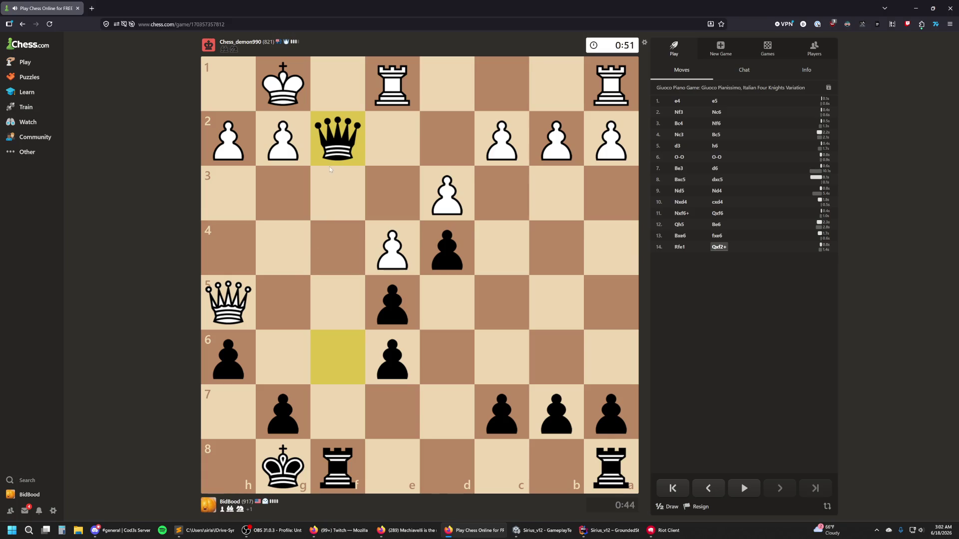
left_click_drag(342, 152, 519, 152)
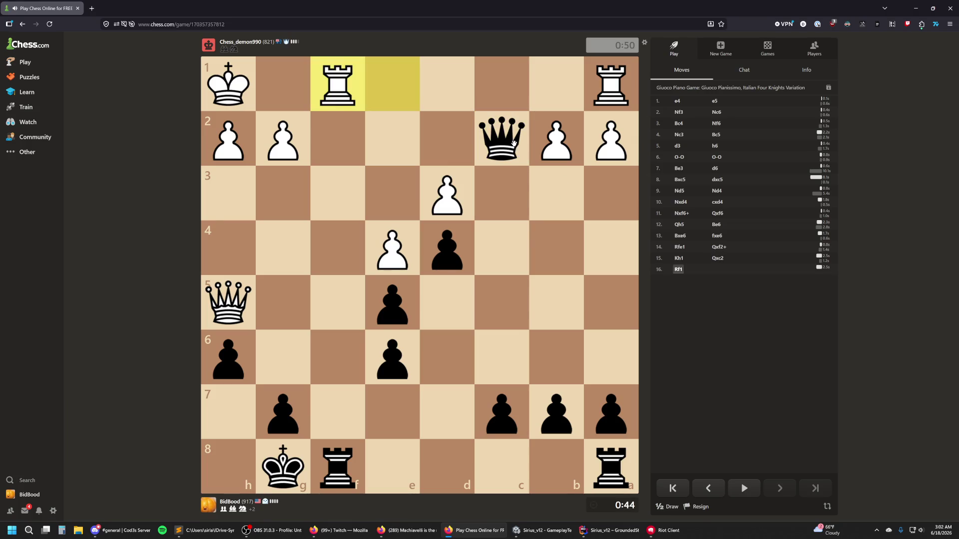
left_click_drag(338, 467, 337, 83)
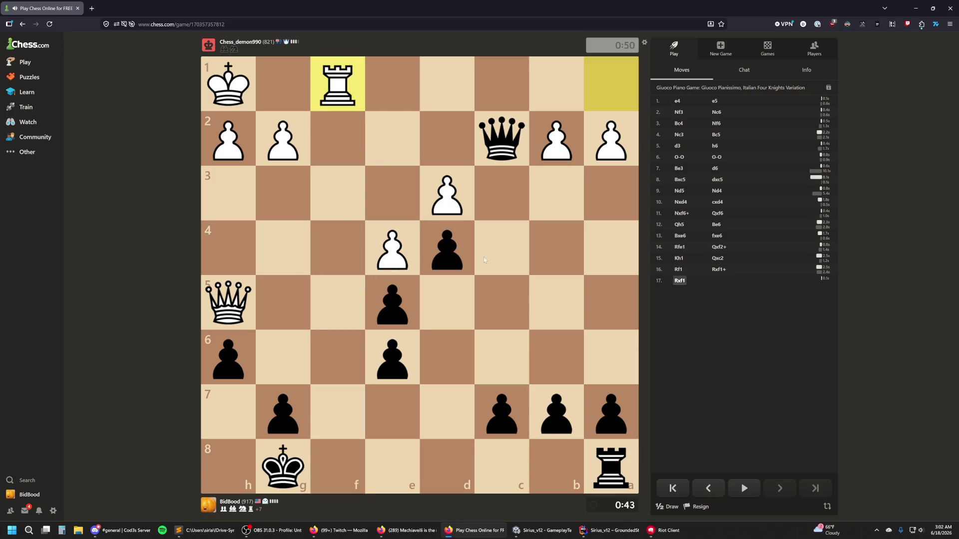
left_click_drag(611, 468, 337, 467)
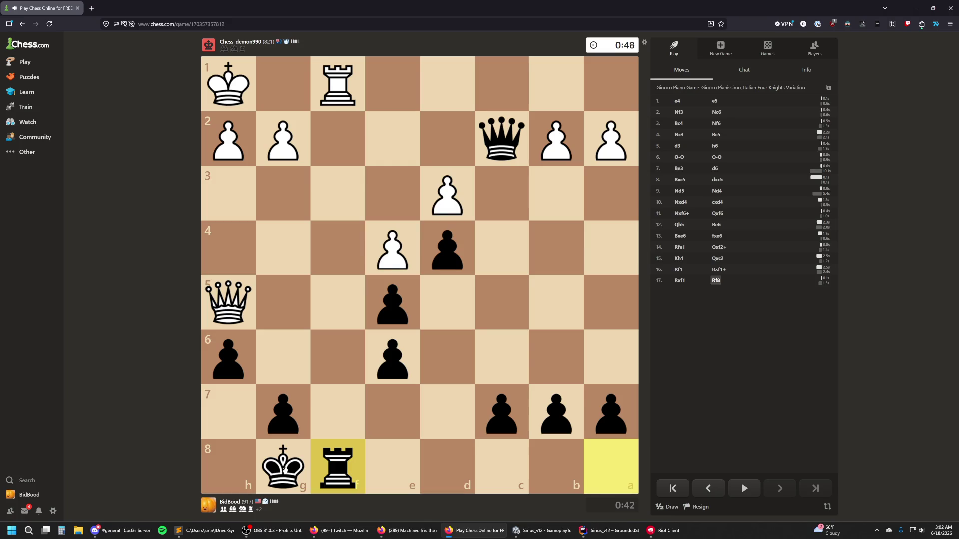
left_click_drag(292, 470, 327, 468)
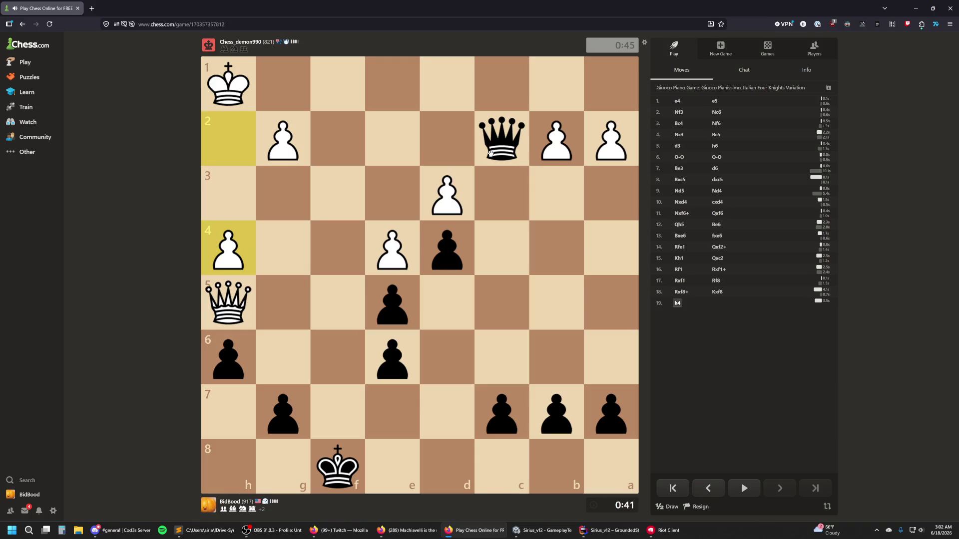
Step: Win the b2 and e4 pawns with the queen, step the king to f7, then check on e5
mouse_move(502, 134)
left_mouse_down()
mouse_move(501, 97)
mouse_move(502, 140)
left_mouse_up()
left_click(503, 141)
left_click(503, 142)
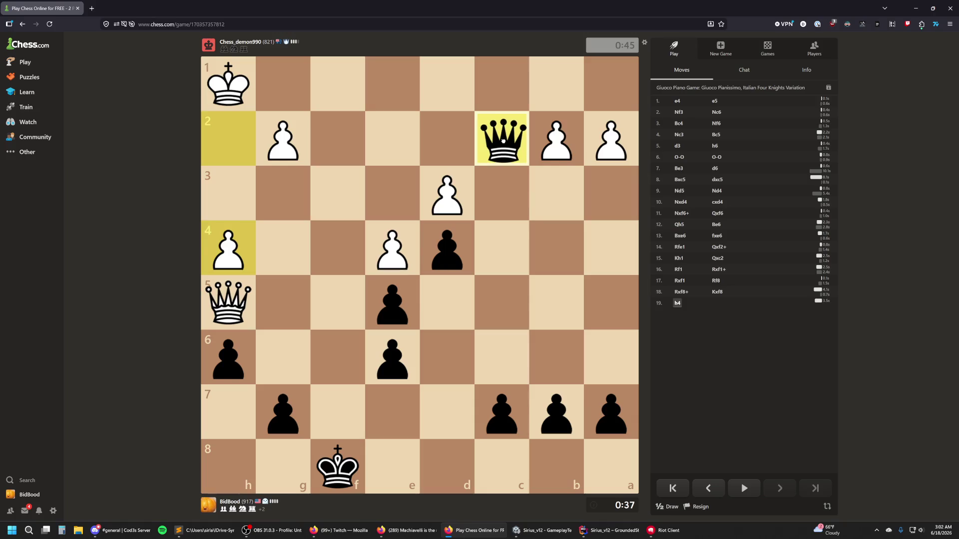
left_click(503, 142)
left_click(503, 140)
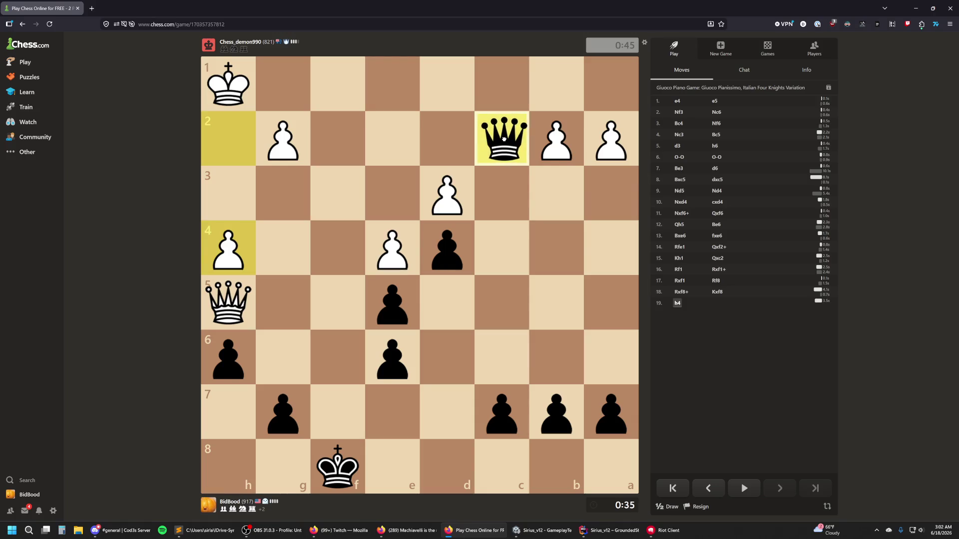
left_click_drag(503, 139, 530, 151)
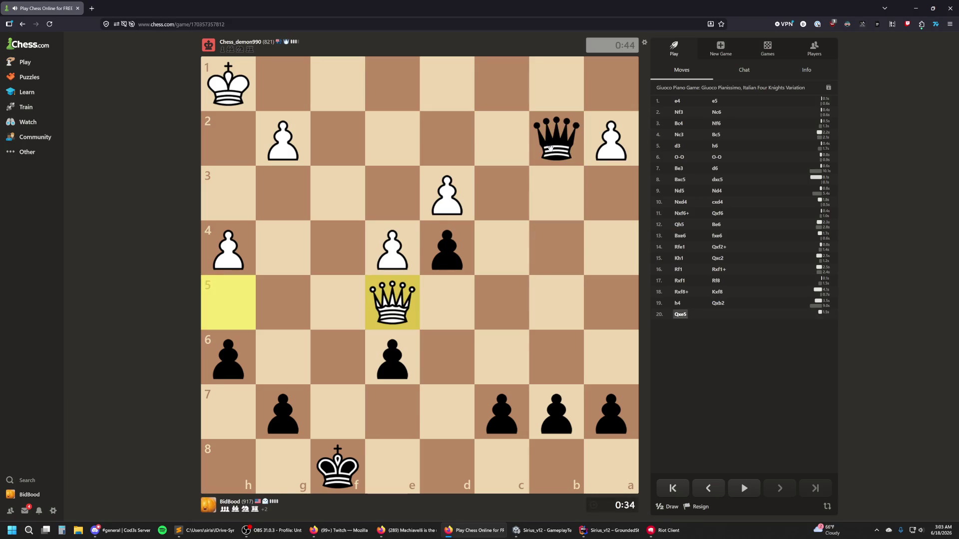
mouse_move(561, 146)
left_mouse_down()
mouse_move(555, 93)
mouse_move(493, 142)
mouse_move(446, 197)
left_mouse_up()
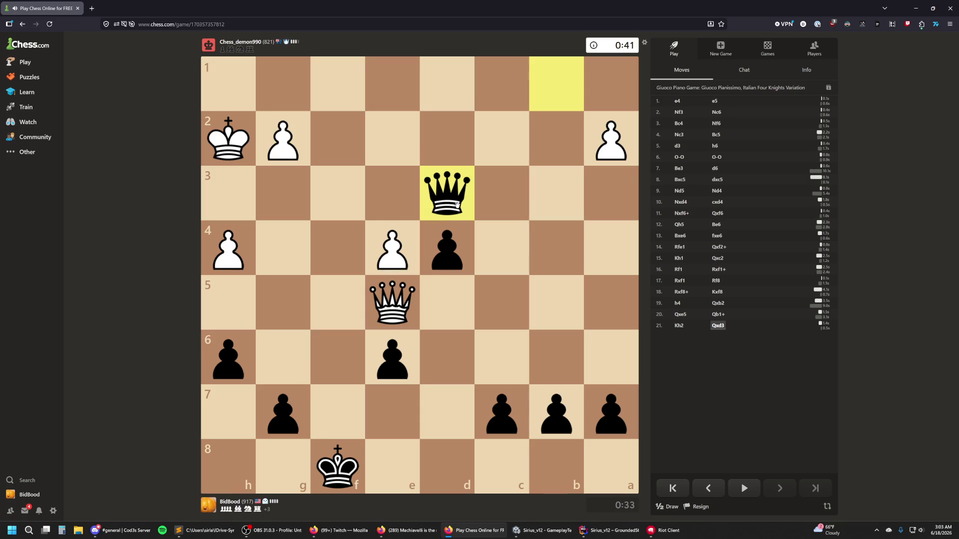
left_click_drag(457, 205, 392, 252)
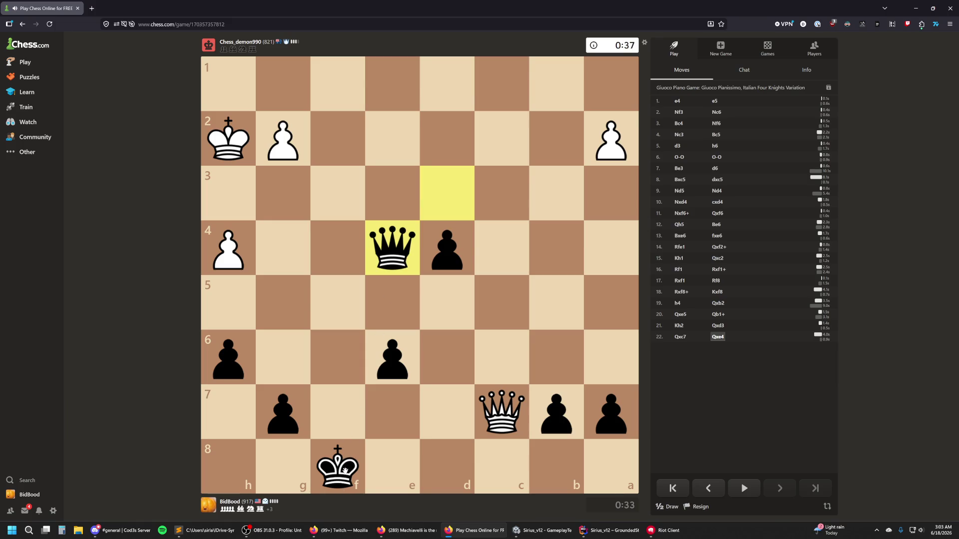
left_click_drag(344, 471, 350, 438)
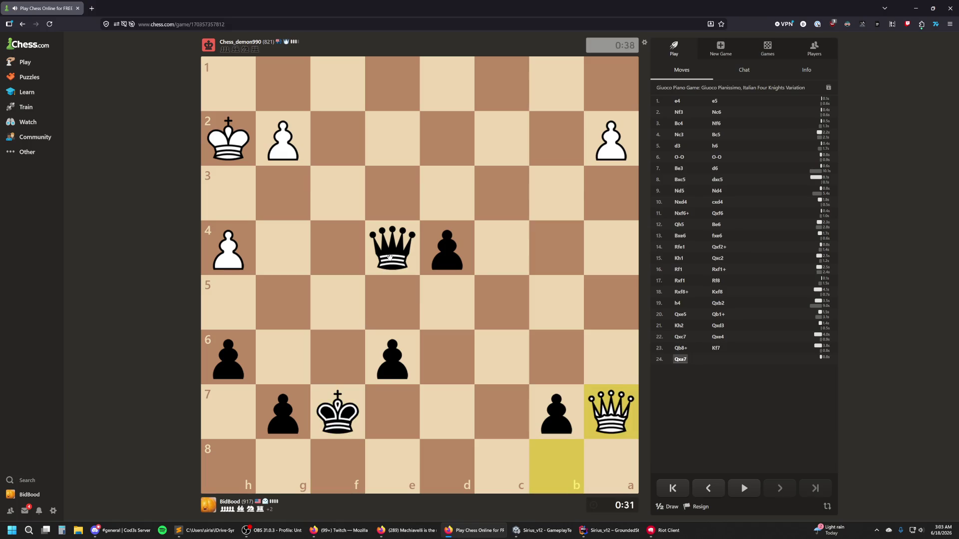
left_click_drag(391, 257, 395, 308)
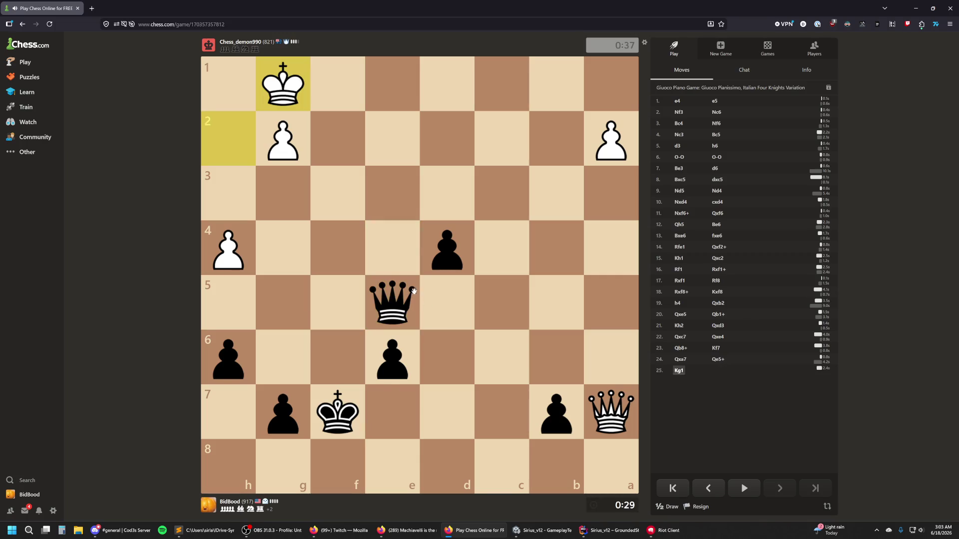
Step: Centralize the queen on d5, push the d-pawn to d2, and dodge checks with the king to h7
left_click_drag(395, 307, 420, 319)
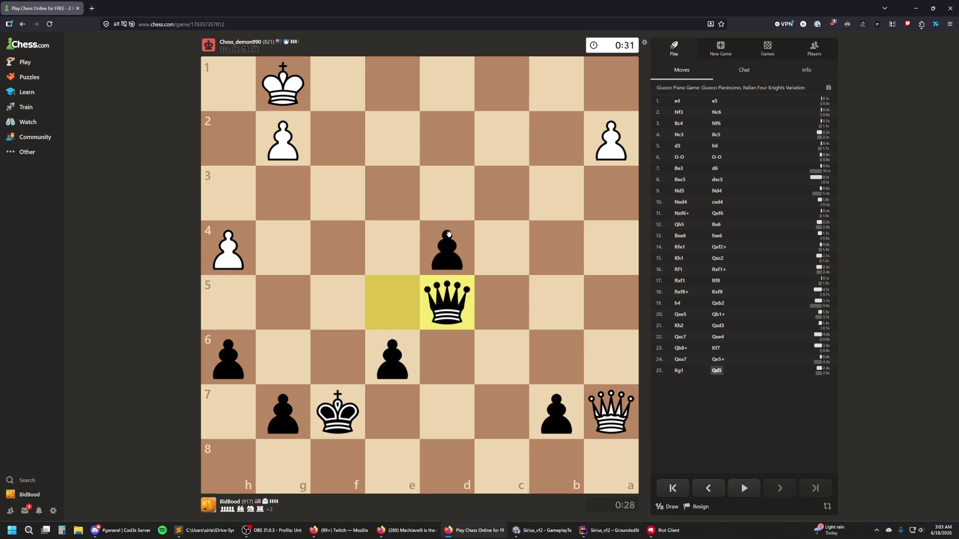
left_click_drag(450, 247, 449, 216)
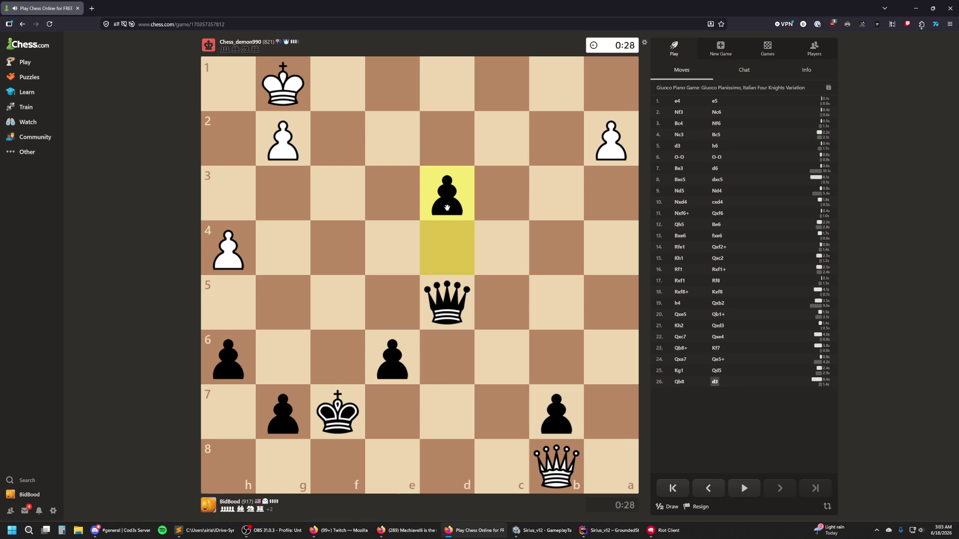
left_click_drag(445, 194, 446, 138)
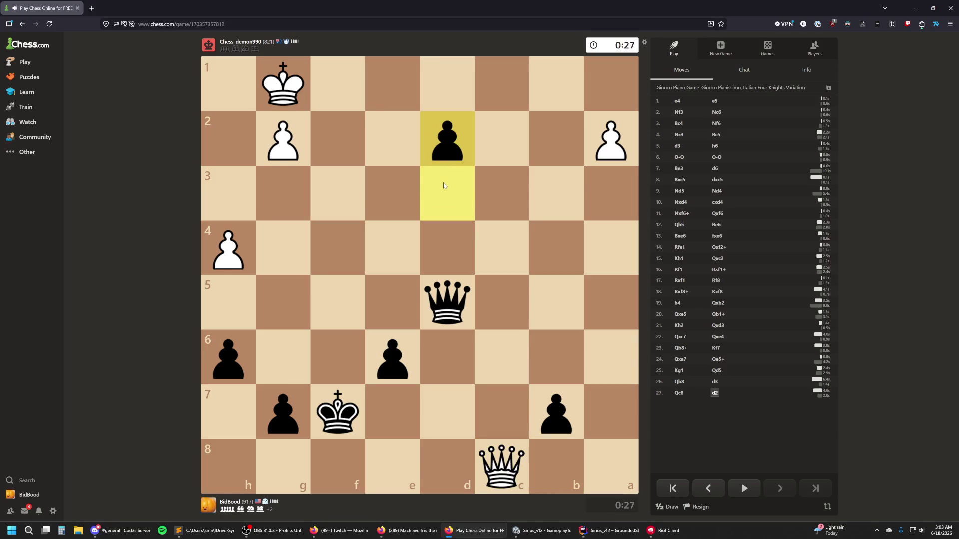
left_click_drag(338, 412, 337, 359)
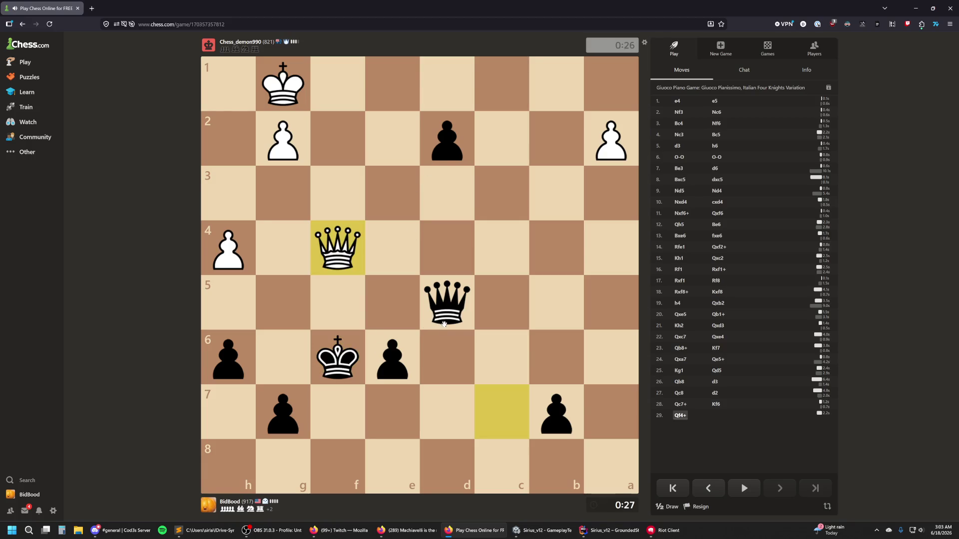
mouse_move(342, 366)
left_mouse_down()
mouse_move(382, 400)
mouse_move(350, 417)
mouse_move(310, 371)
mouse_move(385, 417)
left_mouse_up()
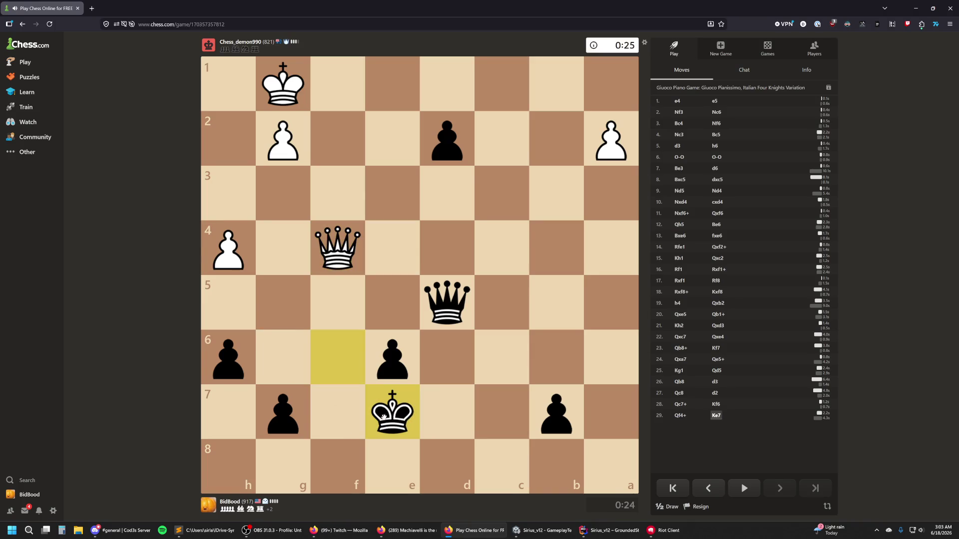
mouse_move(387, 420)
left_mouse_down()
mouse_move(343, 413)
mouse_move(343, 421)
mouse_move(339, 360)
mouse_move(302, 372)
left_mouse_up()
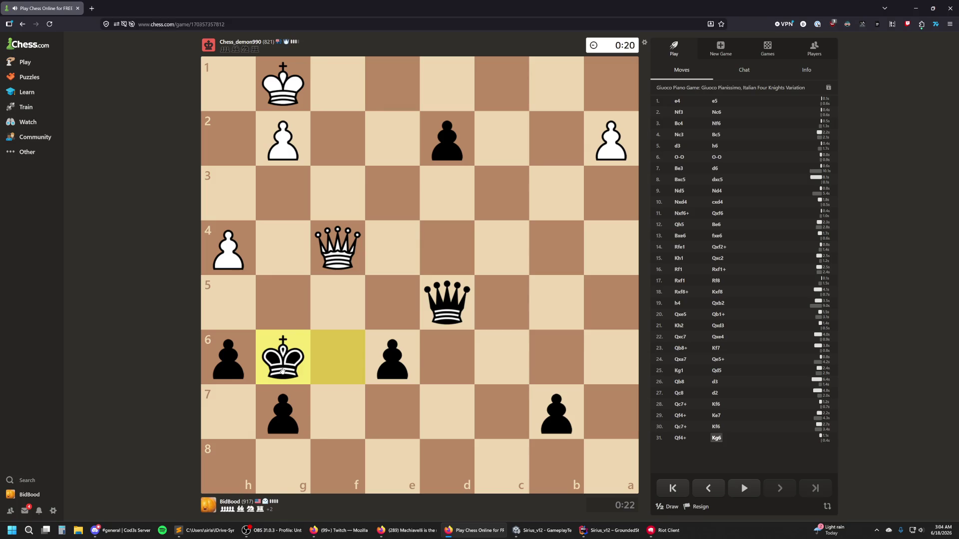
left_click_drag(282, 367, 232, 410)
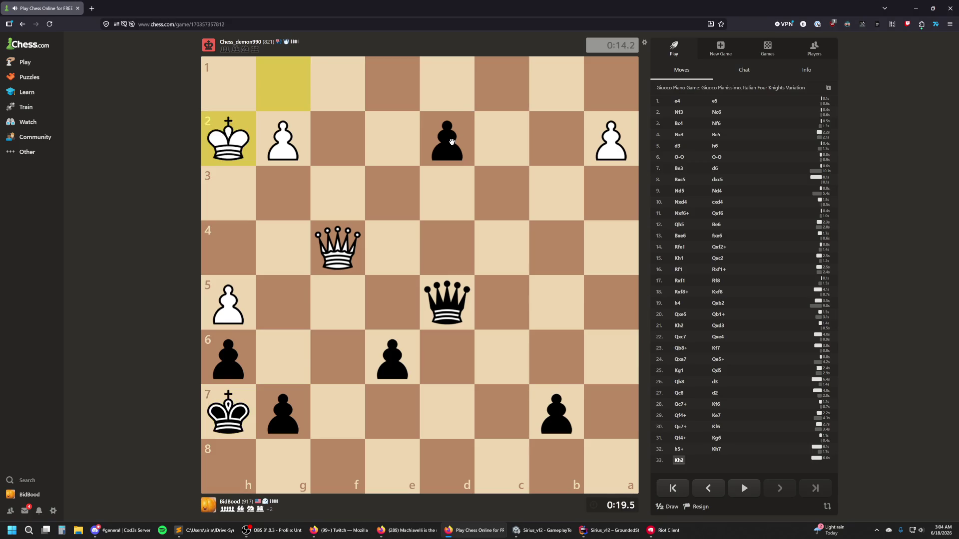
Step: Take h5 with check, promote to a queen on d1, and mate with the two queens via Qe3#
left_click_drag(447, 304, 226, 303)
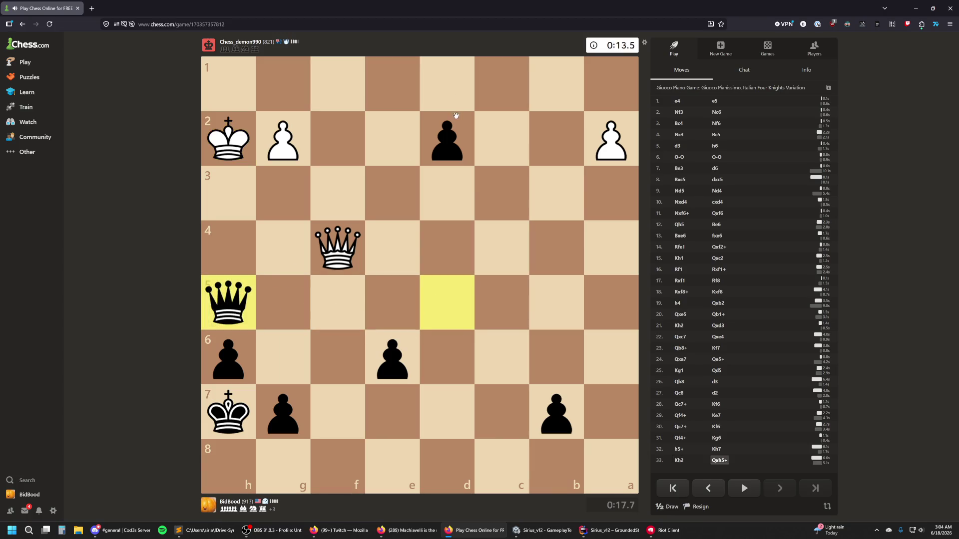
left_click_drag(447, 141, 448, 81)
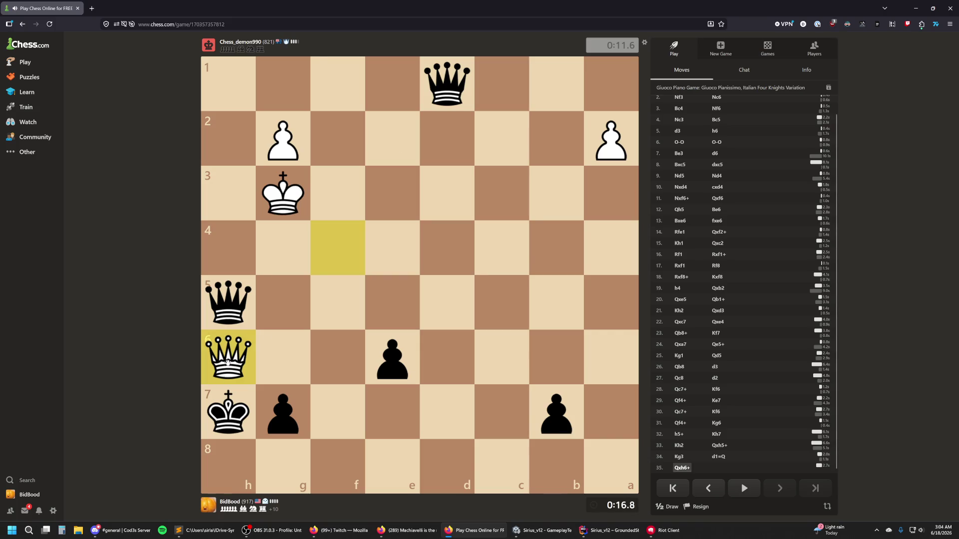
left_click_drag(229, 303, 229, 357)
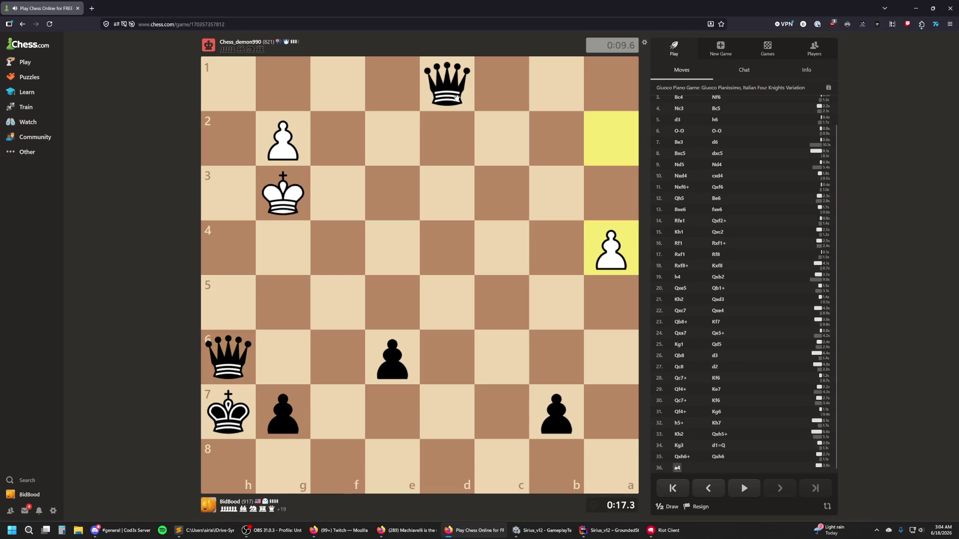
mouse_move(455, 90)
left_mouse_down()
mouse_move(430, 162)
mouse_move(446, 192)
left_mouse_up()
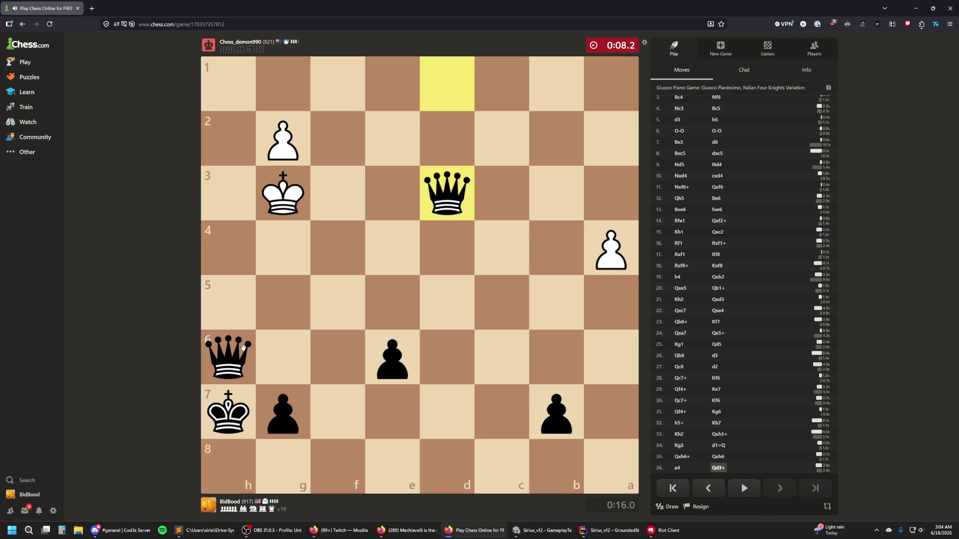
mouse_move(253, 352)
left_mouse_down()
mouse_move(293, 283)
mouse_move(338, 248)
left_mouse_up()
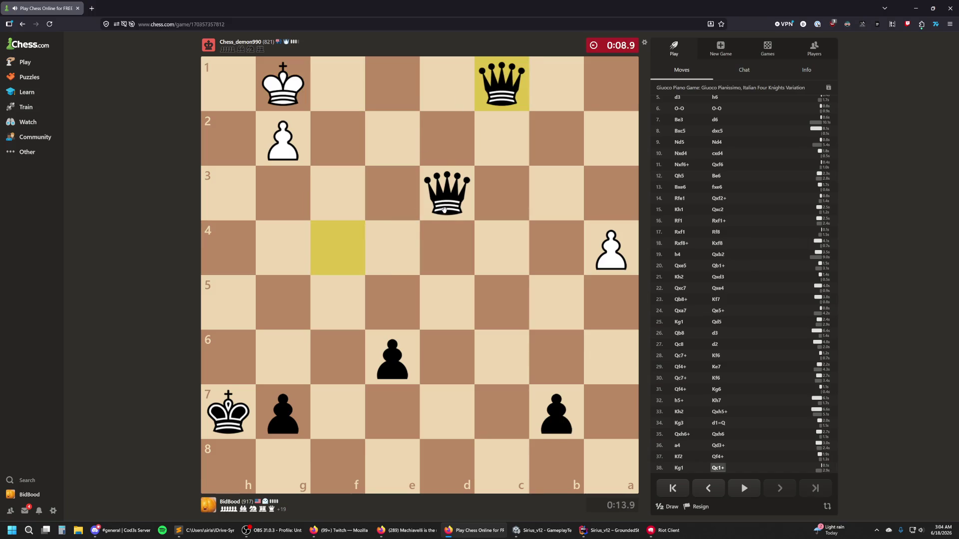
left_click_drag(455, 203, 395, 195)
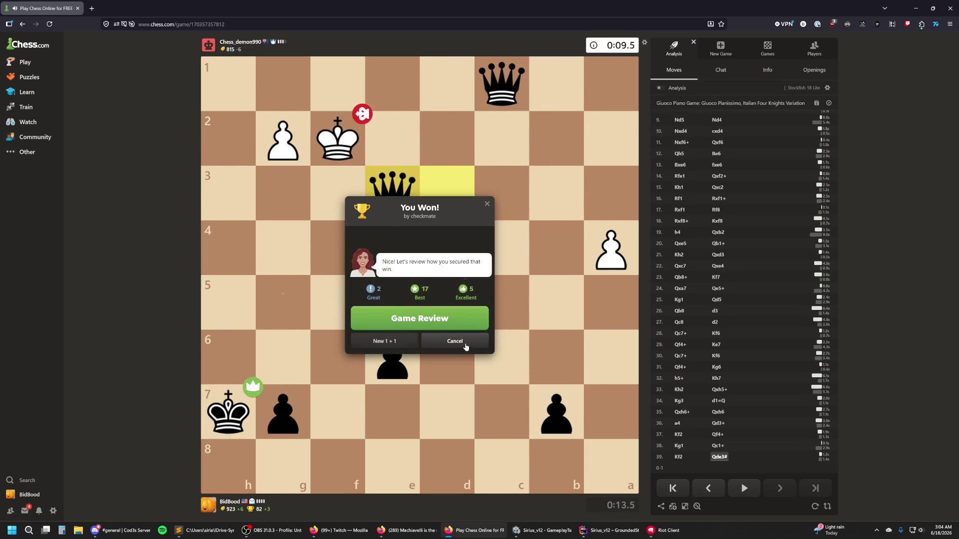
Step: Start the rematch as White and play e4, d4, Nf3, Be2, Nc3 and castle kingside
left_click(465, 342)
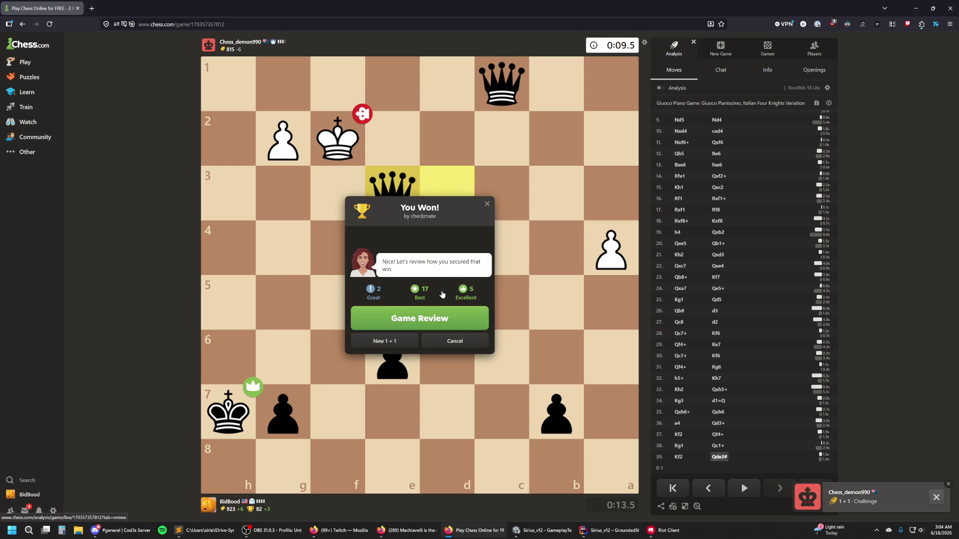
left_click_drag(447, 409, 449, 302)
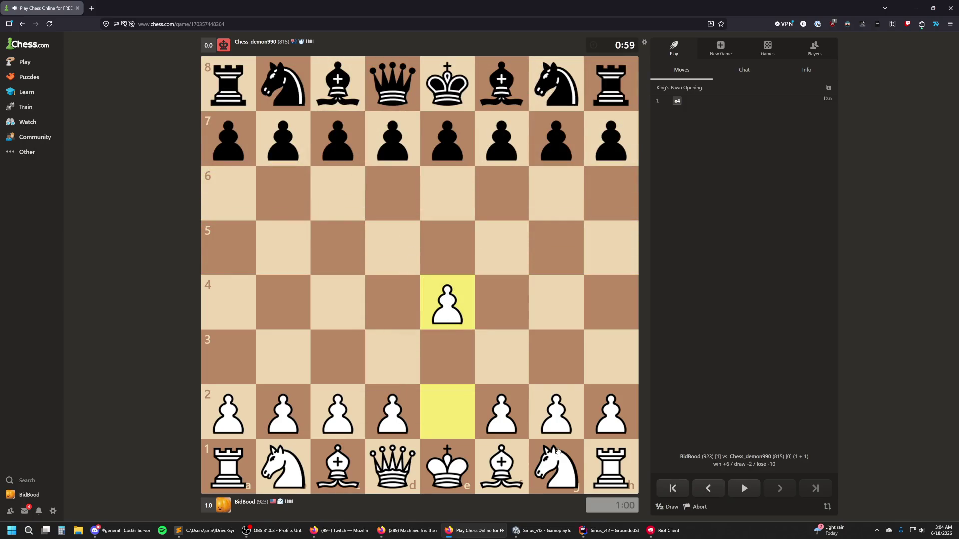
mouse_move(394, 405)
left_mouse_down()
mouse_move(397, 304)
mouse_move(447, 248)
left_mouse_up()
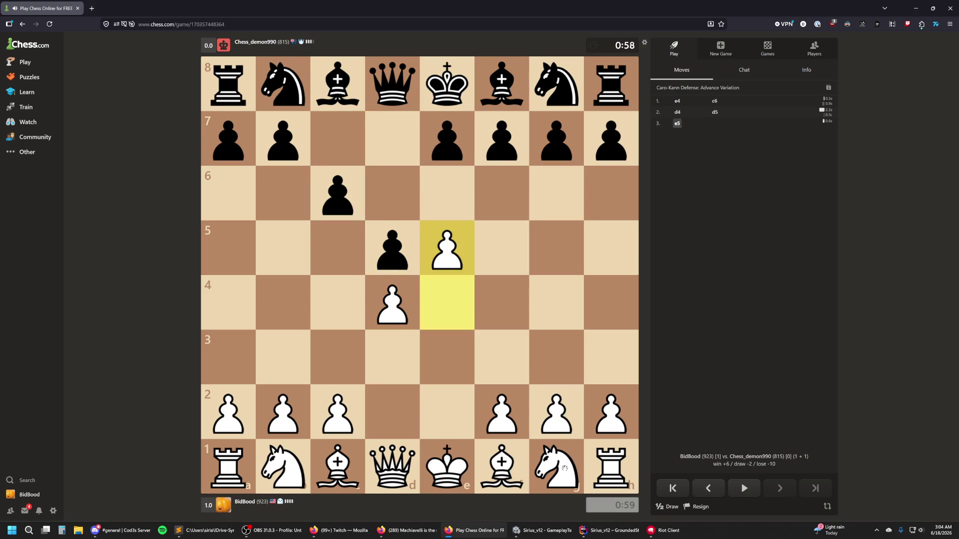
left_click_drag(559, 467, 501, 370)
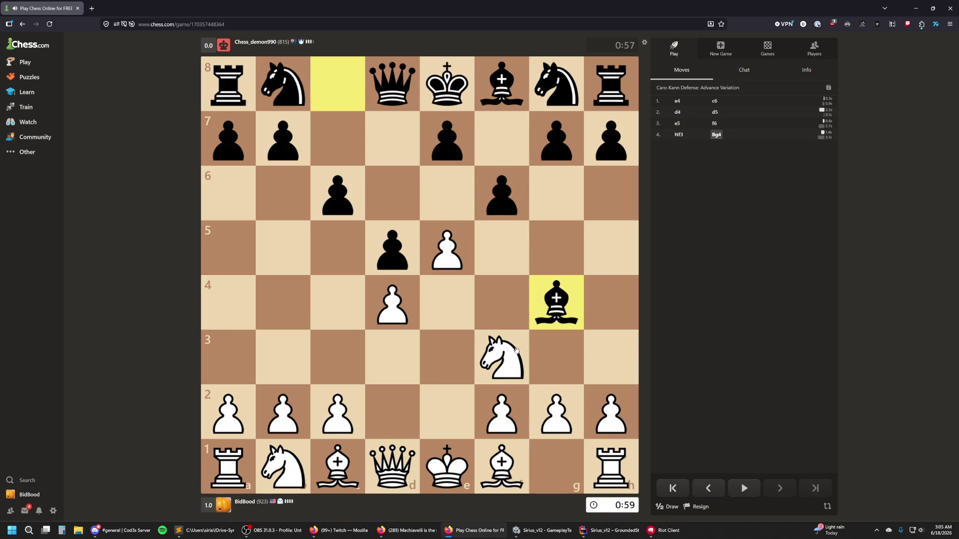
left_click_drag(501, 467, 452, 435)
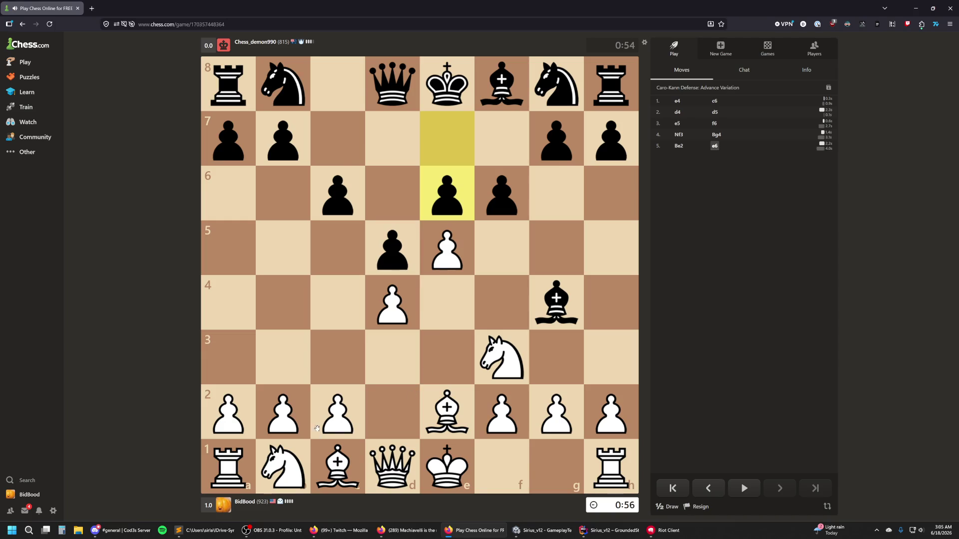
left_click_drag(289, 465, 362, 383)
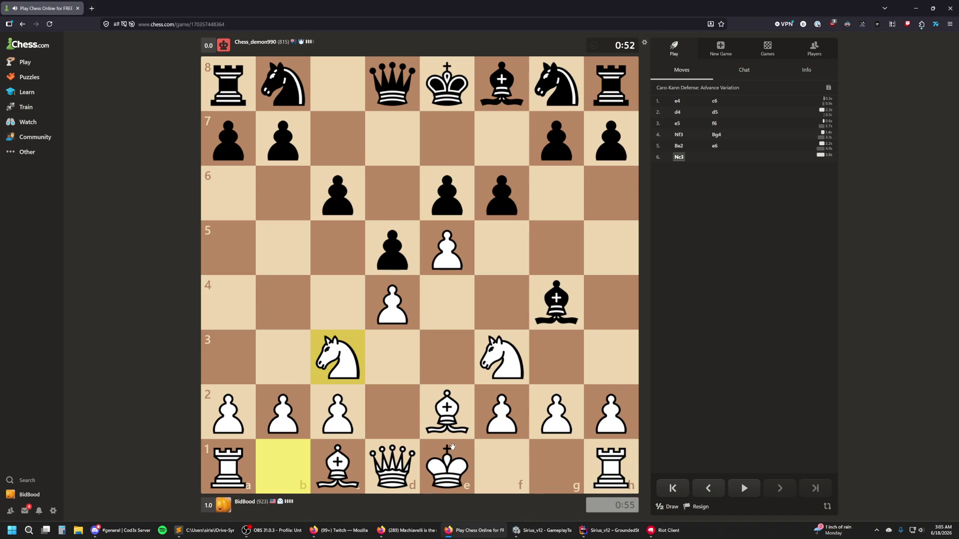
left_click_drag(452, 470, 568, 448)
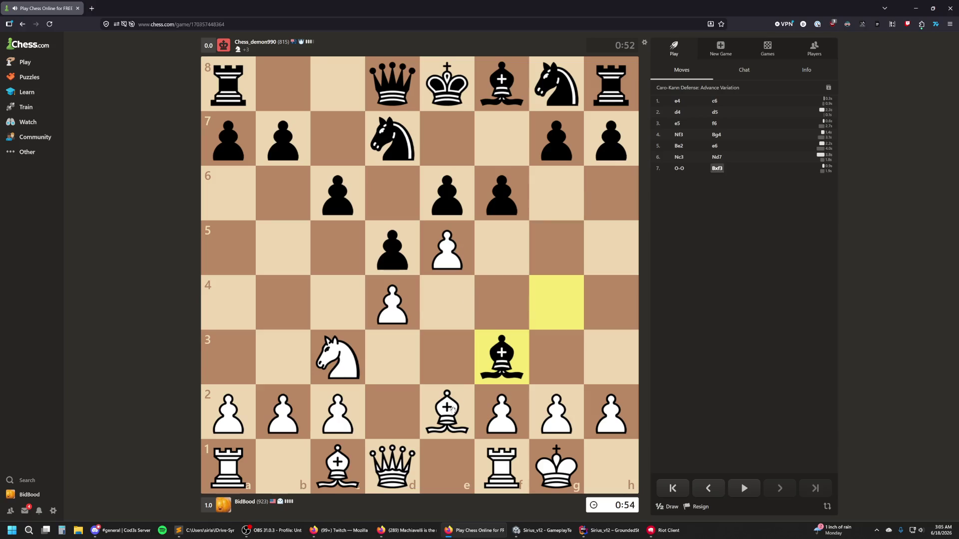
Step: Mark e5, then play Bxf3, dxe5, Re1 and develop the bishop to g5
left_click(447, 266)
right_click(447, 266)
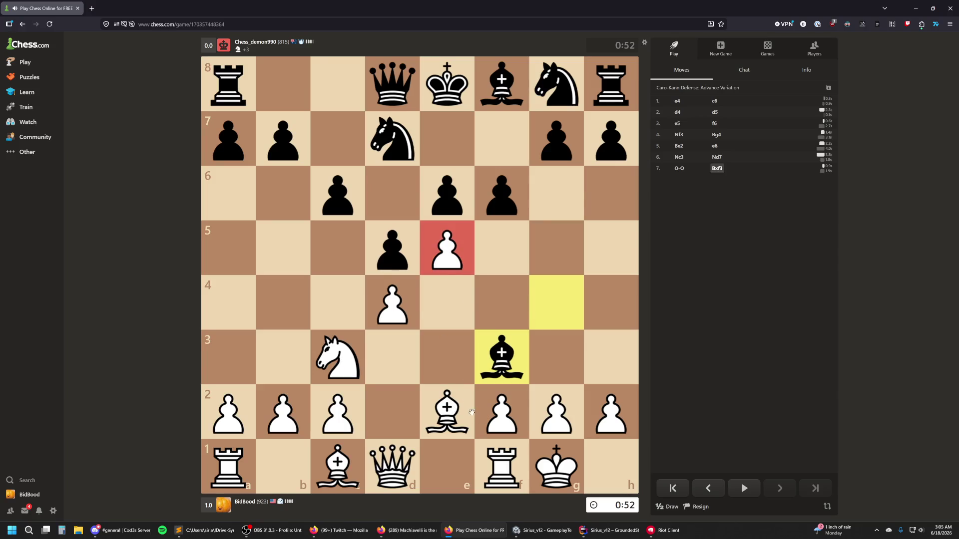
left_click_drag(472, 414, 491, 381)
left_click_drag(407, 314, 447, 249)
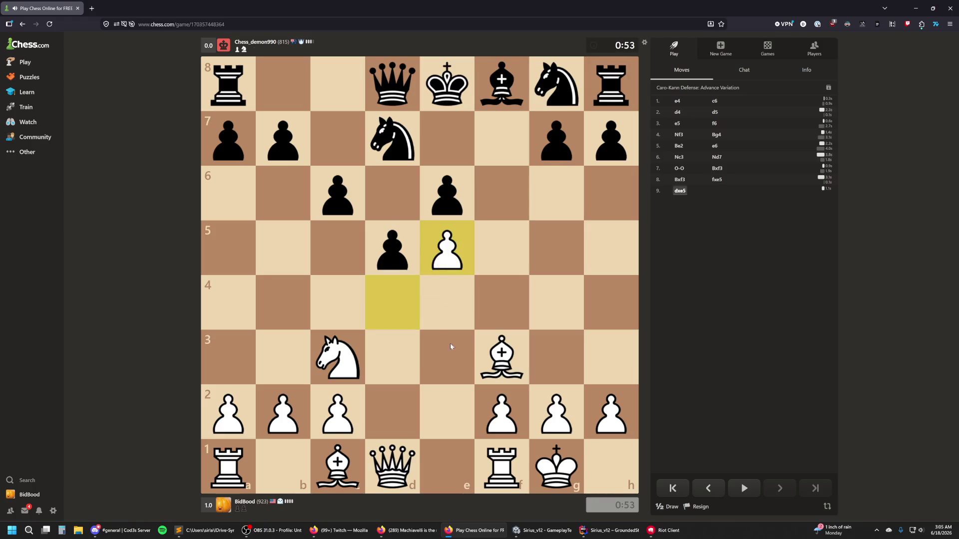
mouse_move(503, 482)
left_mouse_down()
mouse_move(446, 467)
mouse_move(446, 195)
left_mouse_up()
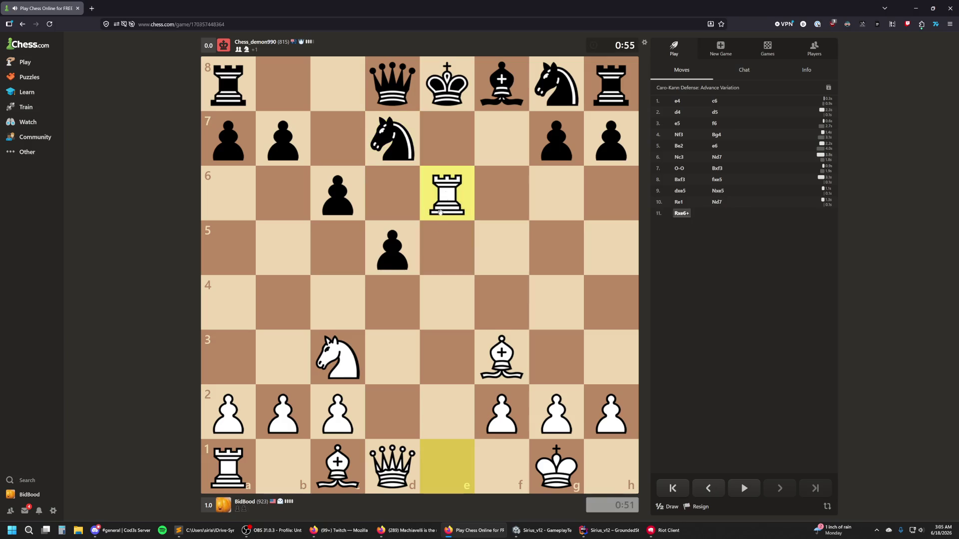
left_click_drag(335, 487, 554, 257)
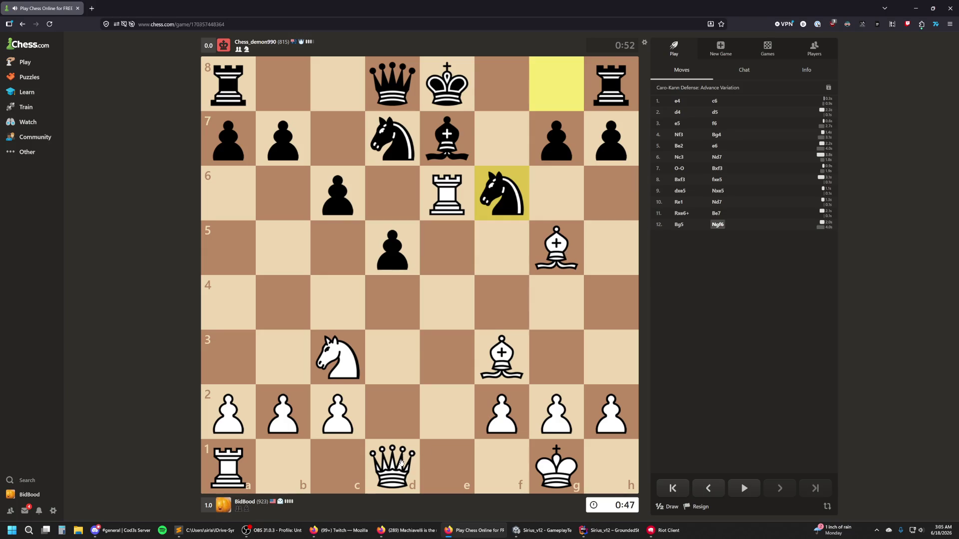
Step: Play Qe2, win pieces with Rxe7 and Bxf6, then Re3, Rd3 and Qxd3
mouse_move(400, 465)
left_mouse_down()
mouse_move(450, 410)
mouse_move(462, 427)
left_mouse_up()
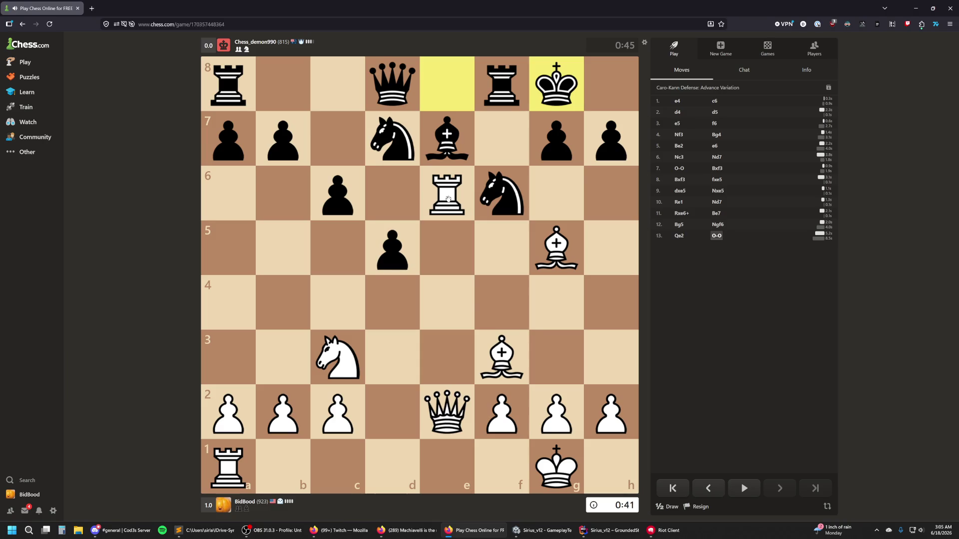
left_click_drag(448, 200, 447, 138)
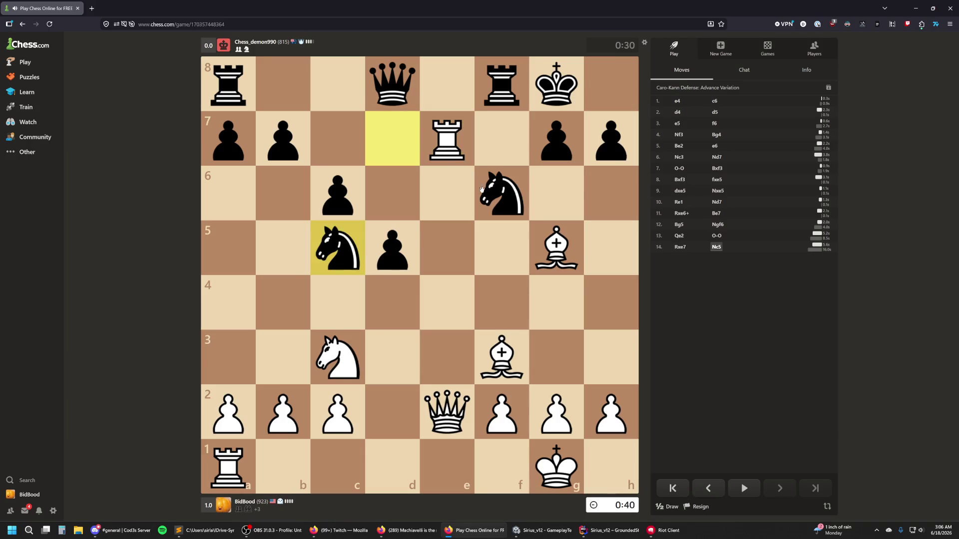
left_click(560, 270)
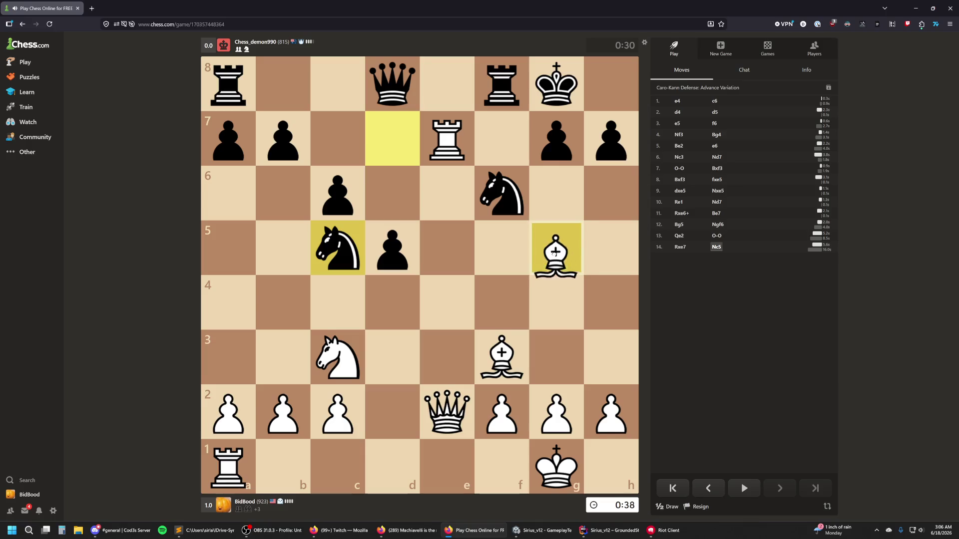
left_click(500, 215)
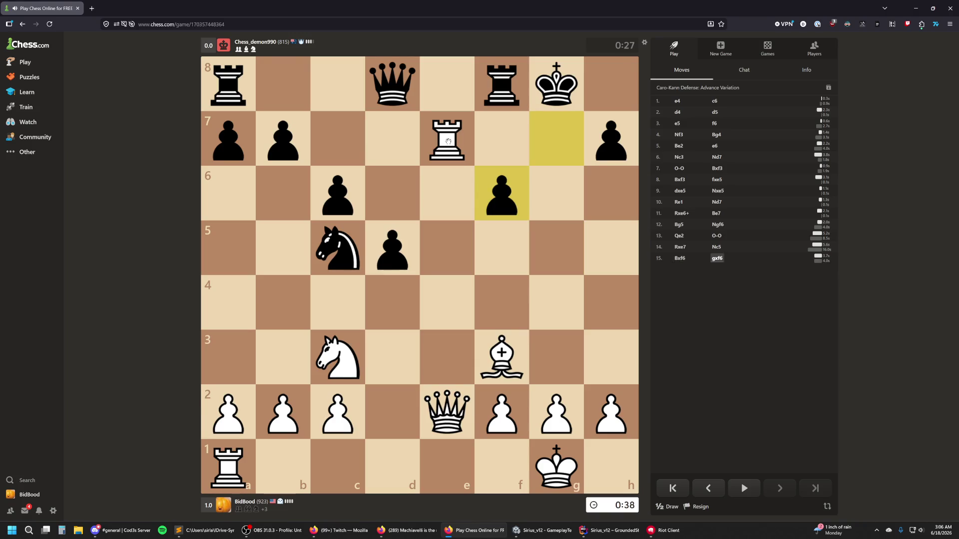
left_click_drag(447, 137, 447, 366)
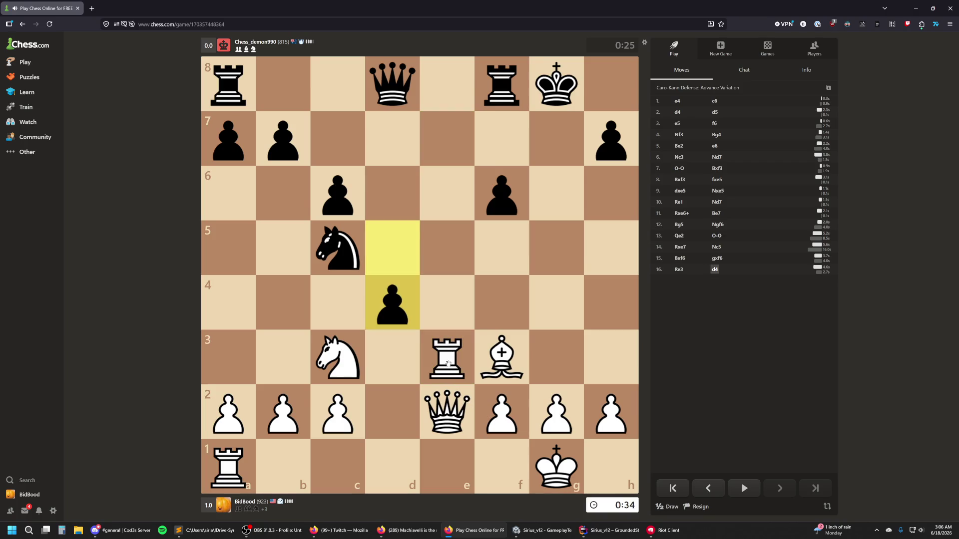
left_click_drag(452, 360, 395, 367)
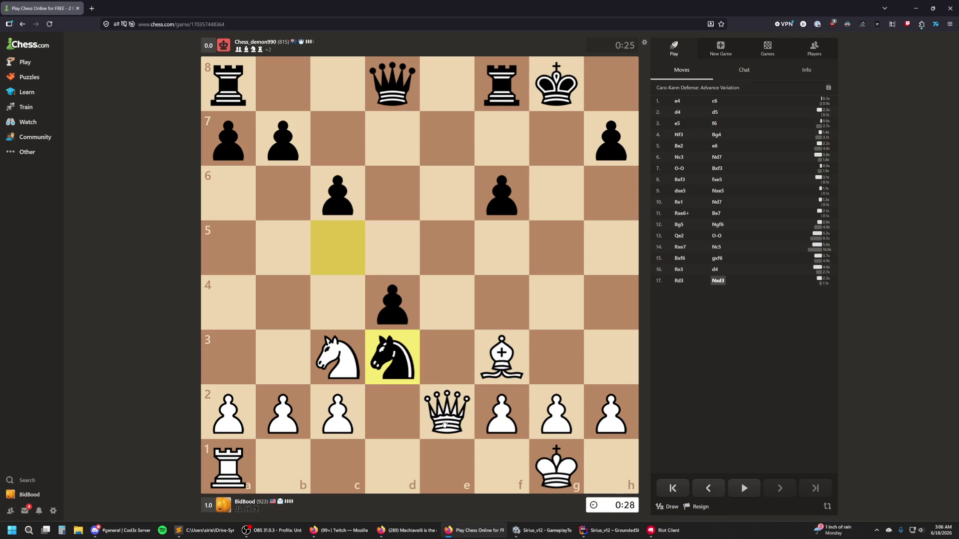
mouse_move(442, 421)
left_mouse_down()
mouse_move(387, 367)
mouse_move(346, 367)
mouse_move(335, 377)
left_mouse_up()
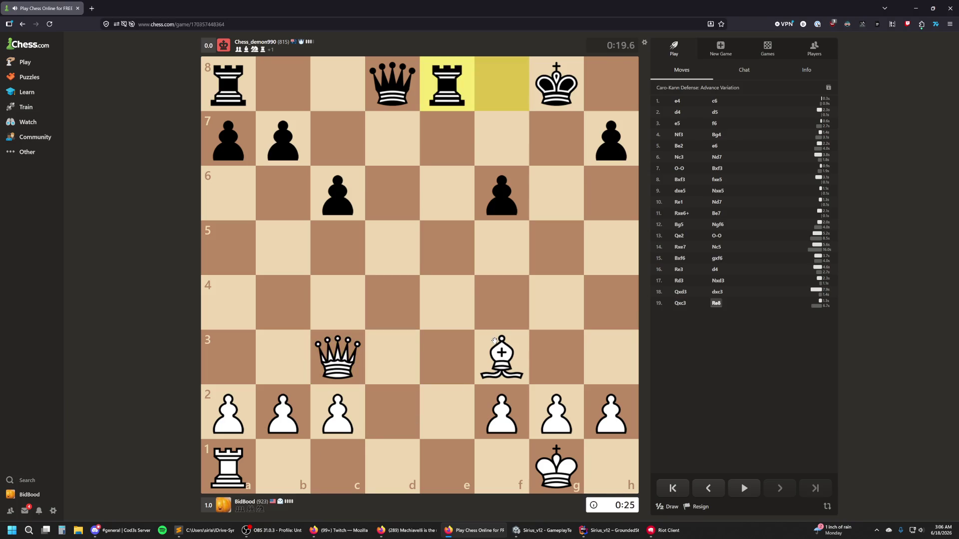
Step: Check the black king with Qc4, Qg4+, Qh5+, Re1+, Bg4+ and Qxh7+, then play Rd1
left_click_drag(352, 361, 341, 304)
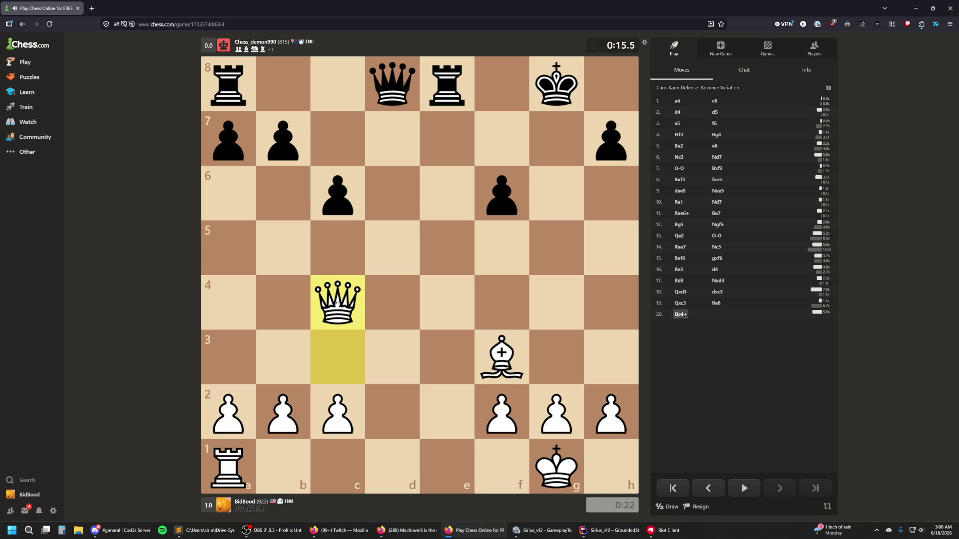
mouse_move(335, 305)
left_mouse_down()
mouse_move(555, 299)
mouse_move(552, 289)
left_mouse_up()
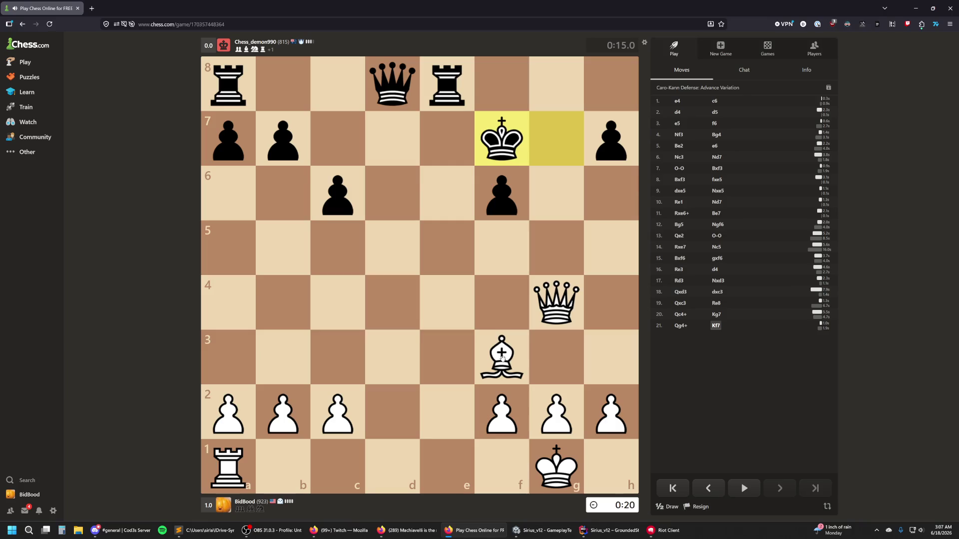
left_click_drag(562, 306, 601, 264)
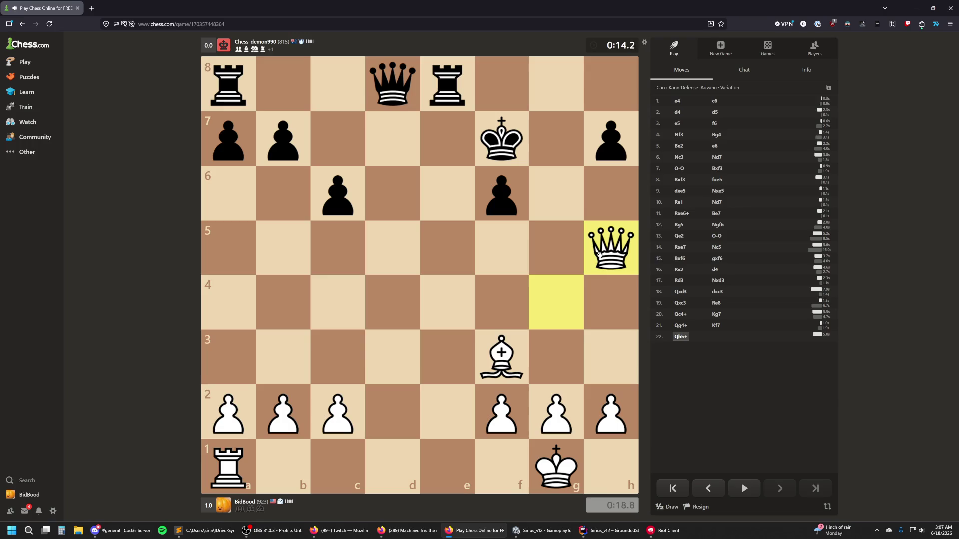
left_click_drag(242, 464, 447, 465)
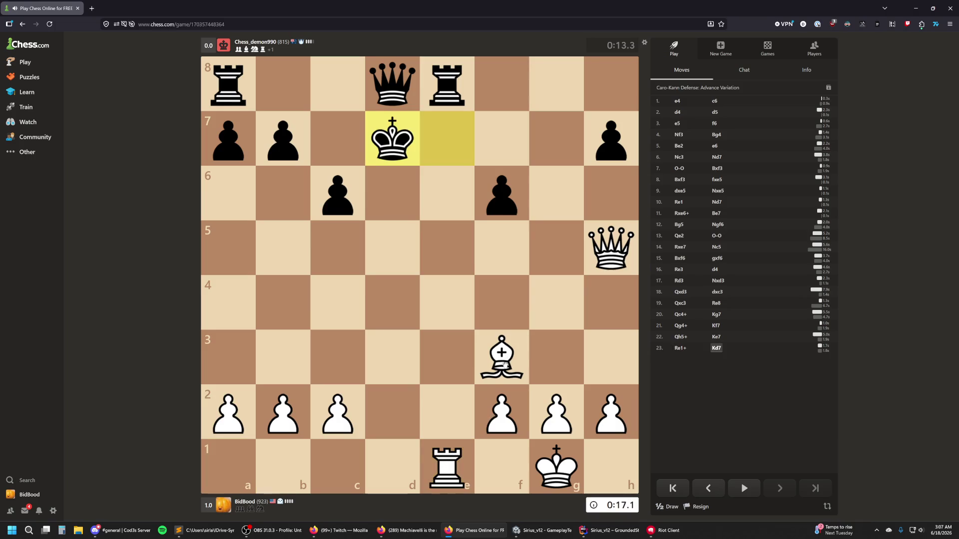
left_click_drag(508, 364, 558, 309)
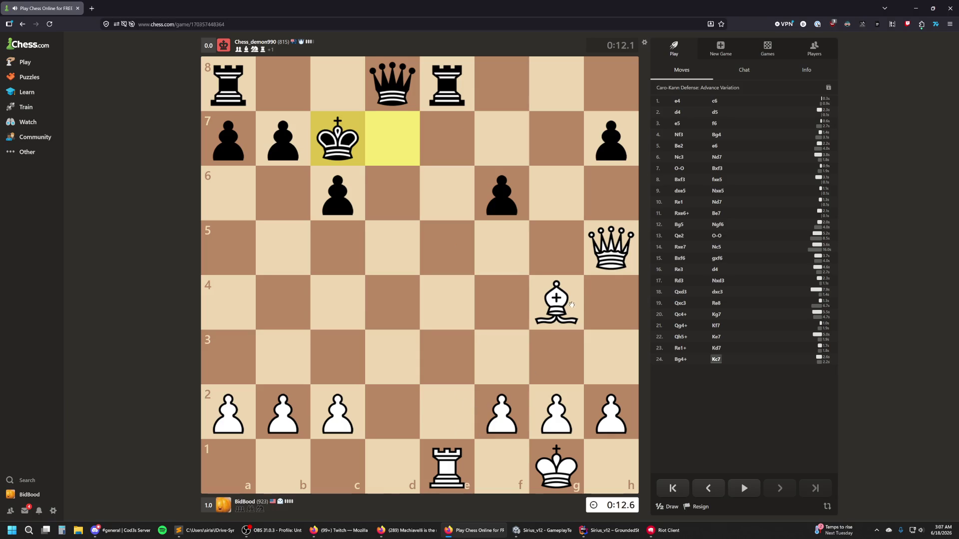
mouse_move(455, 451)
left_mouse_down()
mouse_move(447, 463)
mouse_move(450, 81)
mouse_move(446, 467)
left_mouse_up()
mouse_move(611, 248)
left_mouse_down()
mouse_move(610, 188)
mouse_move(626, 150)
left_mouse_up()
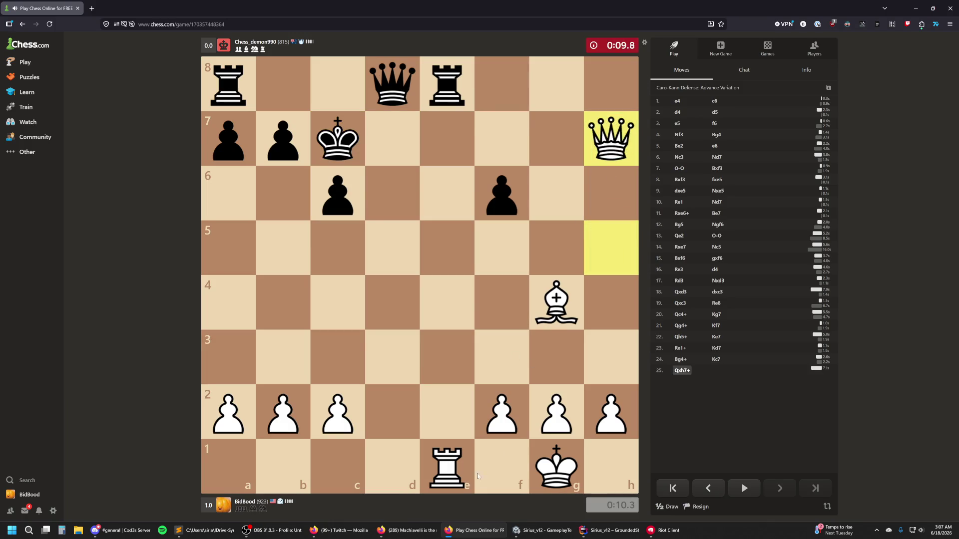
mouse_move(455, 474)
left_mouse_down()
mouse_move(400, 481)
mouse_move(392, 84)
left_mouse_up()
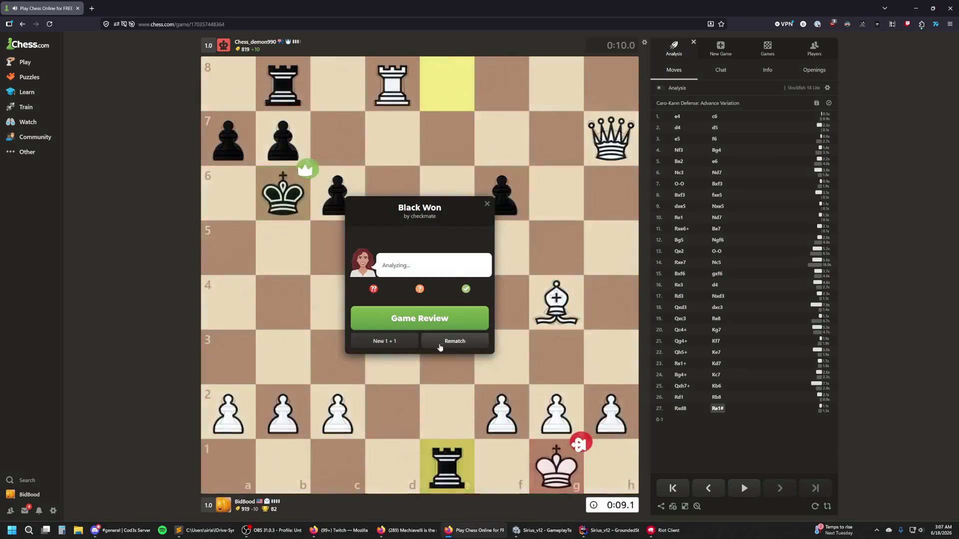
Step: Accept a rematch as Black and play e5, Nc6, Nf6, Bc5 and h6
left_click(427, 343)
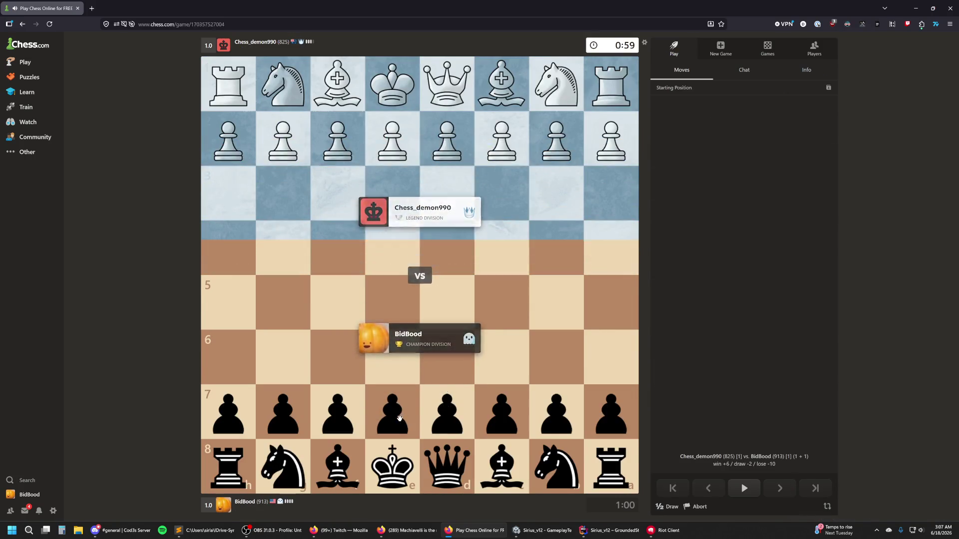
left_click_drag(394, 422, 392, 302)
mouse_move(551, 461)
left_mouse_down()
mouse_move(496, 411)
mouse_move(501, 357)
left_mouse_up()
mouse_move(301, 455)
left_mouse_down()
mouse_move(301, 415)
mouse_move(337, 356)
left_mouse_up()
mouse_move(337, 465)
left_mouse_down()
mouse_move(434, 343)
mouse_move(501, 302)
left_mouse_up()
left_click_drag(228, 413, 228, 359)
Step: Castle kingside, then play dxc5, Be6, Qxf6 and push the b-pawn to b5
mouse_move(392, 467)
left_mouse_down()
mouse_move(331, 464)
mouse_move(446, 418)
mouse_move(450, 355)
left_mouse_up()
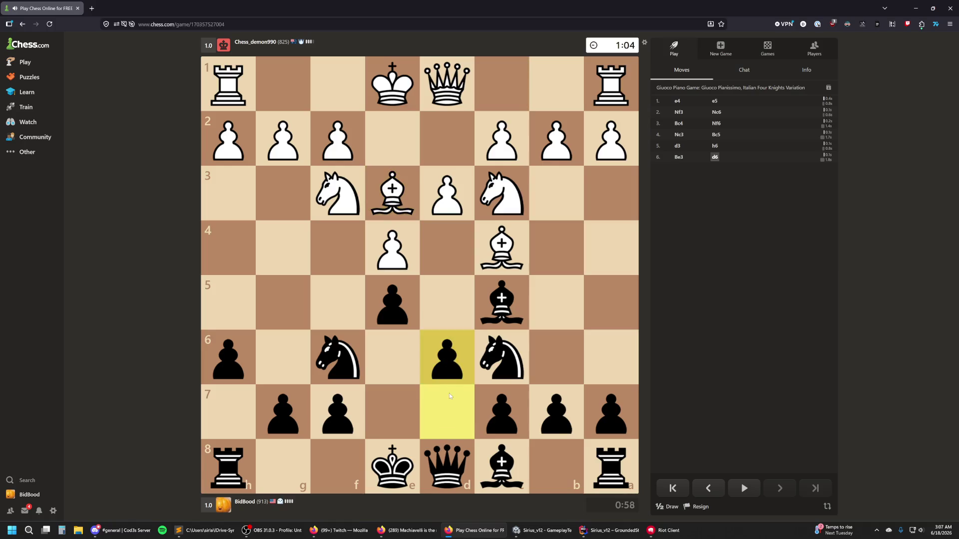
left_click_drag(371, 456, 282, 465)
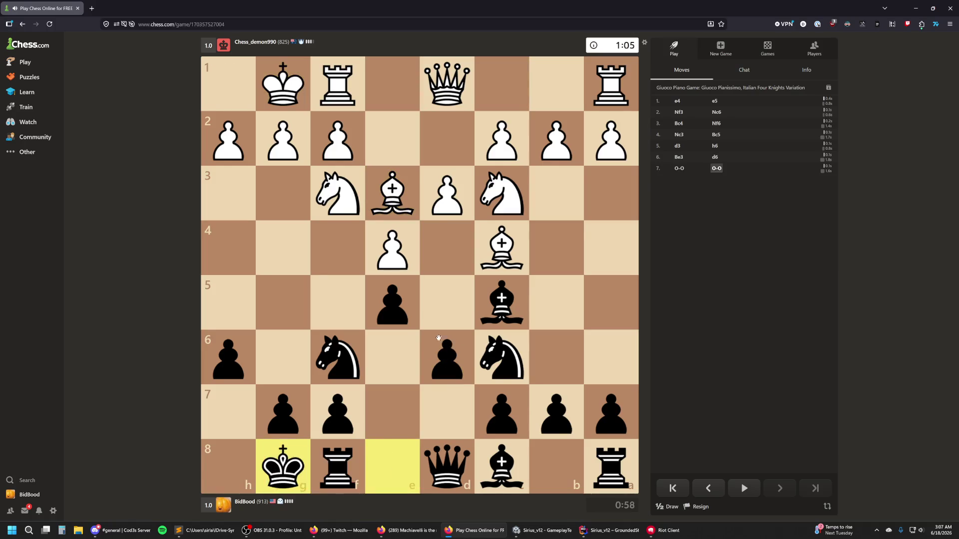
left_click_drag(460, 365, 501, 302)
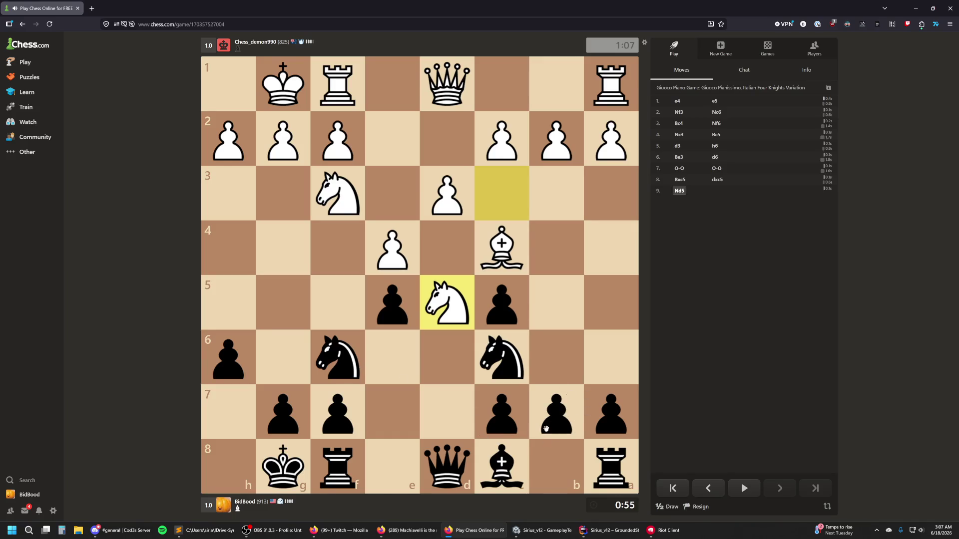
mouse_move(494, 474)
left_mouse_down()
mouse_move(381, 355)
mouse_move(377, 364)
left_mouse_up()
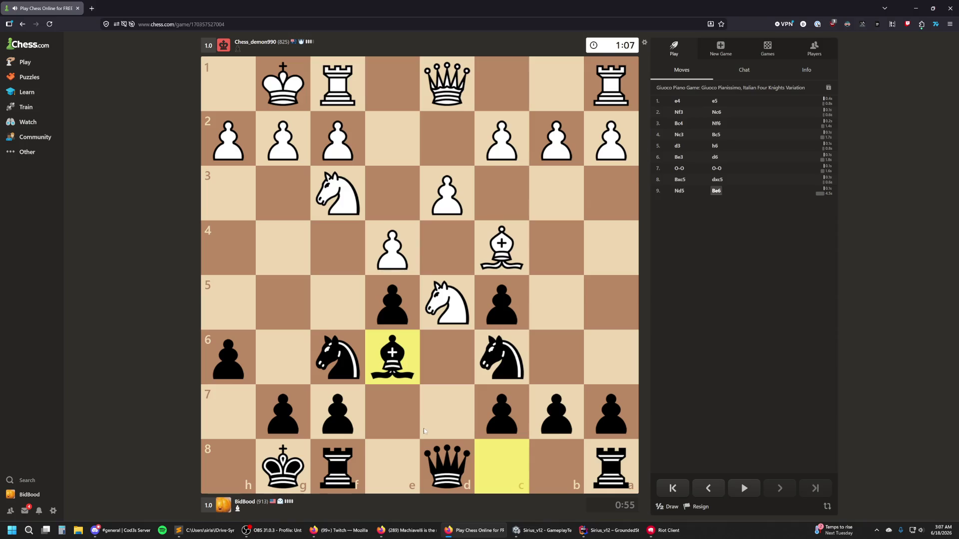
mouse_move(442, 462)
left_mouse_down()
mouse_move(439, 438)
mouse_move(337, 357)
mouse_move(403, 355)
left_mouse_up()
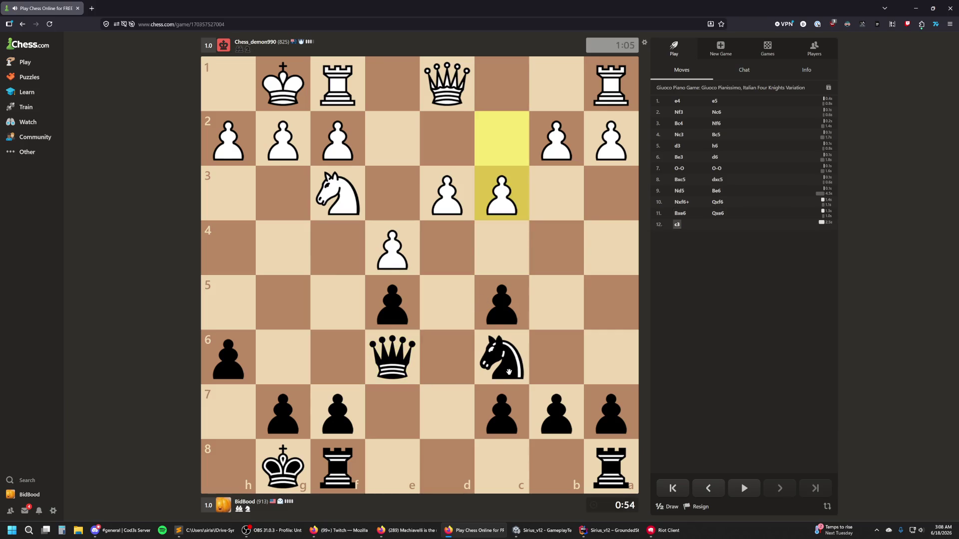
left_click_drag(565, 414, 556, 302)
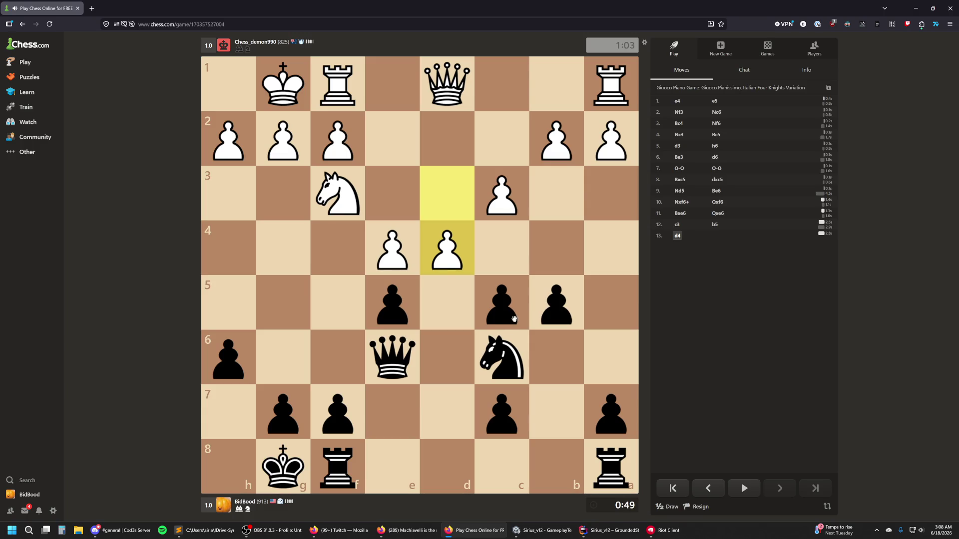
Step: Play cxd4, Nxd4 and Rad8, then take White's queen on d1 and rook on f1 with check
left_click_drag(514, 316, 447, 248)
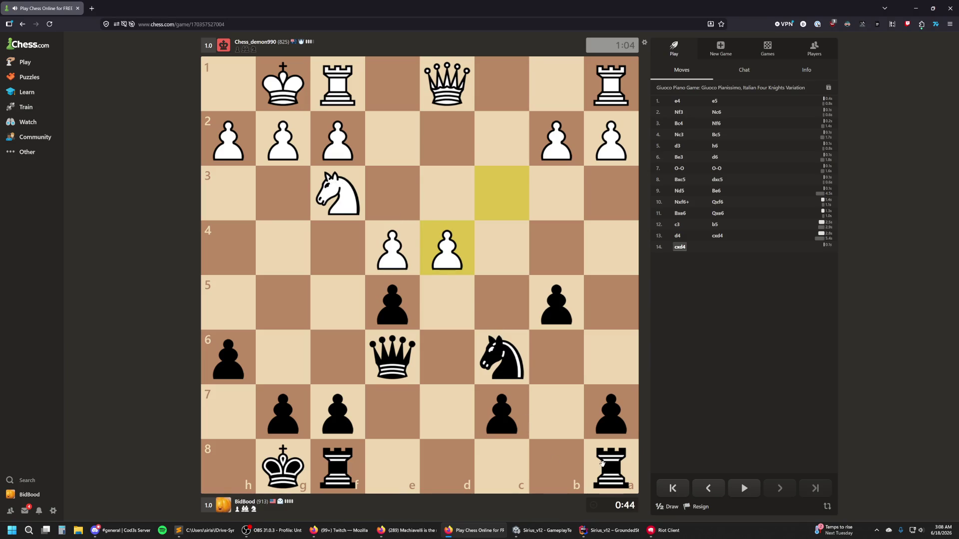
mouse_move(501, 357)
left_mouse_down()
mouse_move(497, 303)
mouse_move(447, 248)
left_mouse_up()
left_click_drag(614, 455, 447, 464)
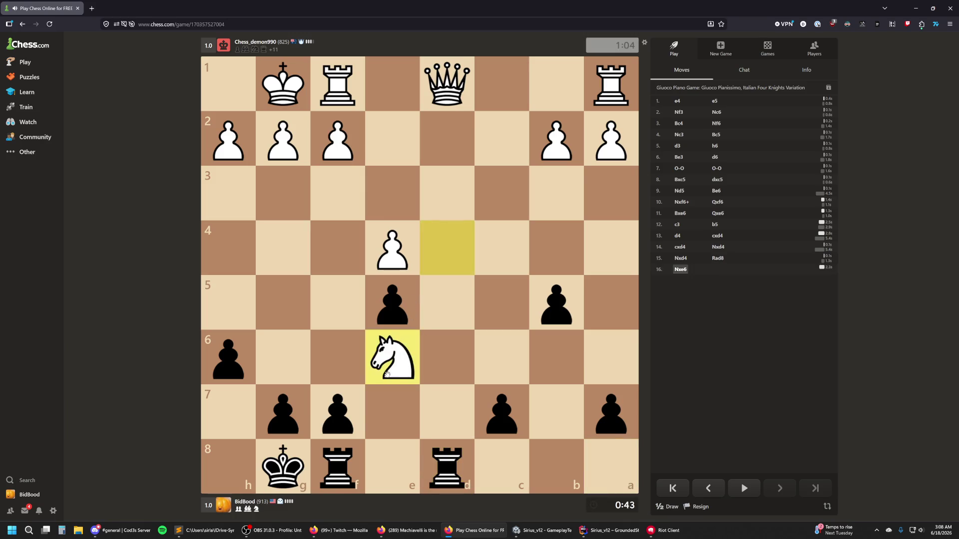
mouse_move(439, 452)
left_mouse_down()
mouse_move(396, 134)
mouse_move(446, 86)
left_mouse_up()
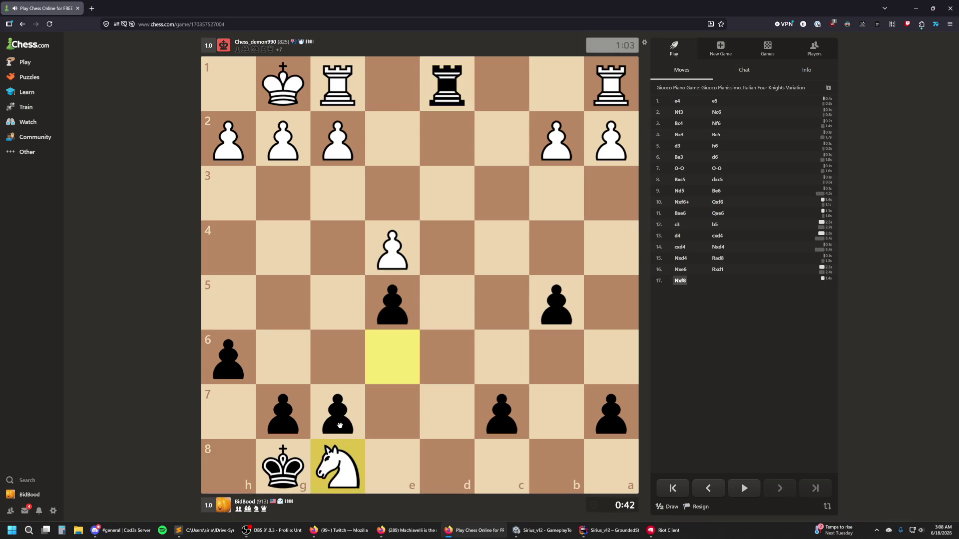
left_click_drag(451, 89, 338, 84)
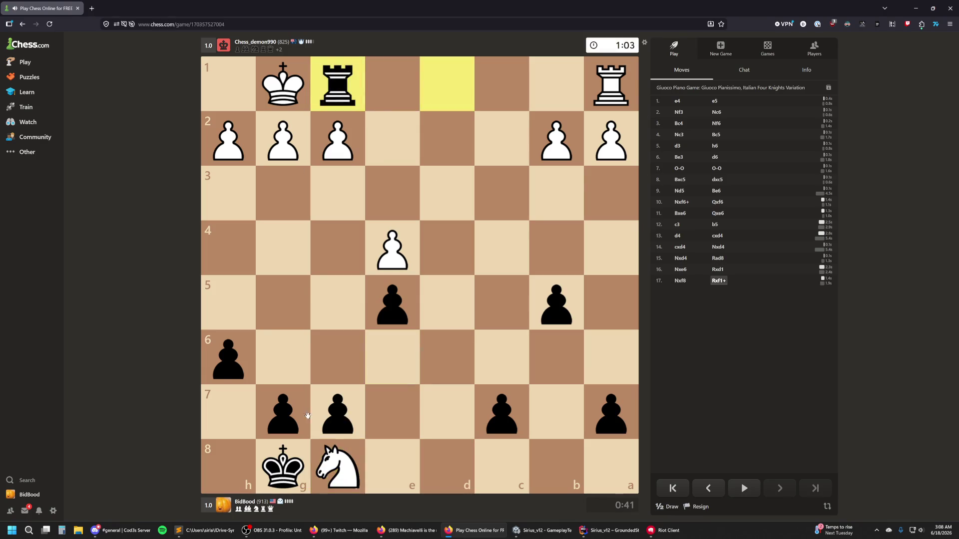
Step: Recapture on f8 with the king, move it to e7, then resign the game
left_click(284, 457)
left_click(337, 466)
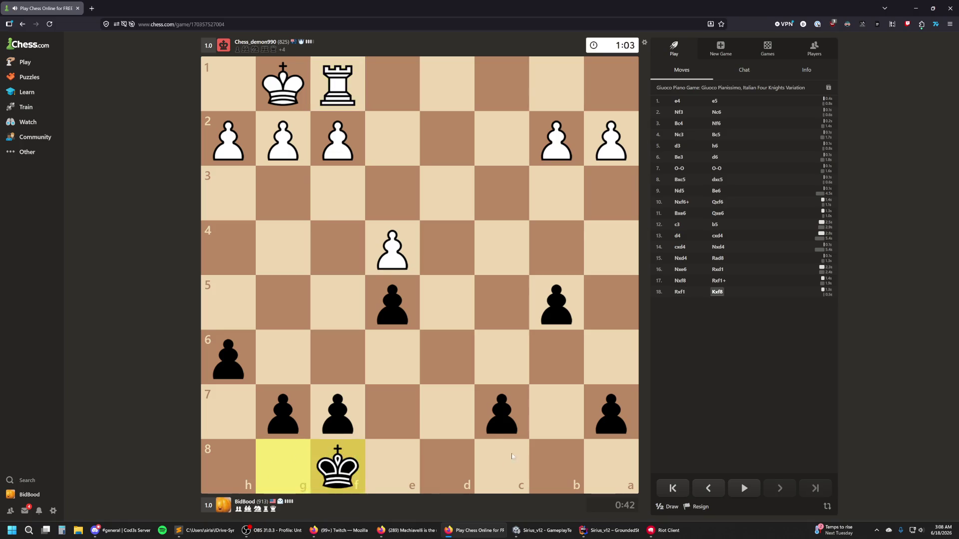
mouse_move(352, 465)
left_mouse_down()
mouse_move(402, 418)
mouse_move(394, 356)
left_mouse_up()
left_click(697, 507)
Step: Resign, rematch as White, and play e4, d4 and e5 against the Caro-Kann
left_click(705, 481)
left_click(454, 341)
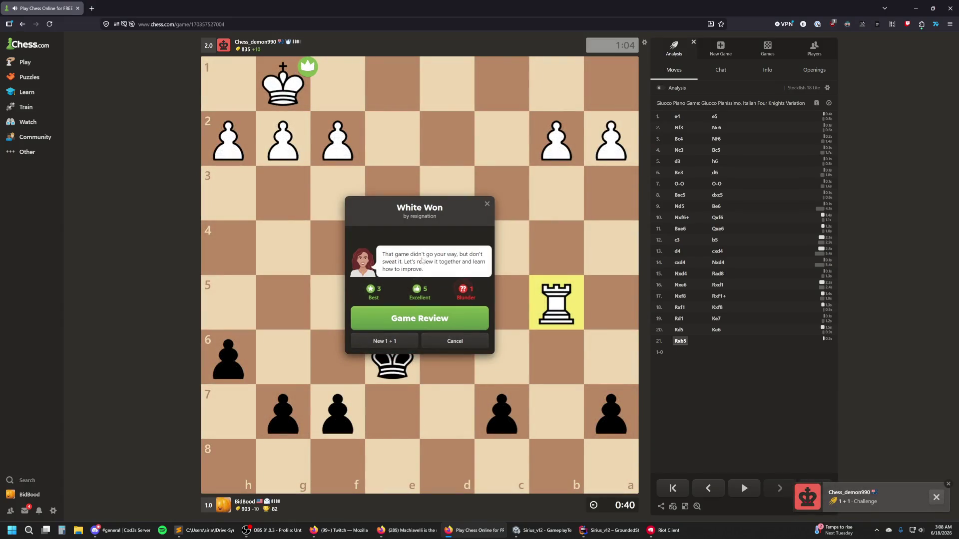
left_click_drag(447, 412, 447, 284)
mouse_move(393, 405)
left_mouse_down()
mouse_move(393, 302)
mouse_move(447, 247)
left_mouse_up()
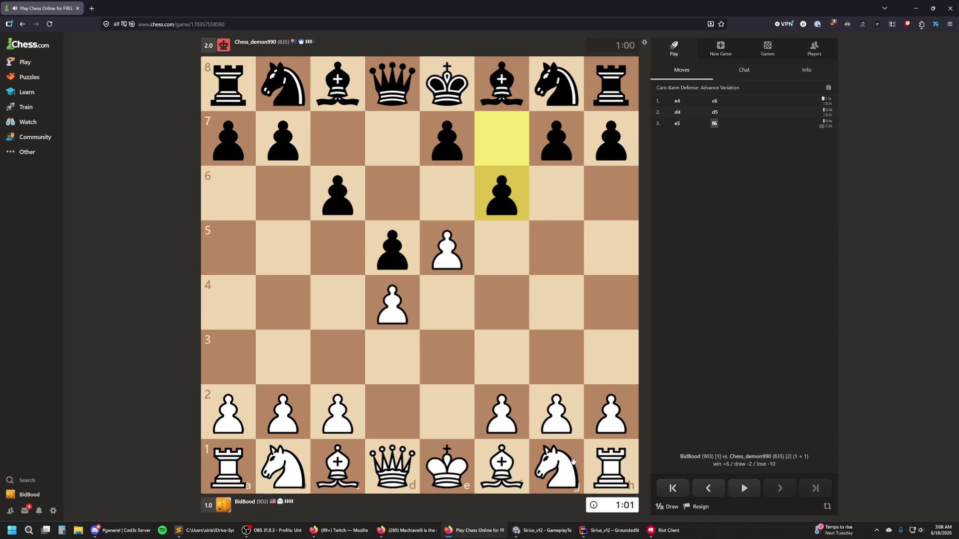
left_click(573, 462)
Step: Play Nf3, Be2, castle kingside and capture exf6
left_click(490, 351)
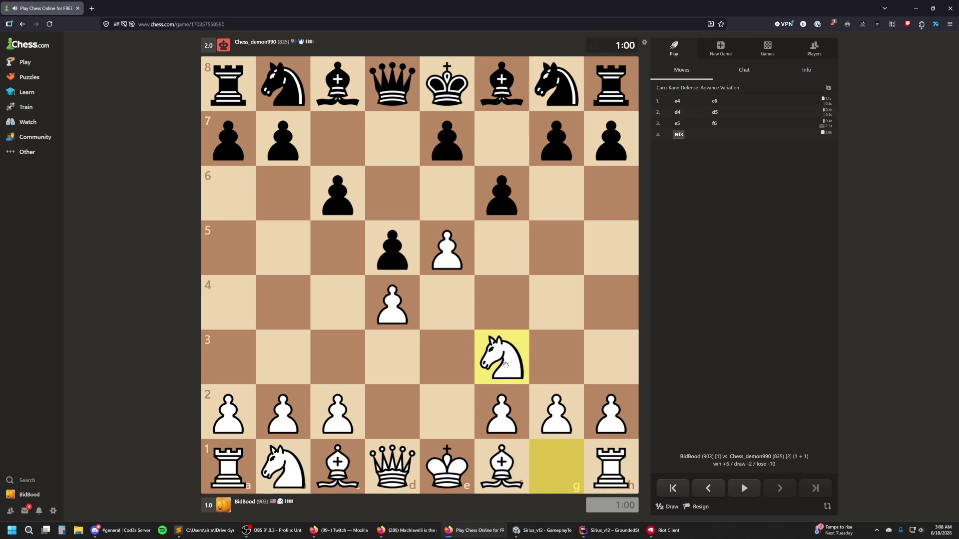
left_click(501, 467)
left_click(447, 412)
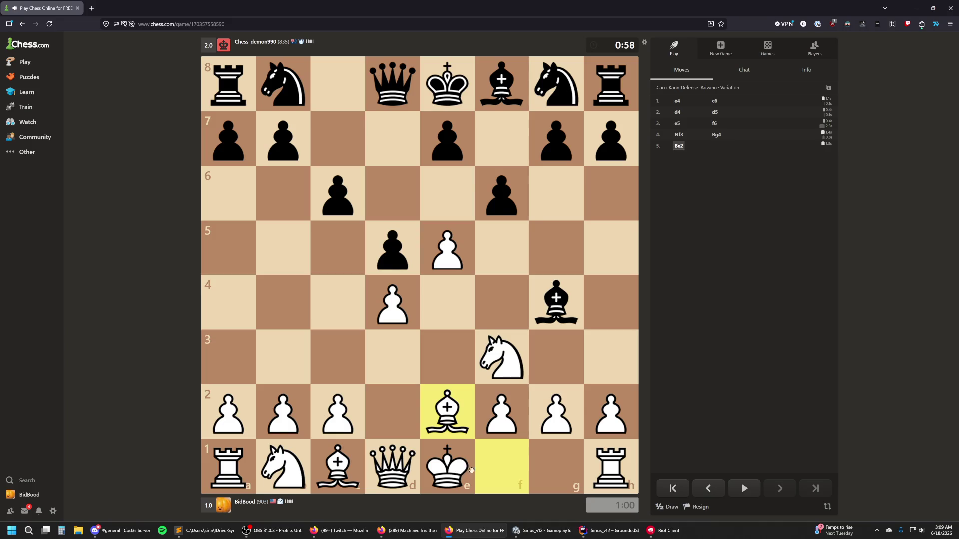
left_click_drag(471, 471, 546, 470)
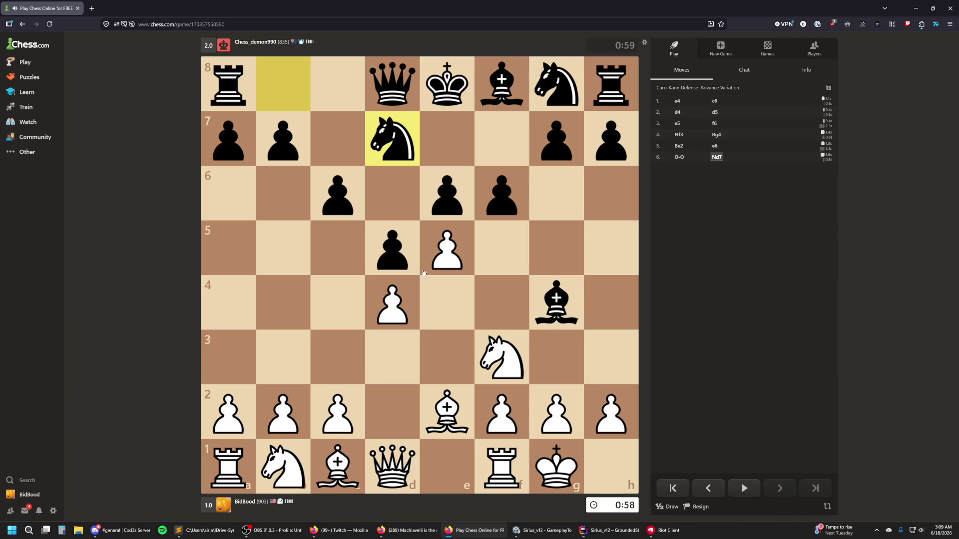
left_click_drag(424, 274, 501, 195)
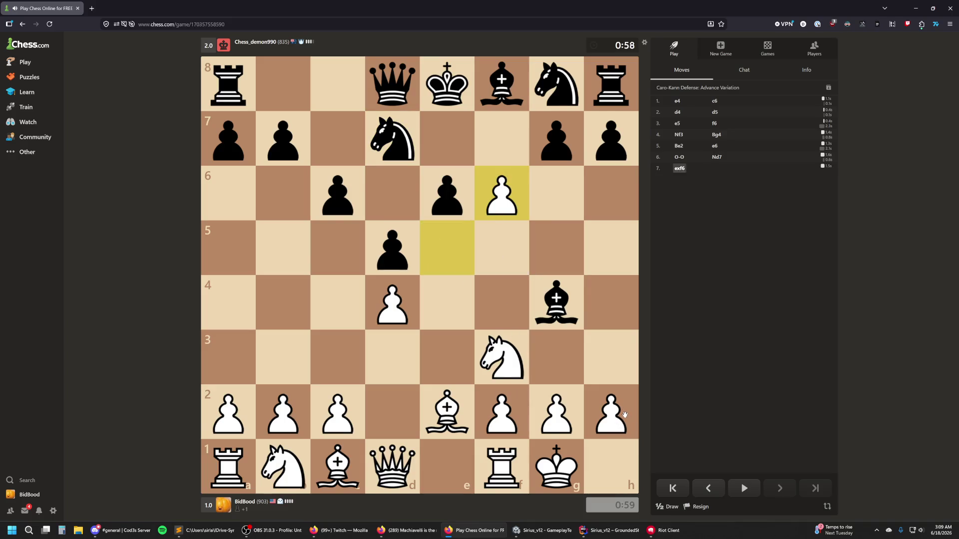
Step: Play h3, Bxf3, Bg5, Nd2, Bh4, c3 and Bg4
left_click_drag(620, 415, 610, 357)
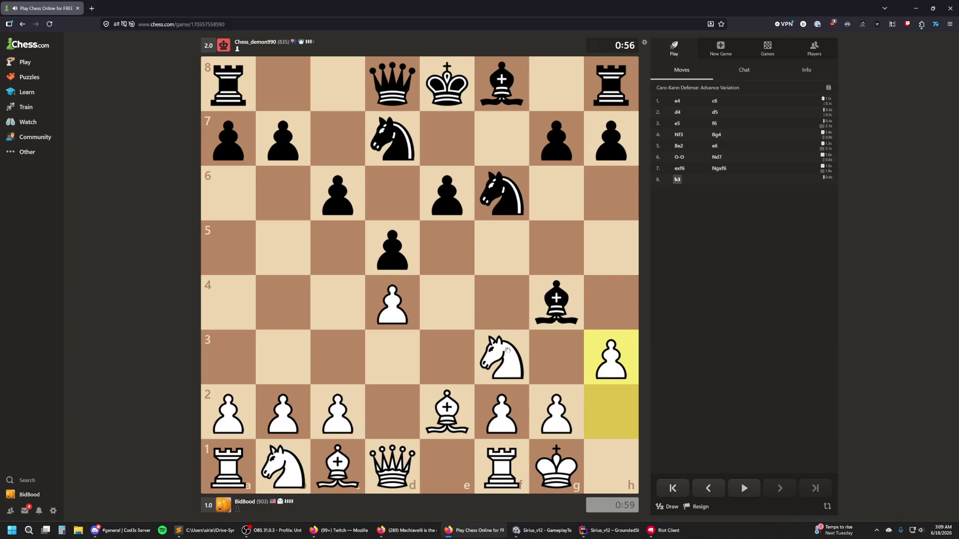
left_click_drag(469, 405, 501, 358)
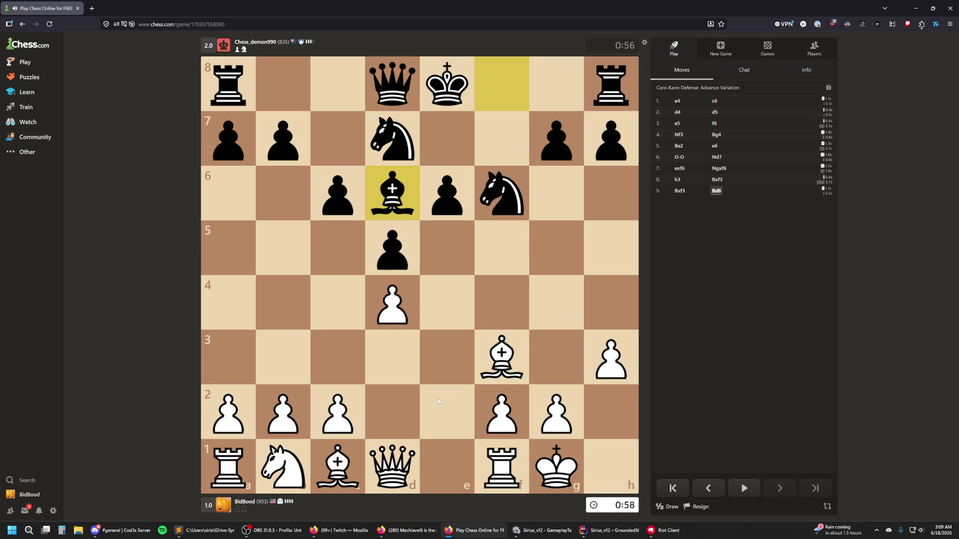
left_click_drag(351, 471, 556, 248)
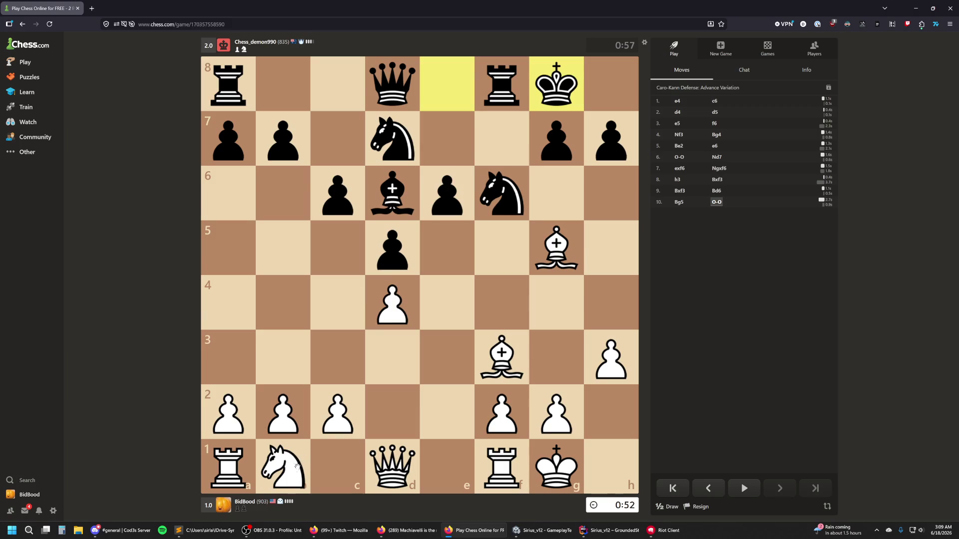
left_click_drag(288, 462, 391, 414)
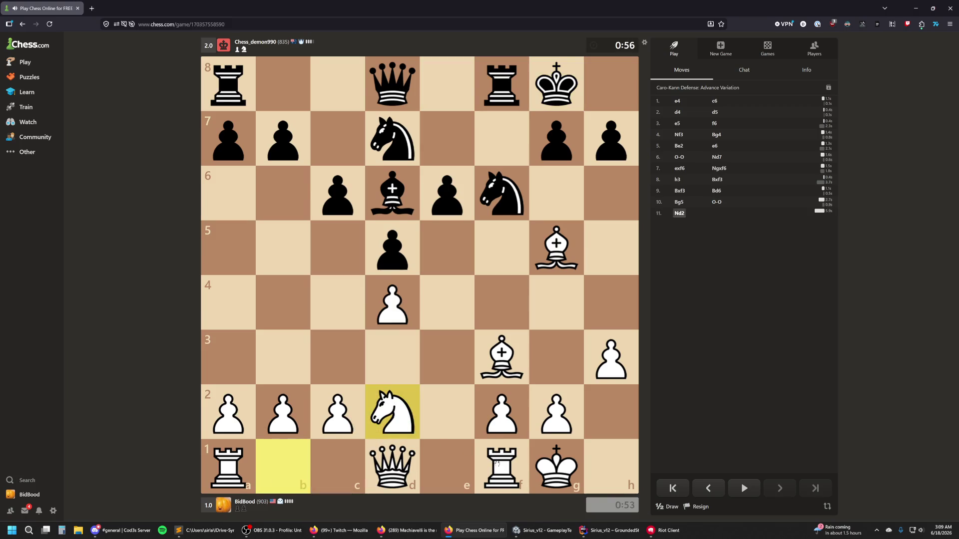
left_click_drag(577, 256, 608, 299)
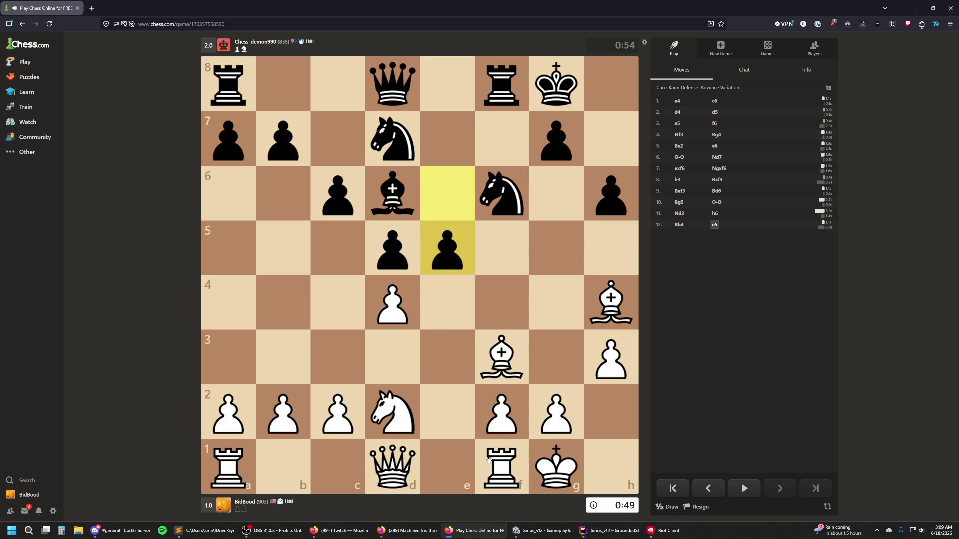
left_click_drag(340, 406, 350, 370)
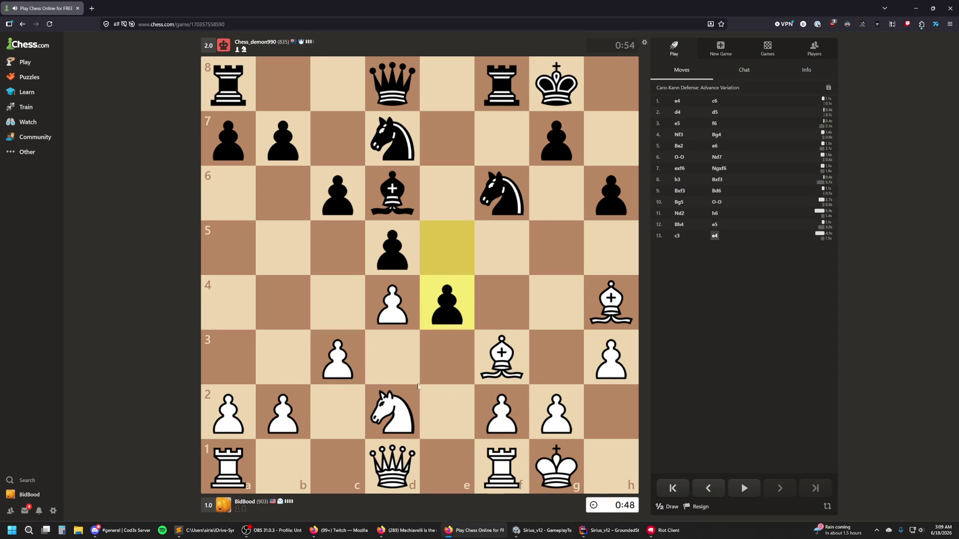
left_click_drag(503, 341, 557, 318)
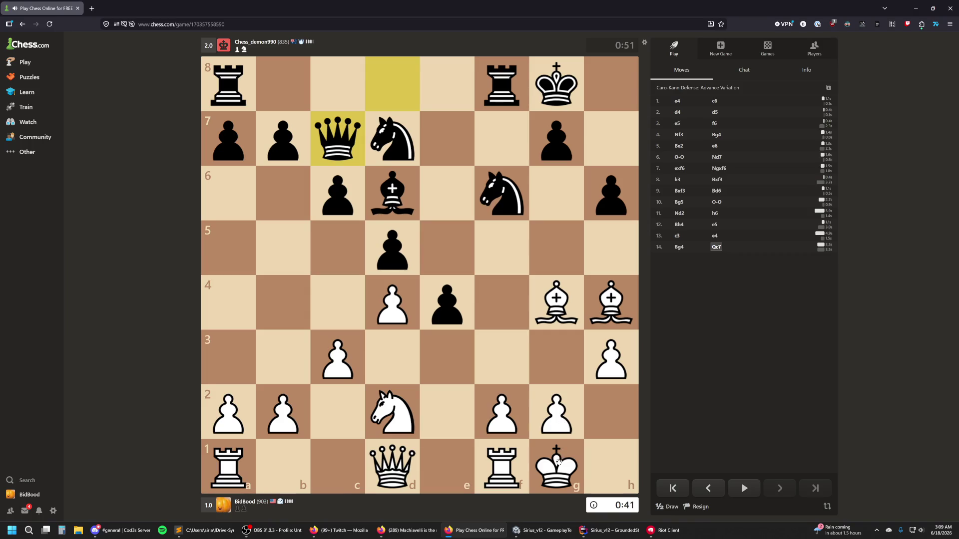
Step: Play Re1, Bg3, Bh4, Kh1 out of check, and f3
left_click_drag(502, 467, 447, 467)
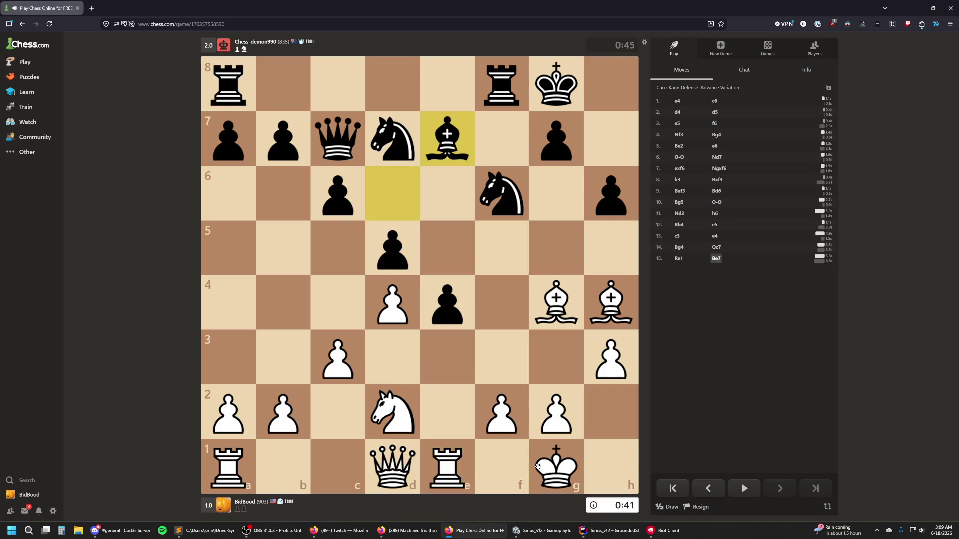
mouse_move(598, 317)
left_mouse_down()
mouse_move(575, 323)
mouse_move(567, 355)
left_mouse_up()
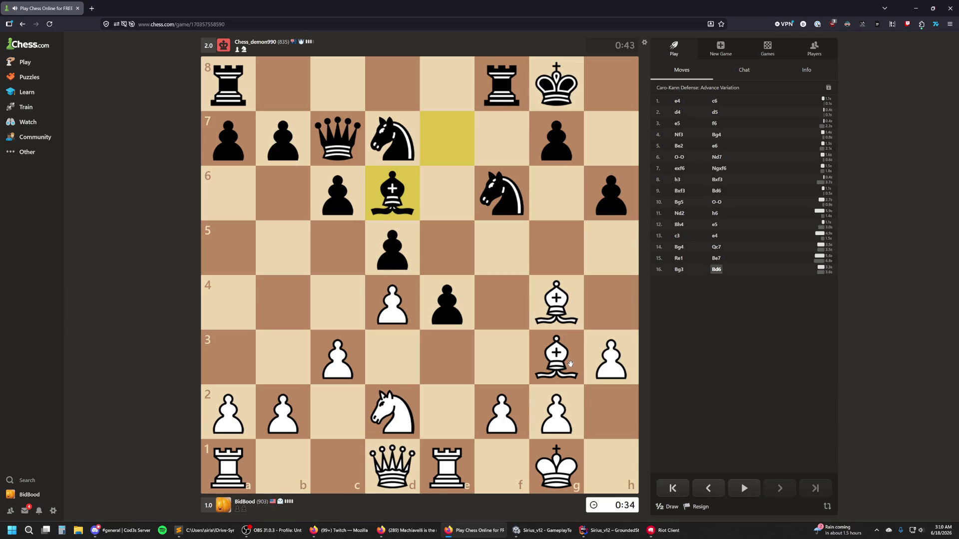
mouse_move(556, 366)
left_mouse_down()
mouse_move(604, 303)
mouse_move(555, 357)
mouse_move(593, 316)
left_mouse_up()
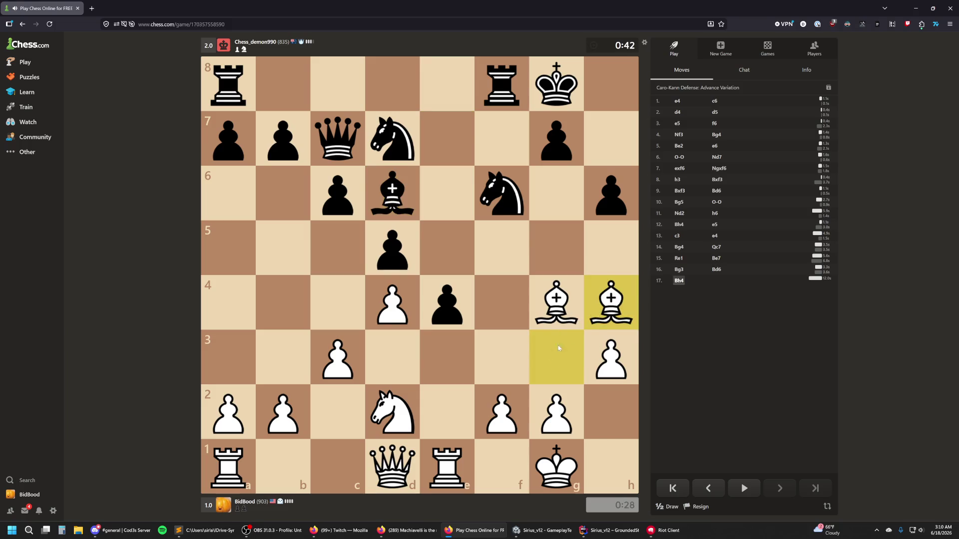
mouse_move(557, 467)
left_mouse_down()
mouse_move(514, 469)
mouse_move(608, 467)
left_mouse_up()
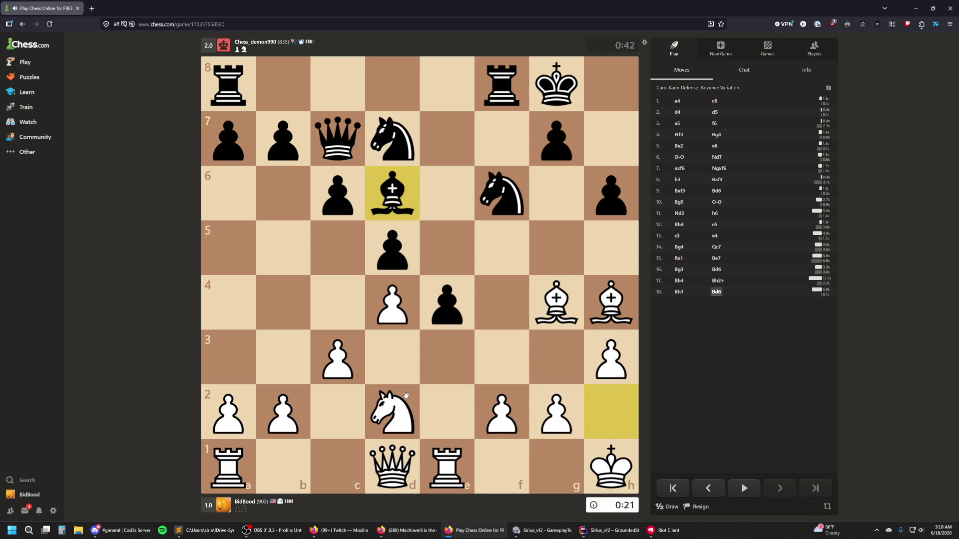
mouse_move(502, 412)
left_mouse_down()
mouse_move(505, 368)
mouse_move(506, 377)
left_mouse_up()
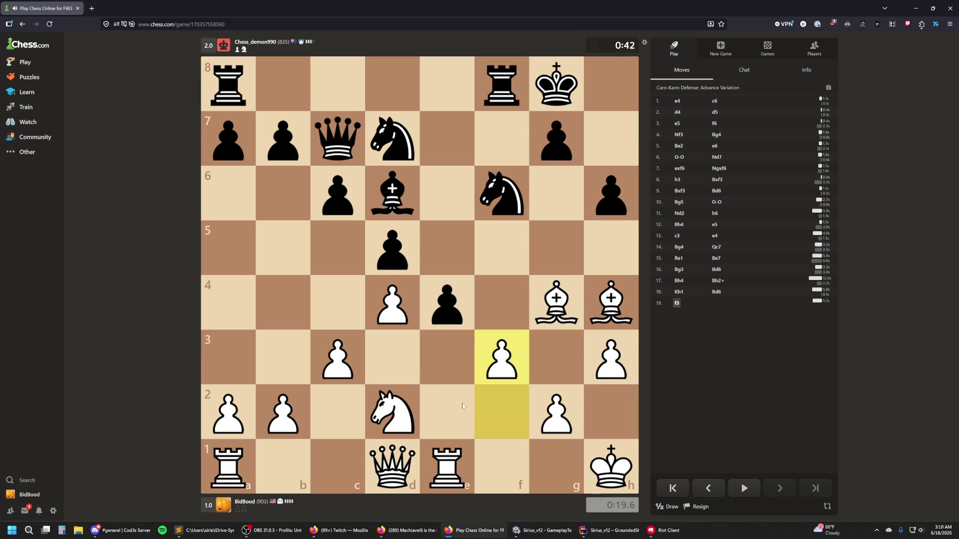
Step: Play fxg4, Bxg3, Rf1, recapture Qxf1, then retreat Qd1
left_click_drag(510, 367, 543, 323)
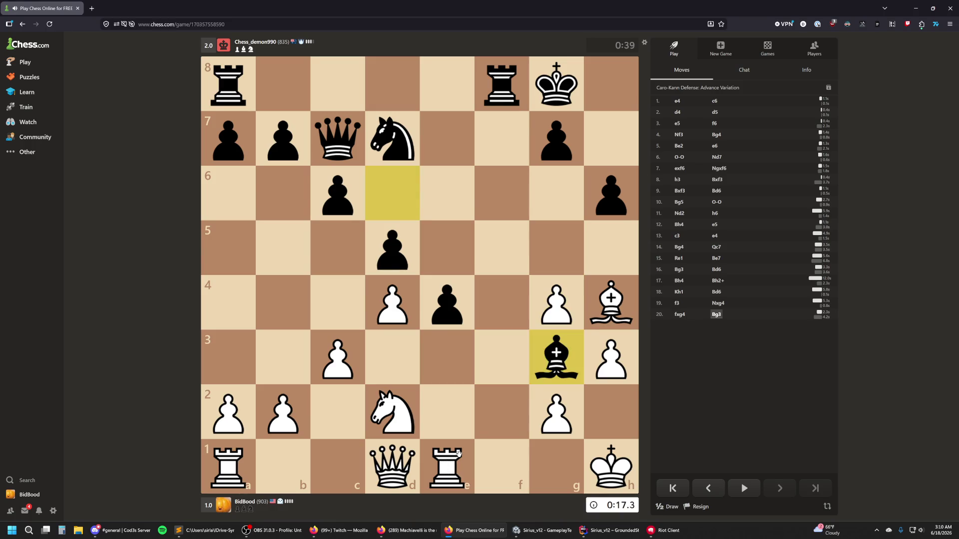
left_click_drag(611, 302, 556, 357)
left_click_drag(447, 465, 501, 457)
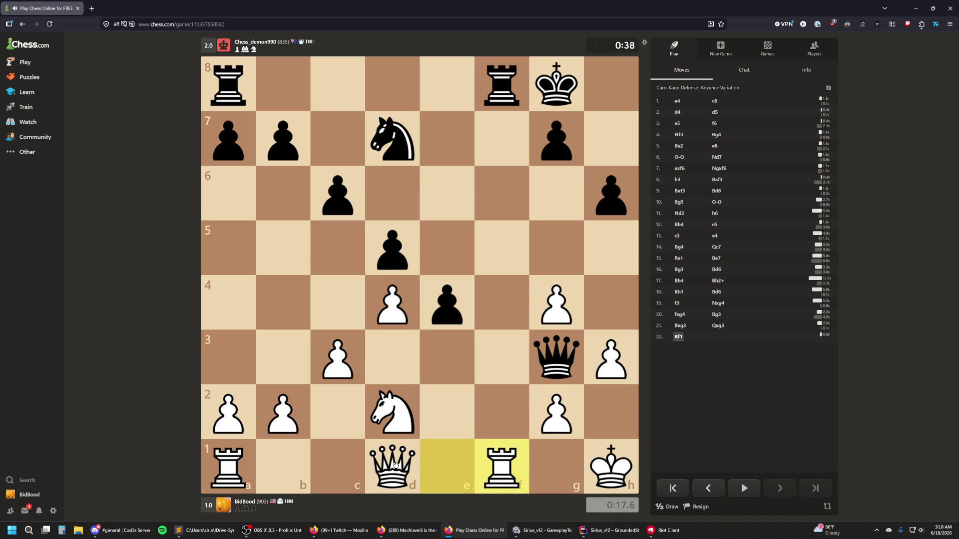
left_click_drag(392, 460, 497, 467)
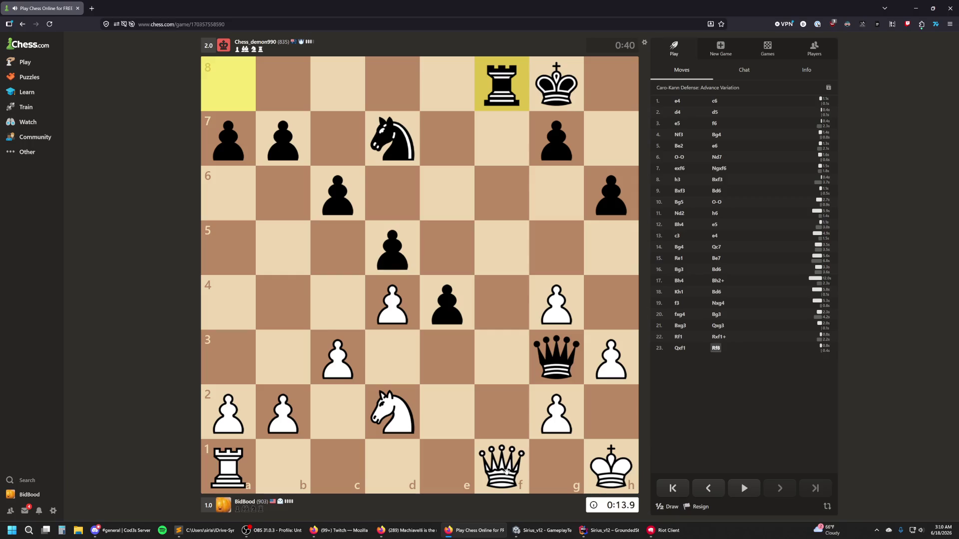
left_click_drag(506, 471, 393, 464)
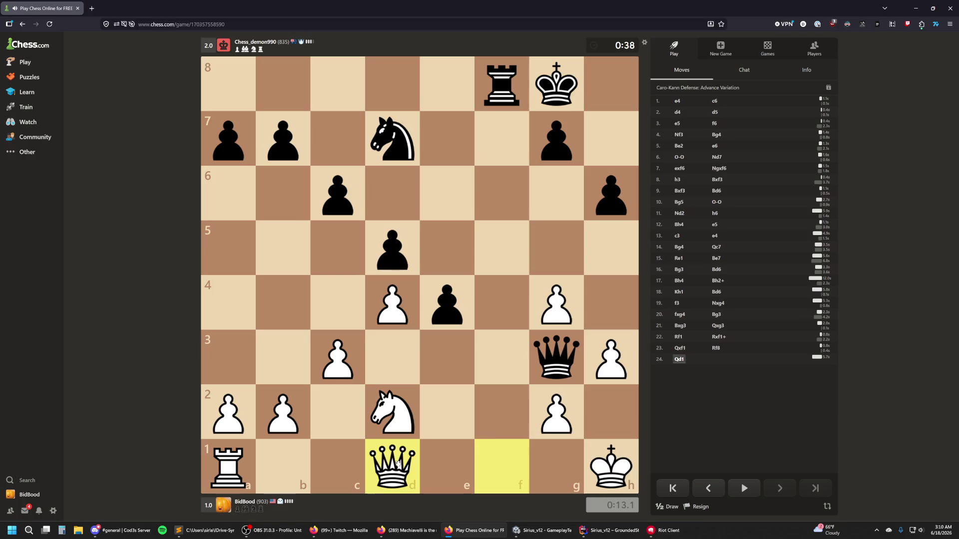
Step: Play Qg1, Nf3, Re1, Rxf1, then recapture the promoted queen with Qxf1
left_click_drag(403, 474, 554, 469)
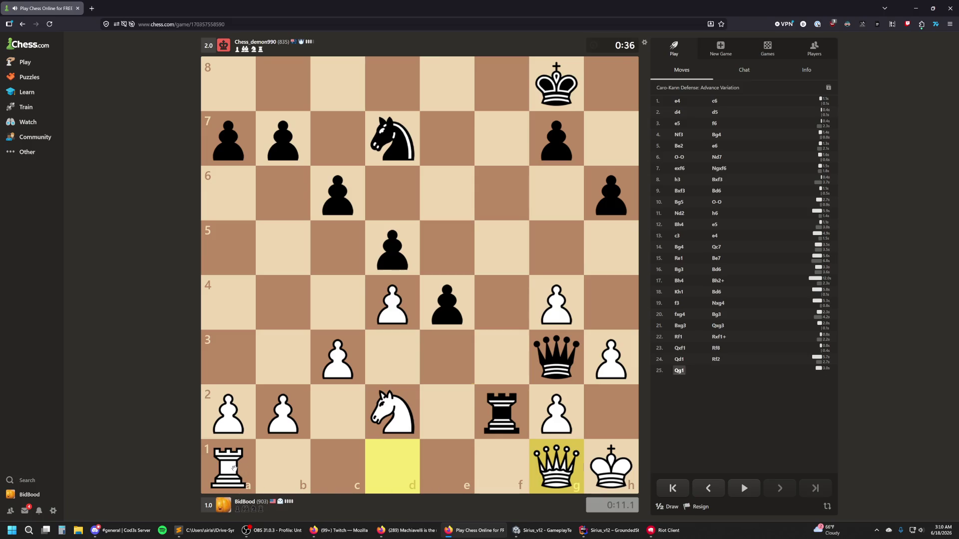
left_click_drag(404, 418, 519, 364)
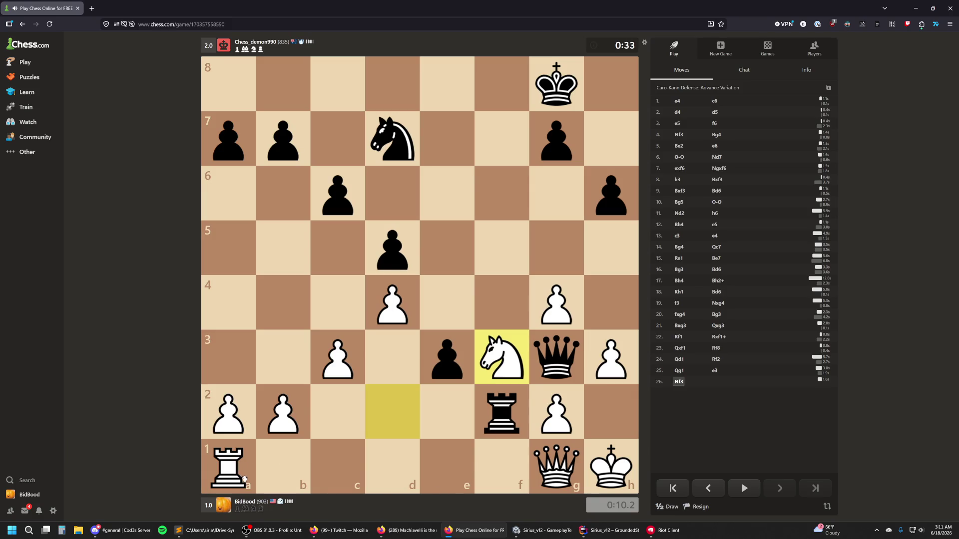
left_click_drag(229, 473, 444, 467)
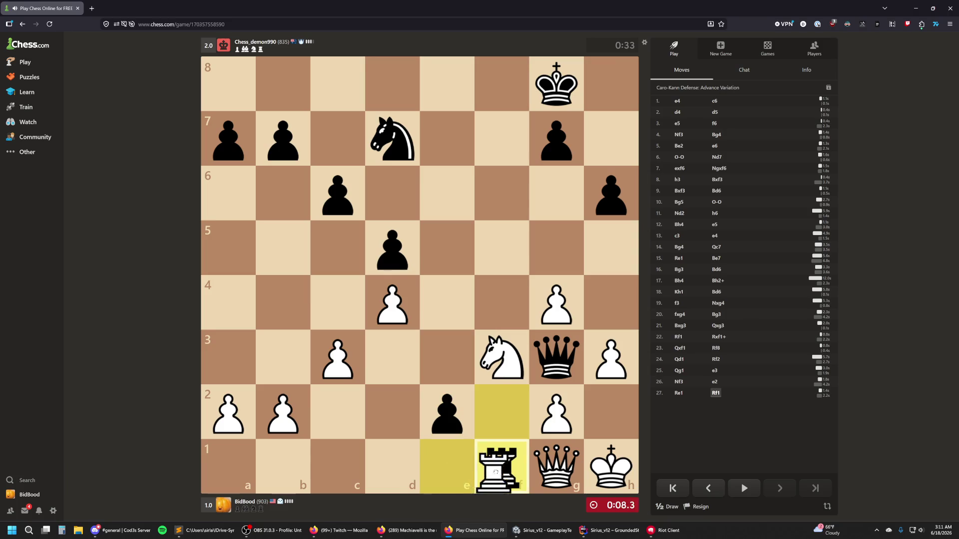
left_click_drag(447, 467, 502, 467)
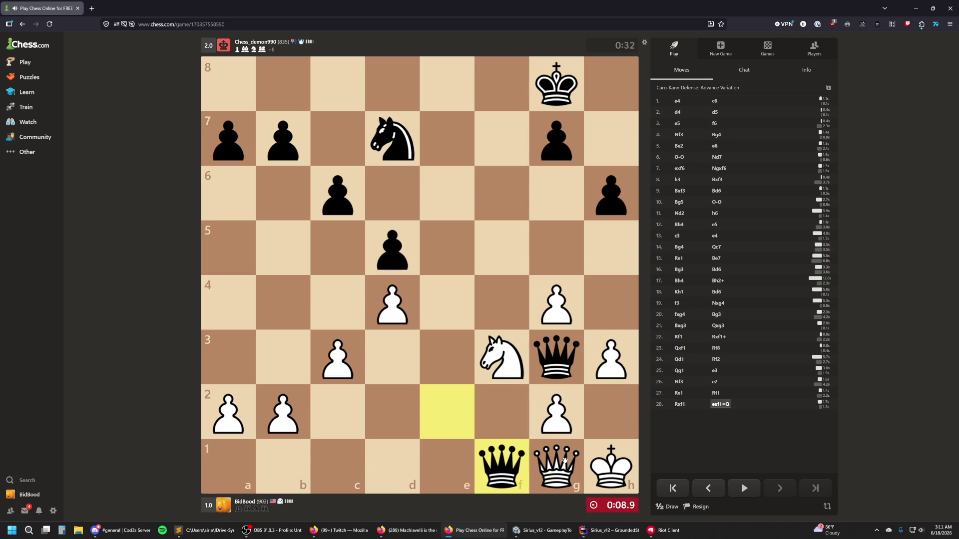
left_click_drag(564, 460, 504, 474)
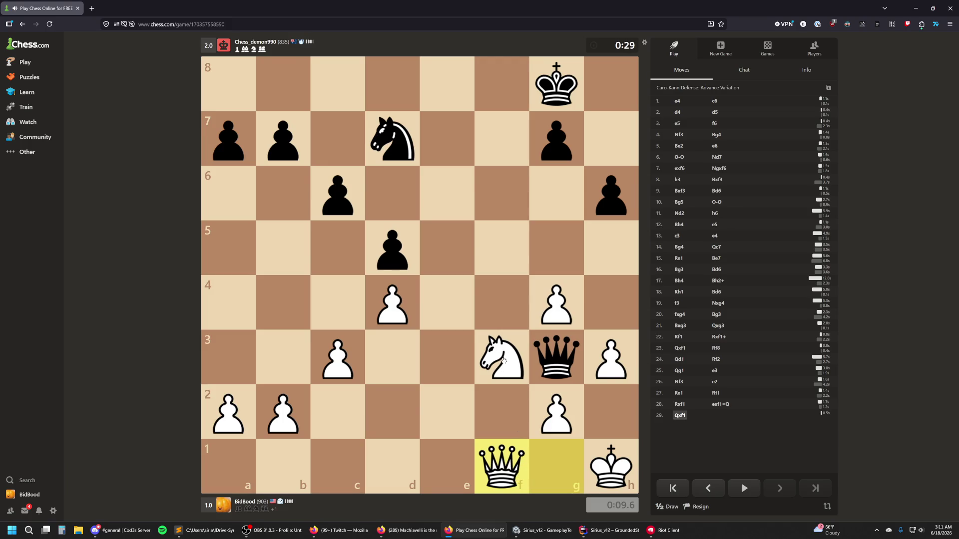
Step: Play Ne5, Qf5, Kh2 out of check, and Qc8+
left_click_drag(498, 361, 447, 249)
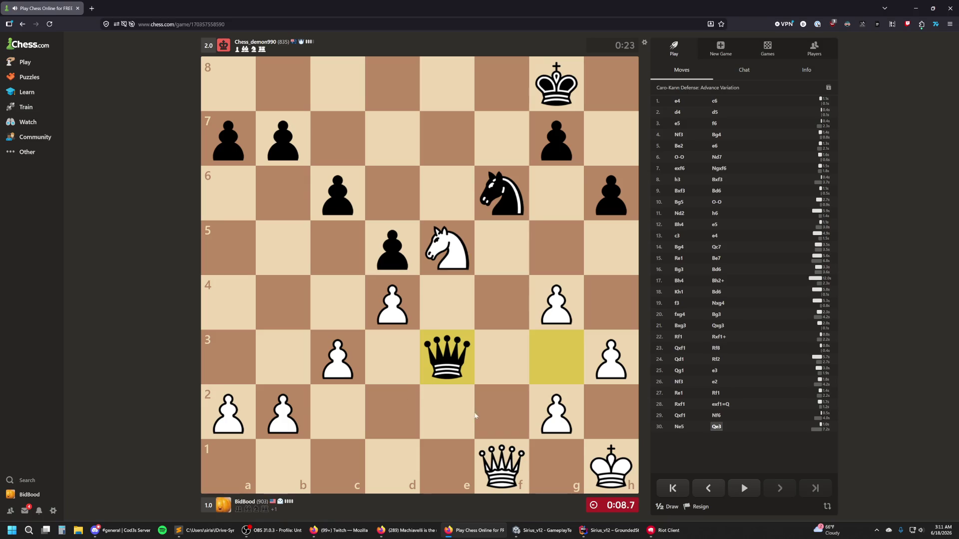
left_click_drag(497, 467, 499, 252)
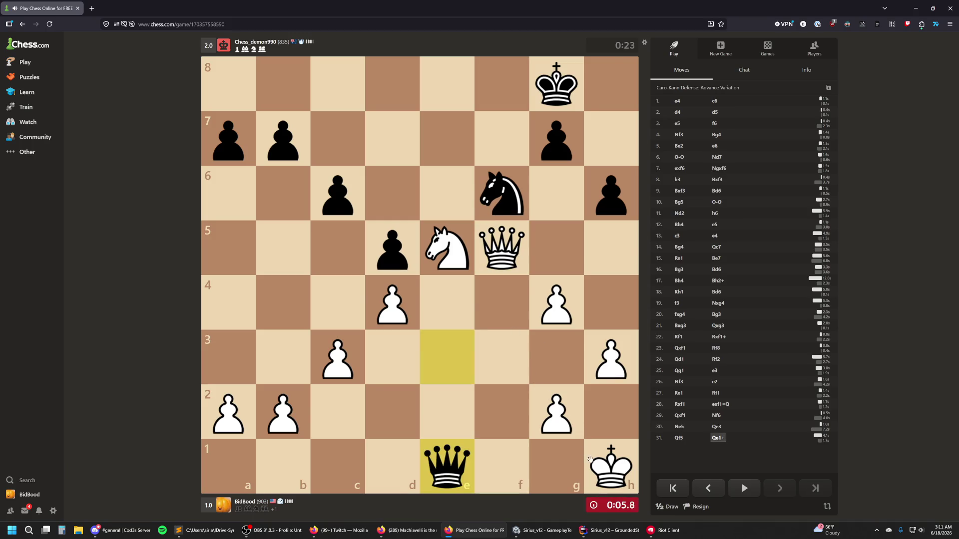
left_click_drag(612, 470, 605, 429)
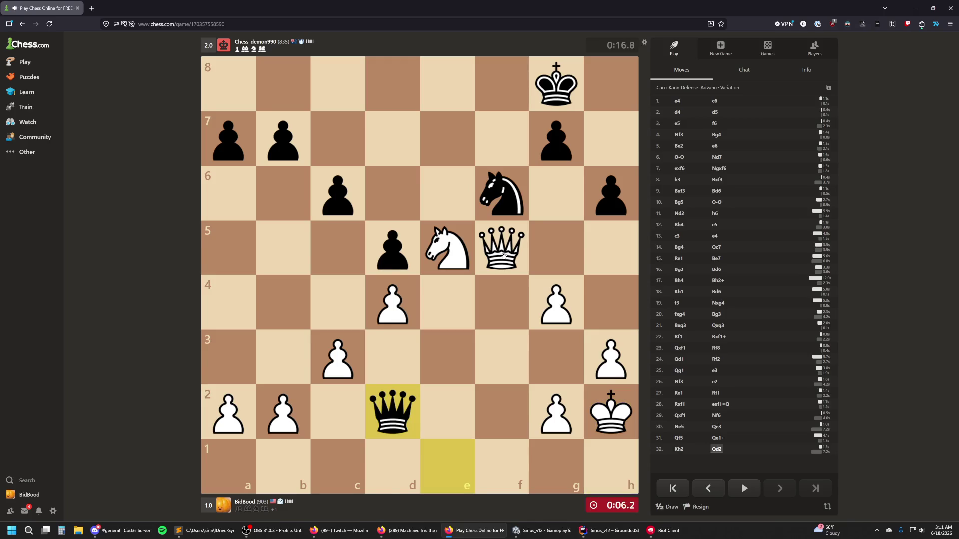
left_click_drag(498, 249, 343, 95)
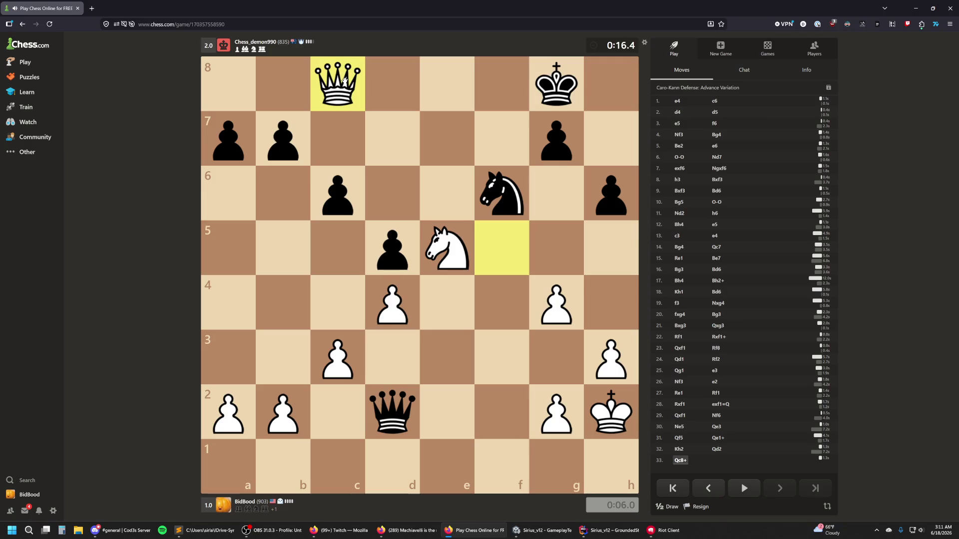
Step: Play Qxb7, Qxa7, Nf7, Qc5 and Kg1
left_click_drag(342, 74, 283, 139)
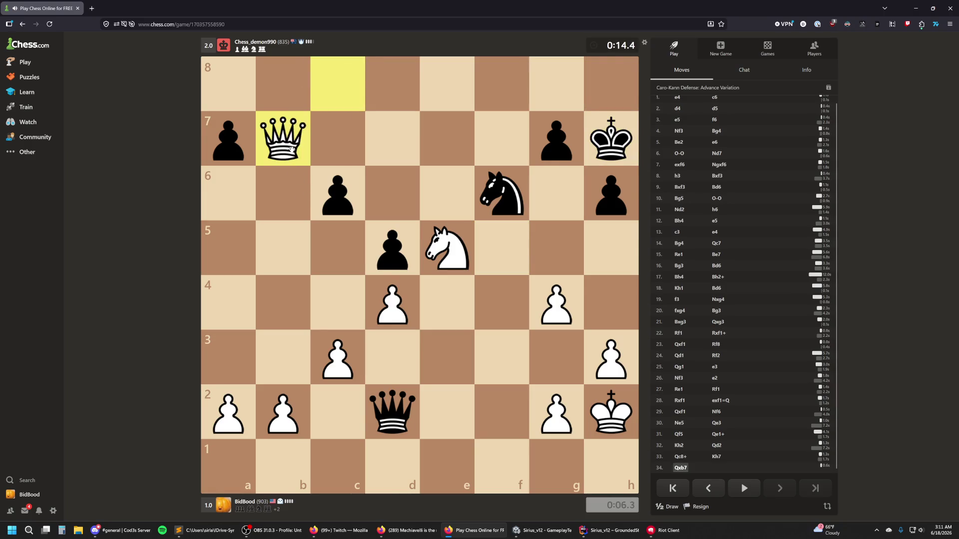
left_click_drag(291, 149, 244, 142)
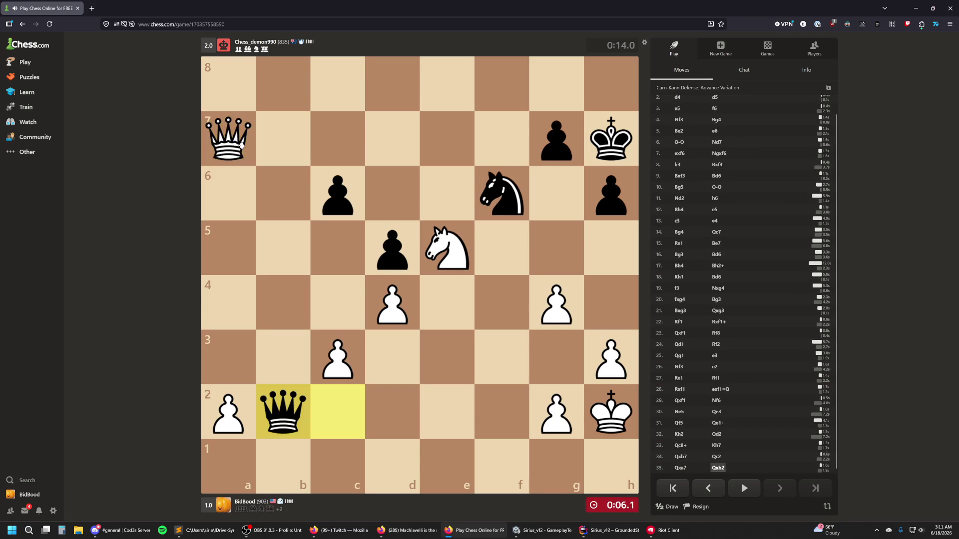
mouse_move(429, 235)
left_mouse_down()
mouse_move(494, 234)
mouse_move(493, 167)
mouse_move(446, 247)
left_mouse_up()
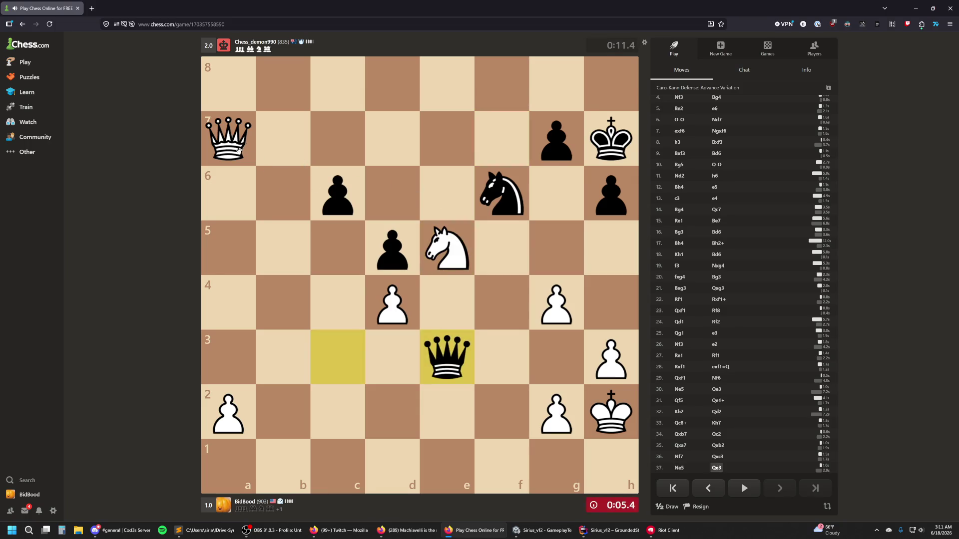
mouse_move(228, 139)
left_mouse_down()
mouse_move(340, 133)
mouse_move(346, 240)
left_mouse_up()
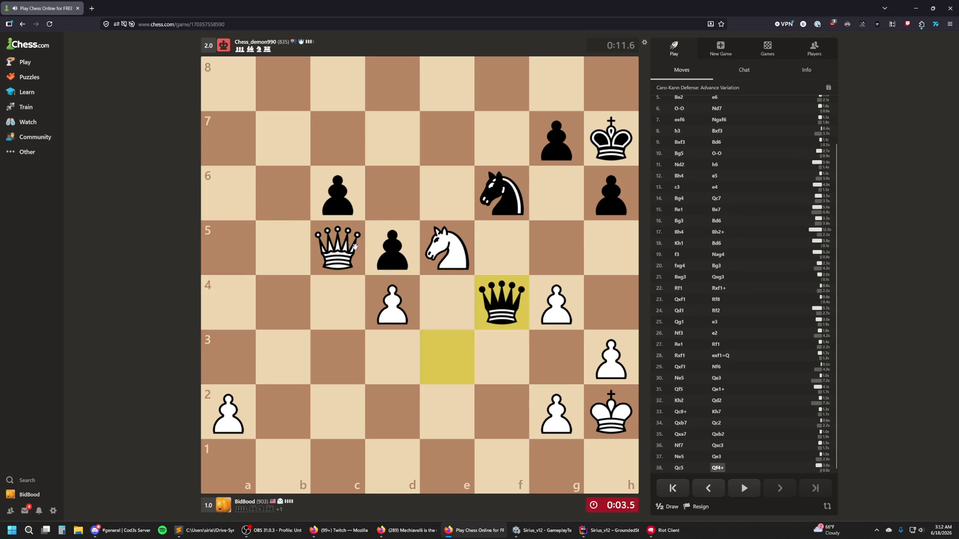
left_click_drag(611, 412, 572, 466)
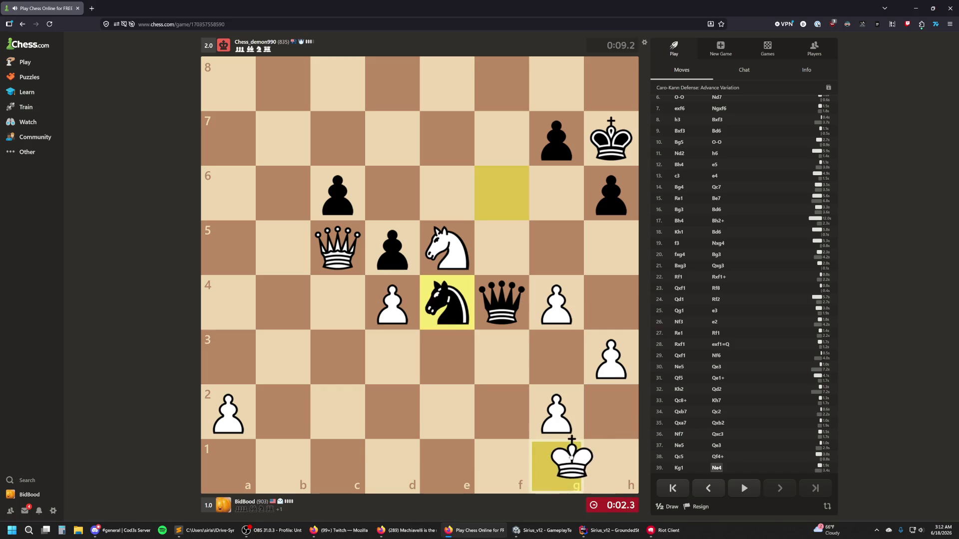
Step: Play Qxc6, Kh2, g3 and Kh1, ending in checkmate for Black
left_click(359, 265)
left_click(338, 193)
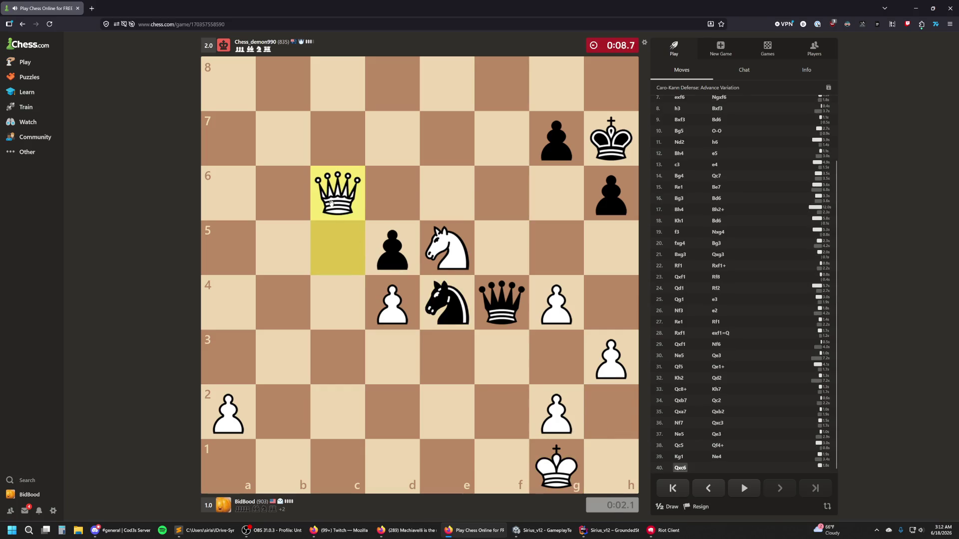
left_click(548, 460)
left_click(610, 411)
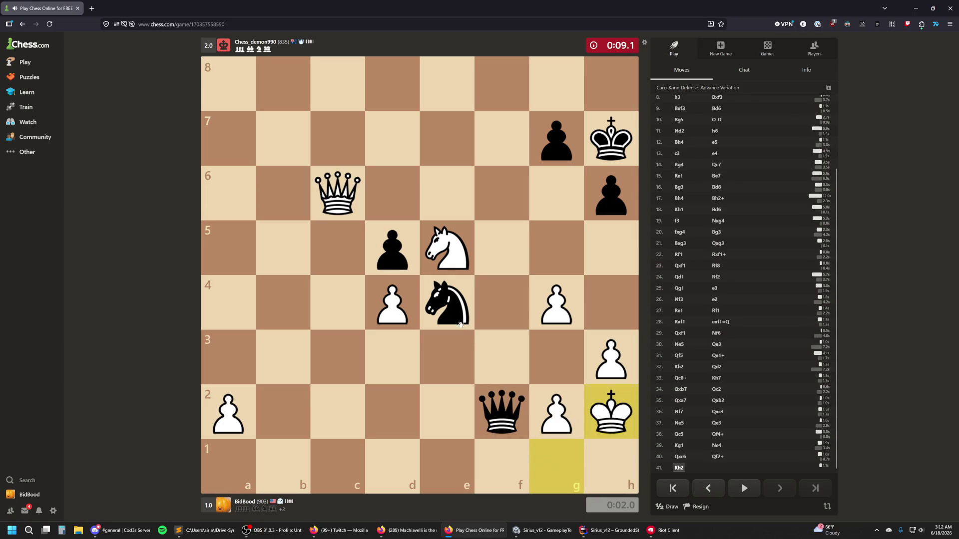
left_click_drag(556, 396, 556, 357)
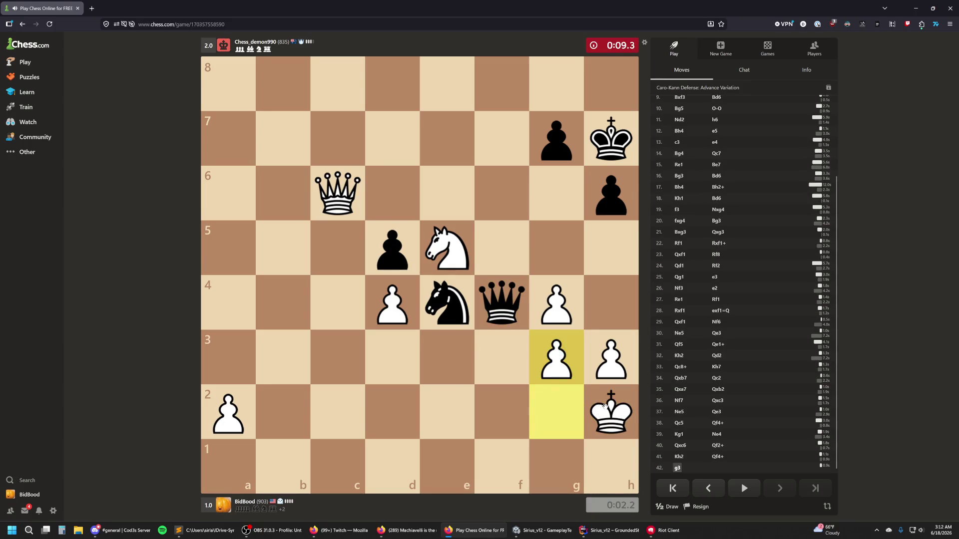
left_click_drag(608, 413, 612, 465)
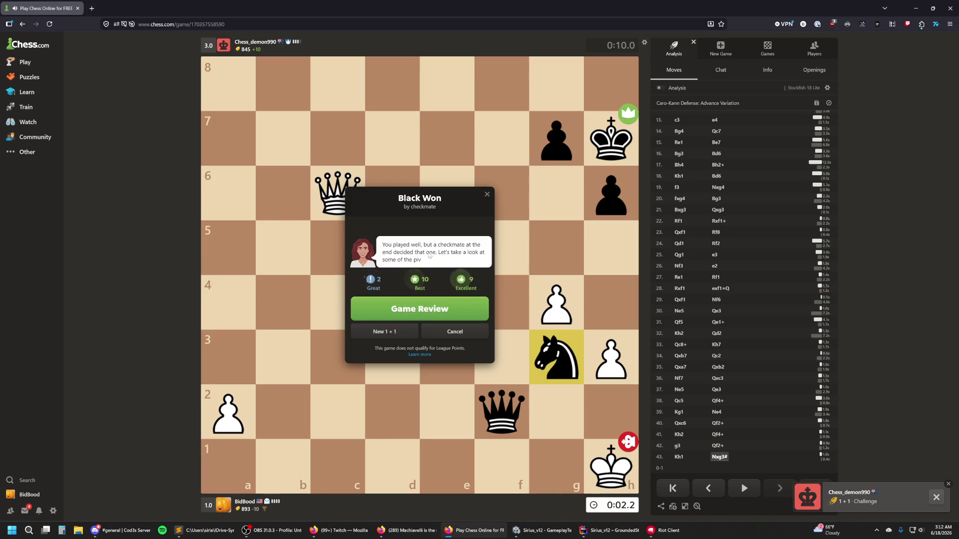
Step: Start a new 1+1 game as Black and play e5, Nc6, Nf6, Bc5 and h6
left_click(385, 331)
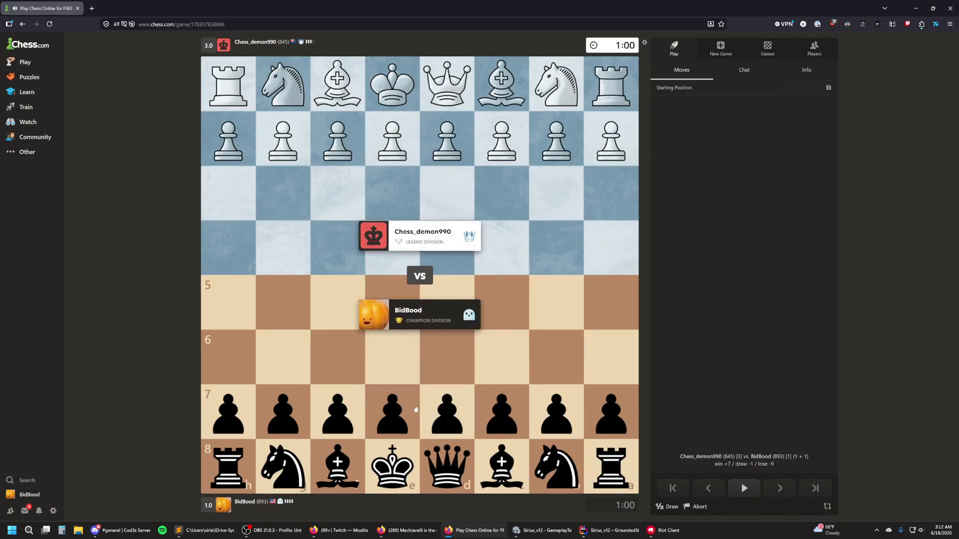
left_click_drag(394, 419, 392, 303)
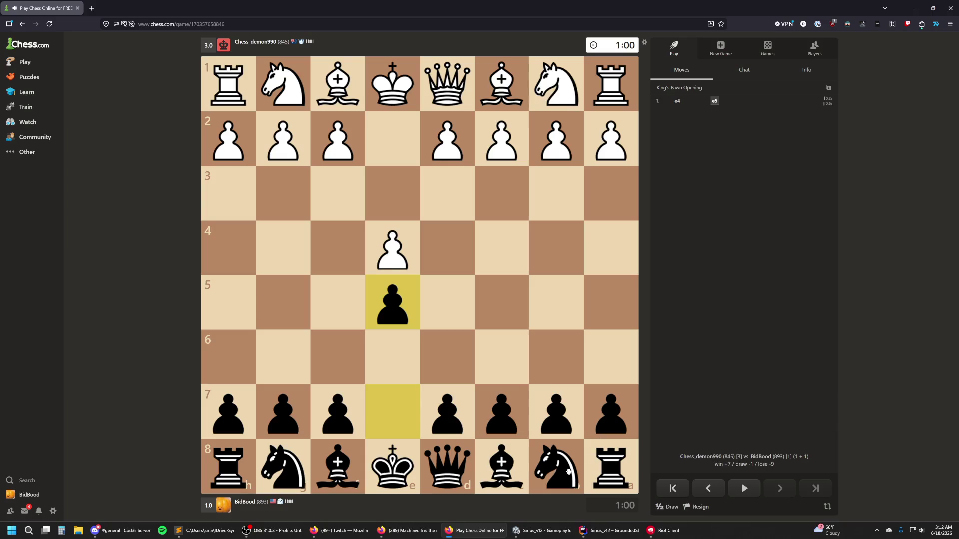
left_click_drag(568, 472, 501, 357)
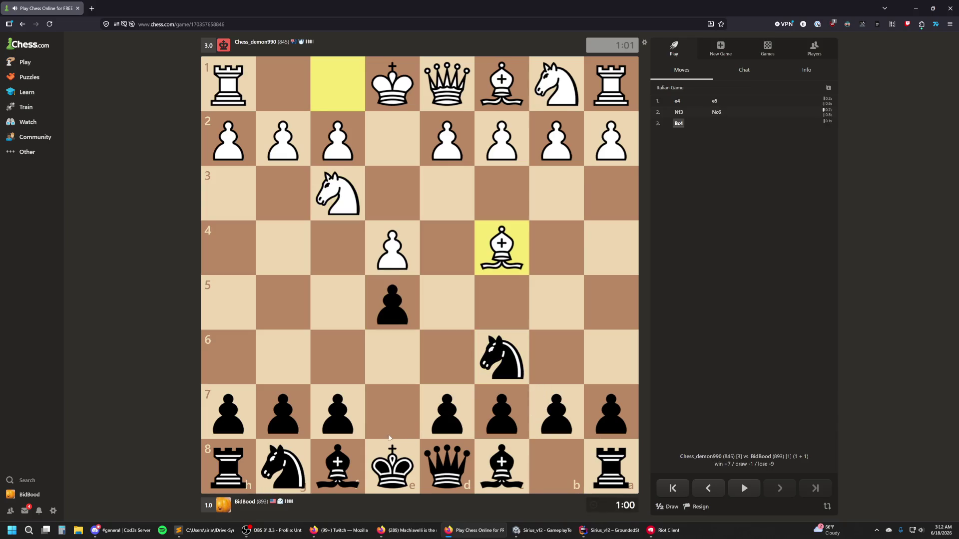
left_click_drag(283, 467, 338, 357)
mouse_move(354, 469)
left_mouse_down()
mouse_move(500, 290)
mouse_move(321, 422)
mouse_move(492, 343)
mouse_move(499, 305)
left_mouse_up()
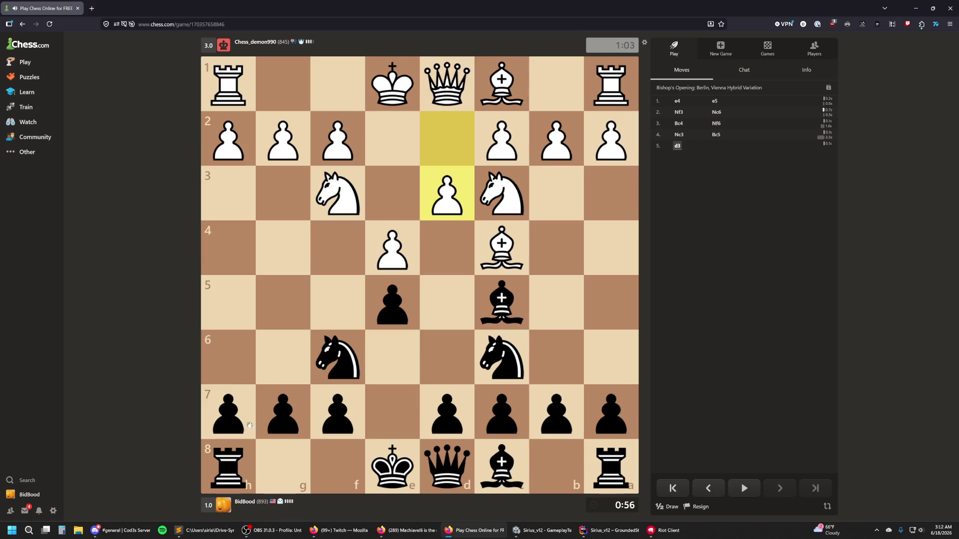
left_click_drag(229, 412, 228, 357)
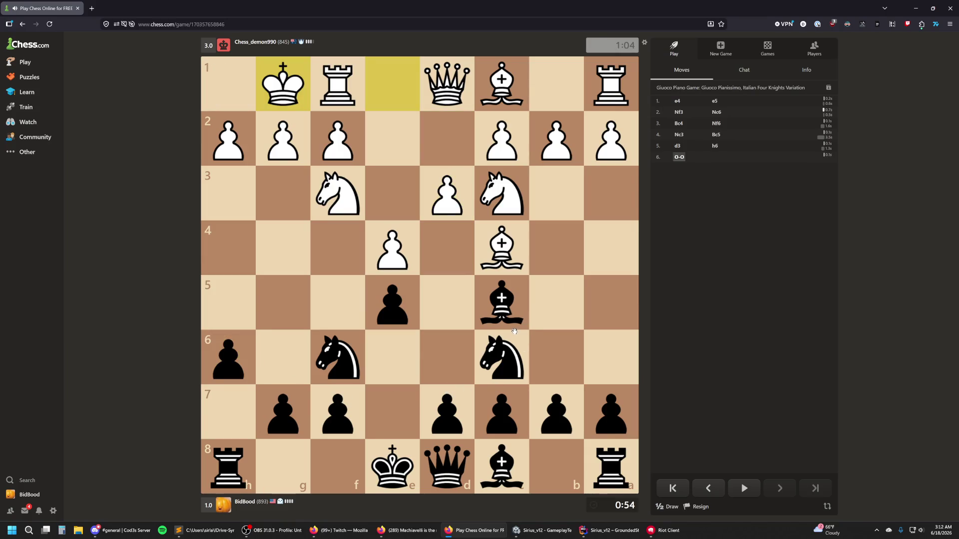
Step: Castle kingside, then play Bb6, d6 and Ne7
left_click_drag(392, 467, 283, 467)
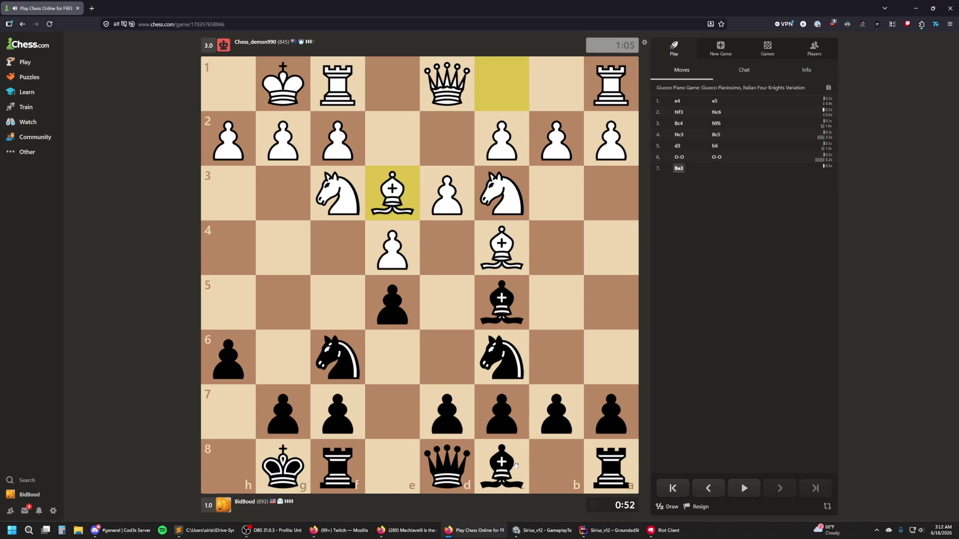
left_click_drag(501, 302, 554, 358)
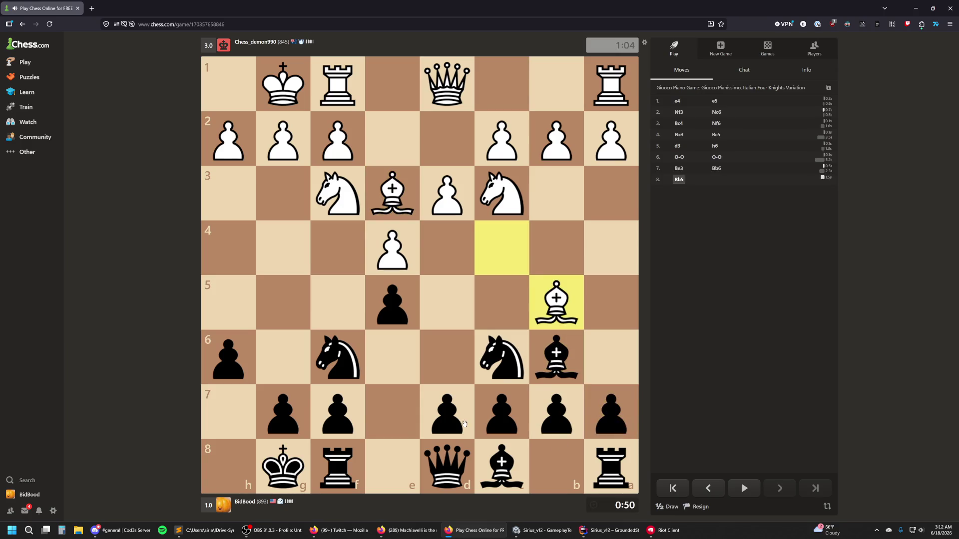
left_click_drag(447, 421, 447, 357)
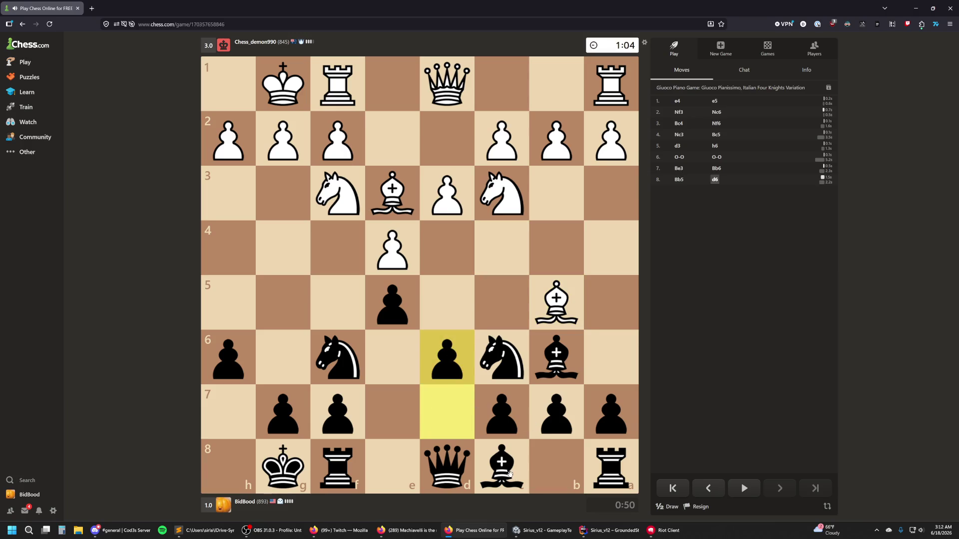
left_click_drag(340, 355, 431, 304)
mouse_move(431, 304)
left_mouse_down()
mouse_move(398, 306)
mouse_move(345, 332)
left_mouse_up()
mouse_move(506, 378)
left_mouse_down()
mouse_move(462, 352)
mouse_move(390, 417)
mouse_move(394, 433)
left_mouse_up()
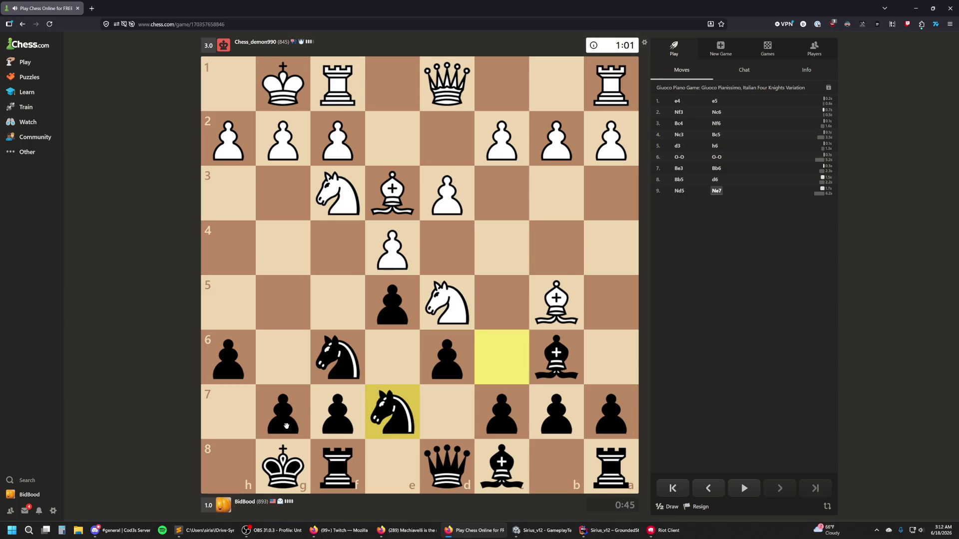
Step: Play gxf6, Re8, Qxe8, fxe5 and Ng6, then resign
left_click_drag(300, 422, 339, 360)
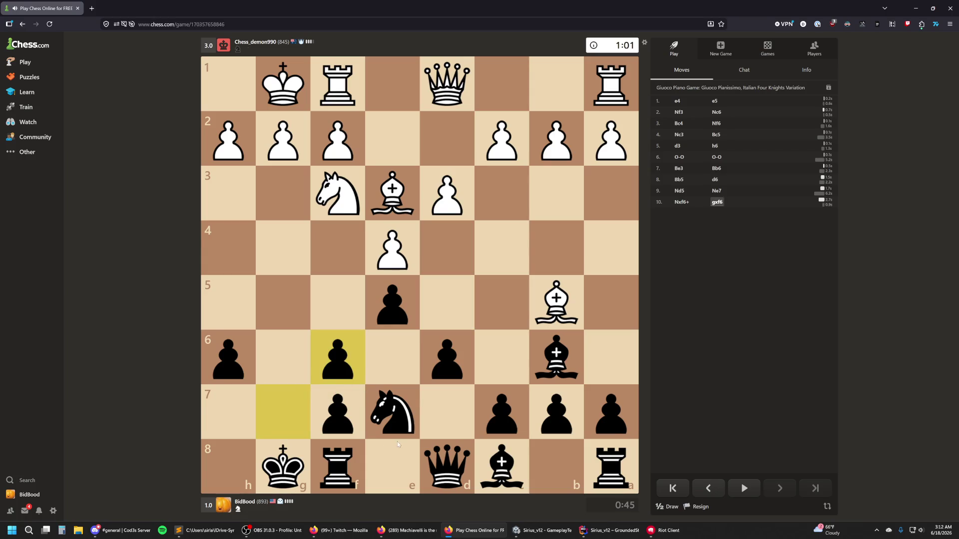
left_click(388, 427)
left_click_drag(337, 467, 392, 467)
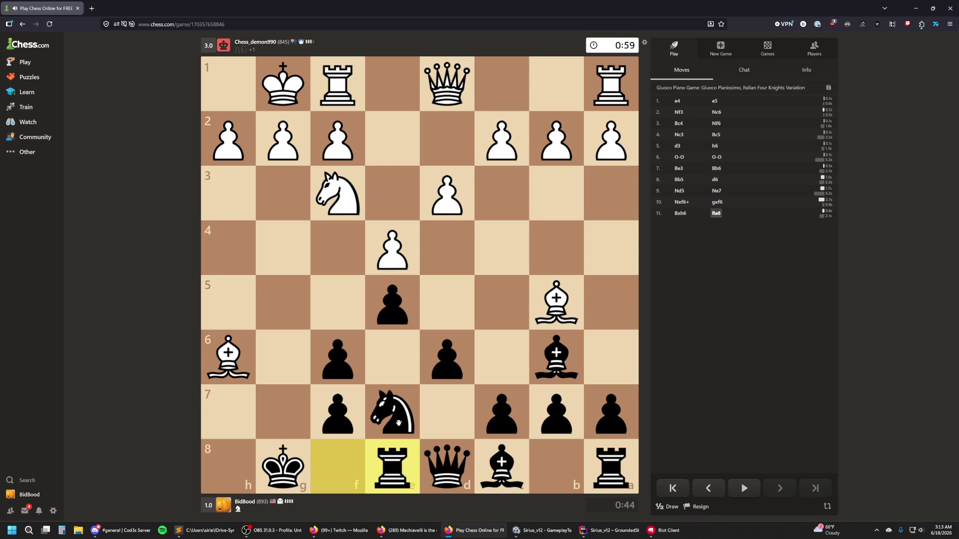
left_click_drag(442, 487, 416, 487)
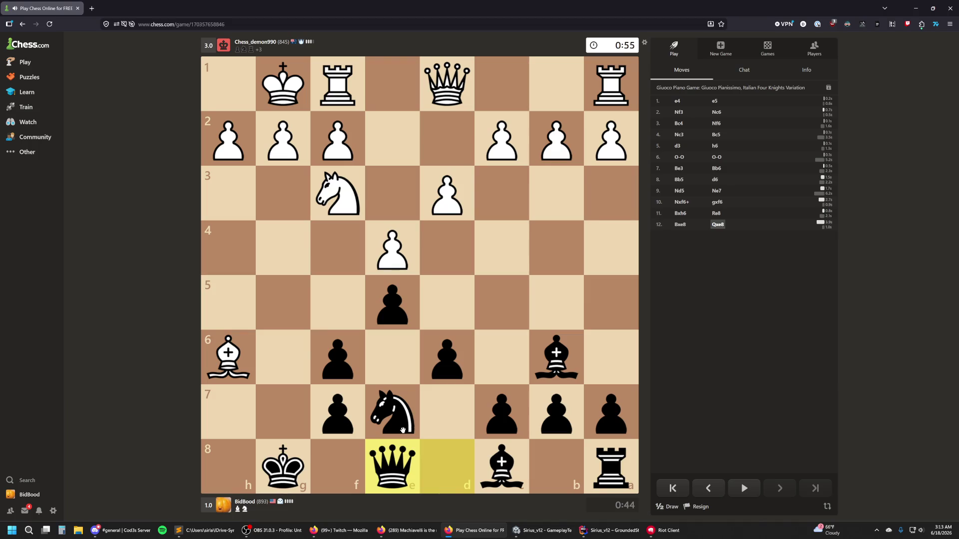
left_click_drag(338, 357, 392, 302)
left_click_drag(402, 415, 279, 361)
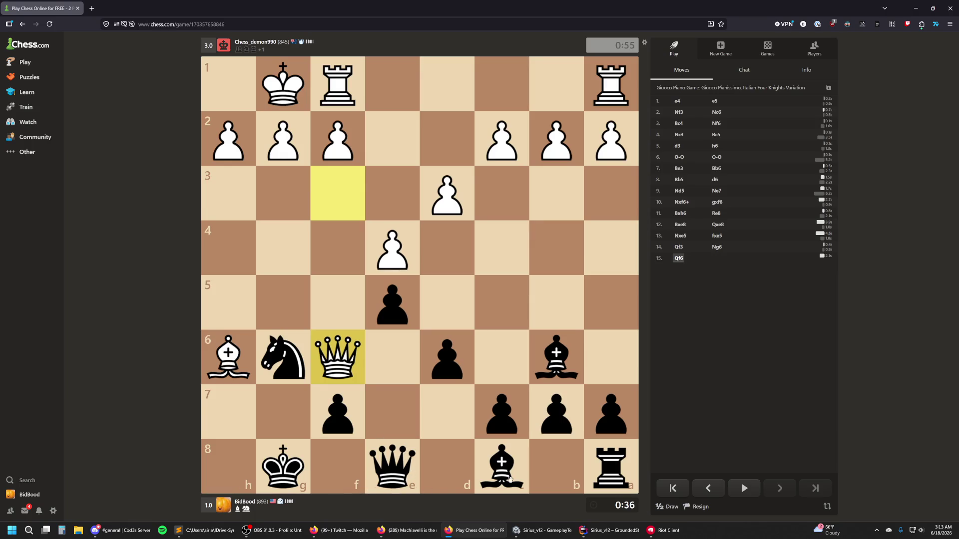
left_click(699, 508)
Step: Confirm the resignation, close the chess browser, and minimize the Riot Client
left_click(724, 487)
key("ctrl+w")
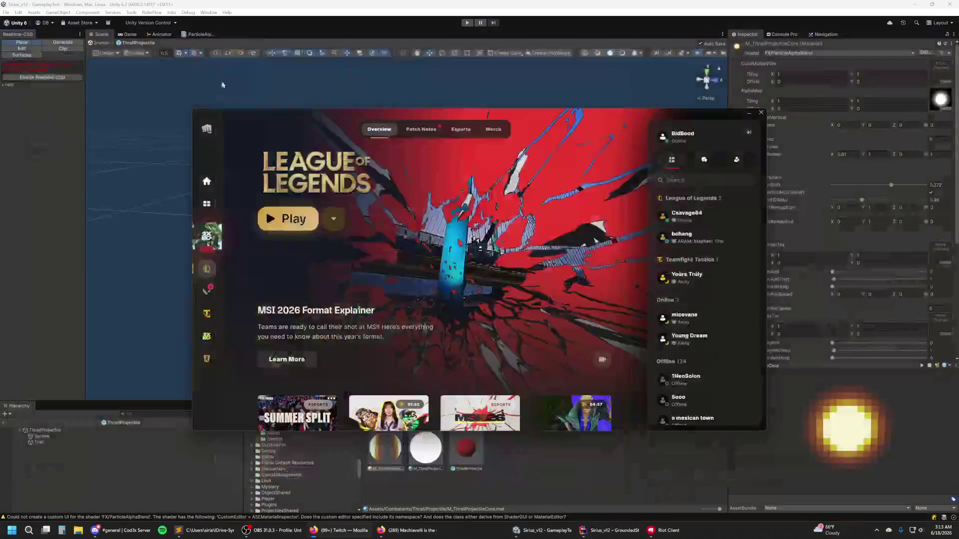
left_click(749, 113)
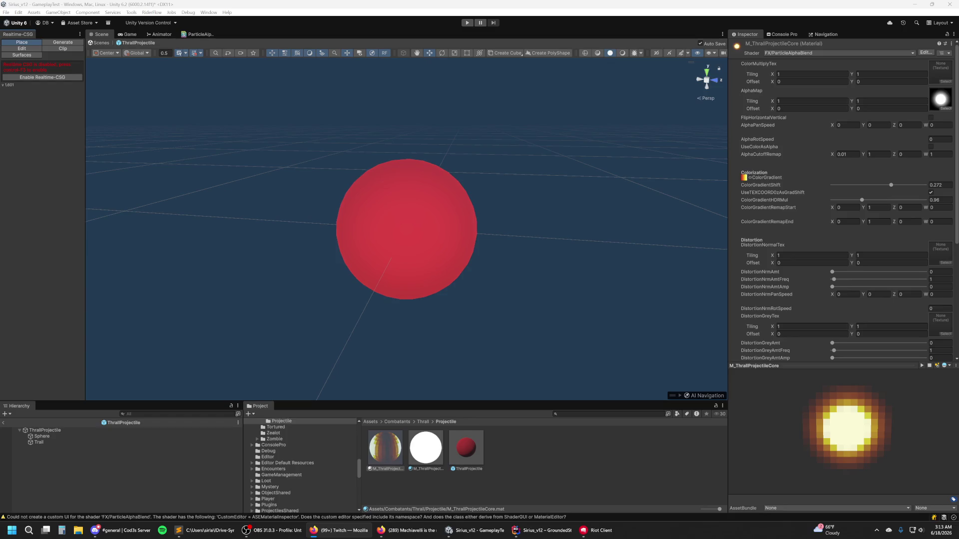
Step: Deactivate the Sphere child, then select the ThrallProjectile root
left_click(933, 221)
left_click(60, 437)
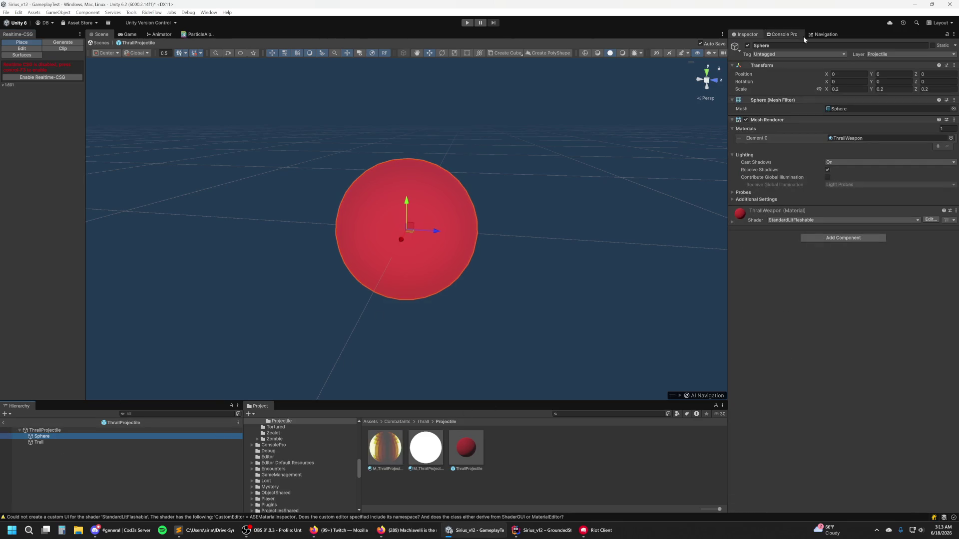
left_click(747, 46)
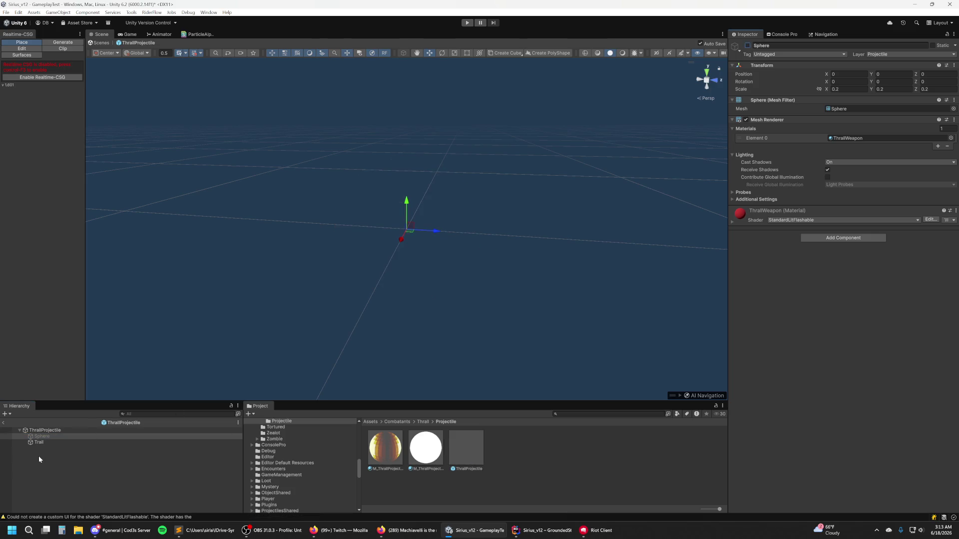
left_click(39, 443)
left_click(45, 429)
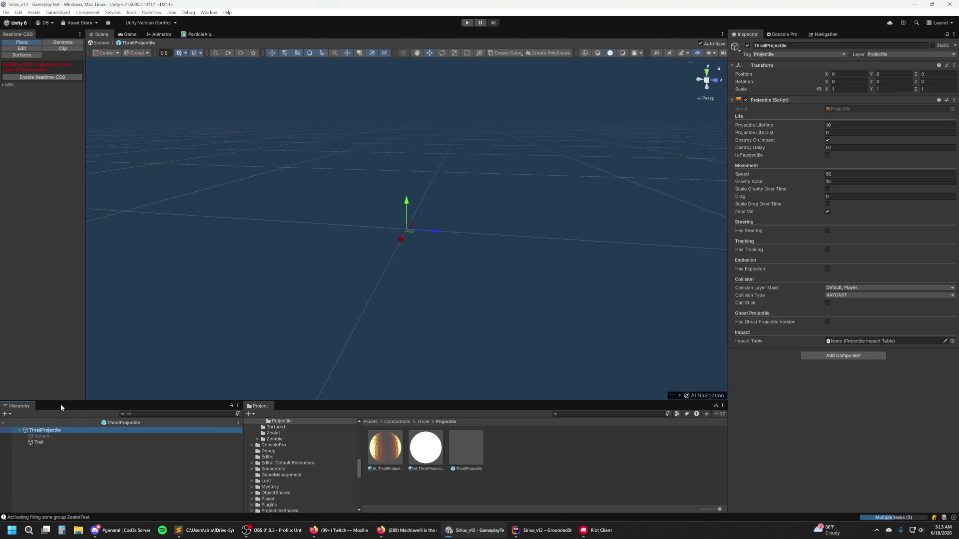
left_click(58, 12)
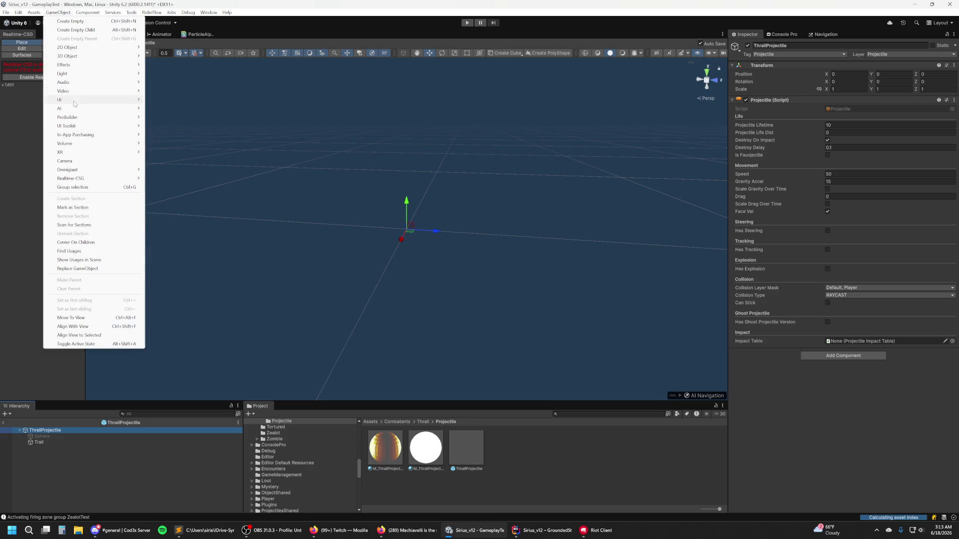
Step: Add an Effects > Particle System under ThrallProjectile and name it Core
mouse_move(73, 108)
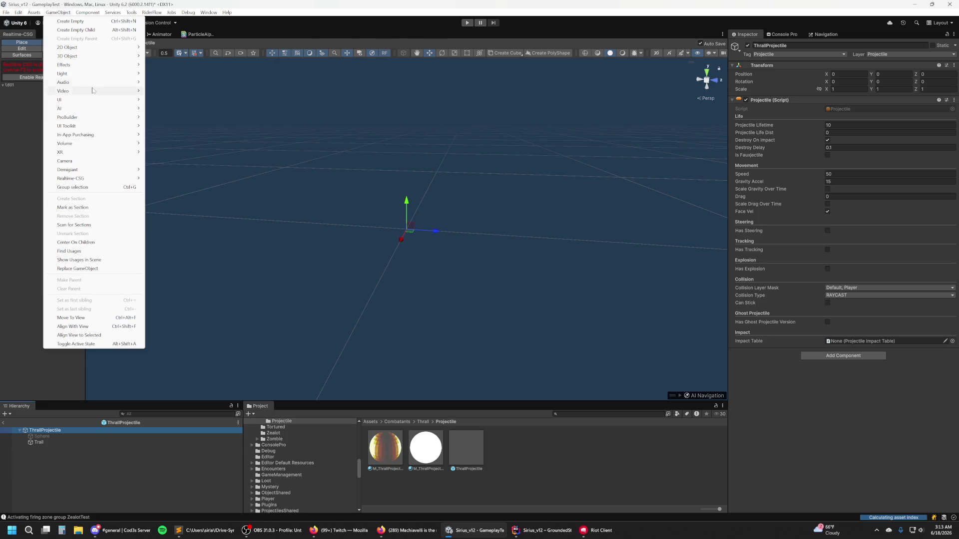
mouse_move(84, 66)
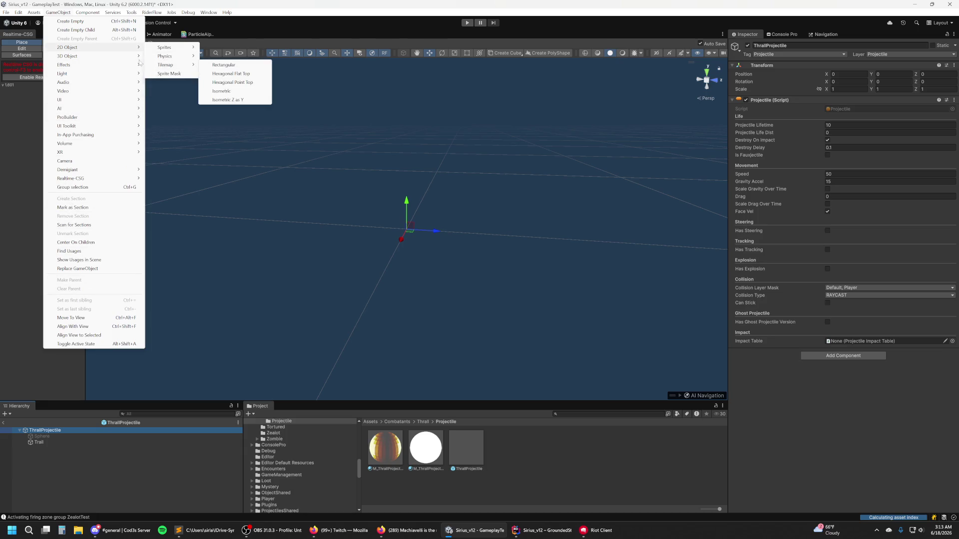
left_click(170, 65)
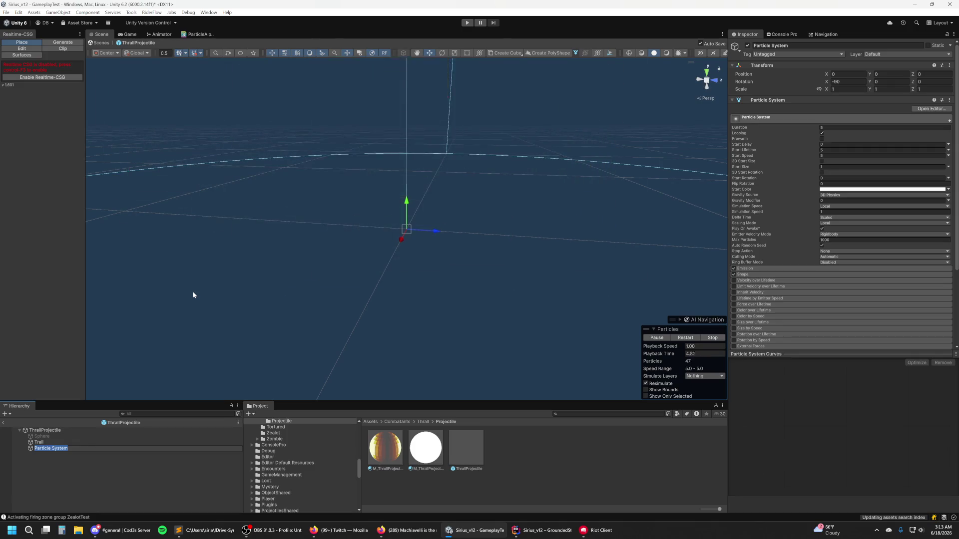
type("Core")
key("Return")
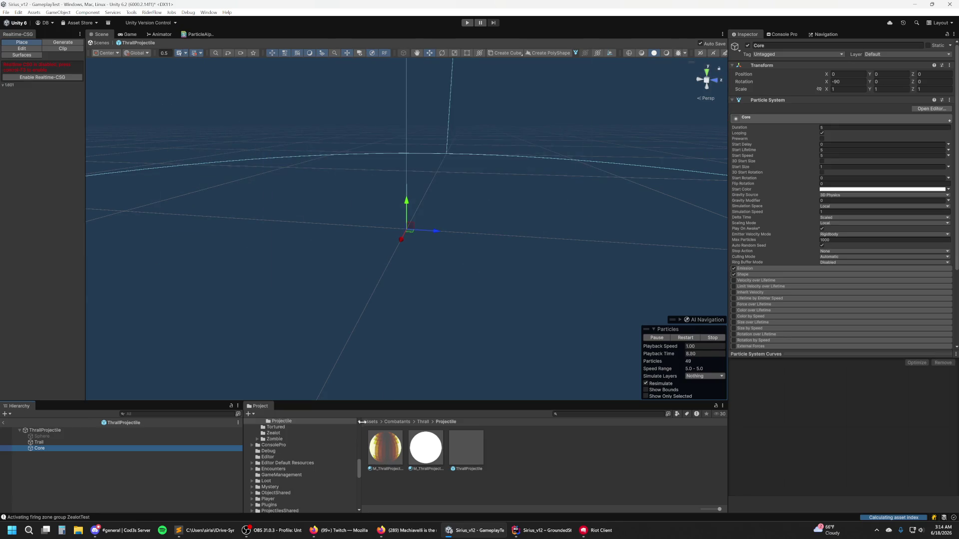
Step: Expand Core's Renderer module, which uses the M_ThrallProjectileCore material
left_click_drag(50, 449, 57, 450)
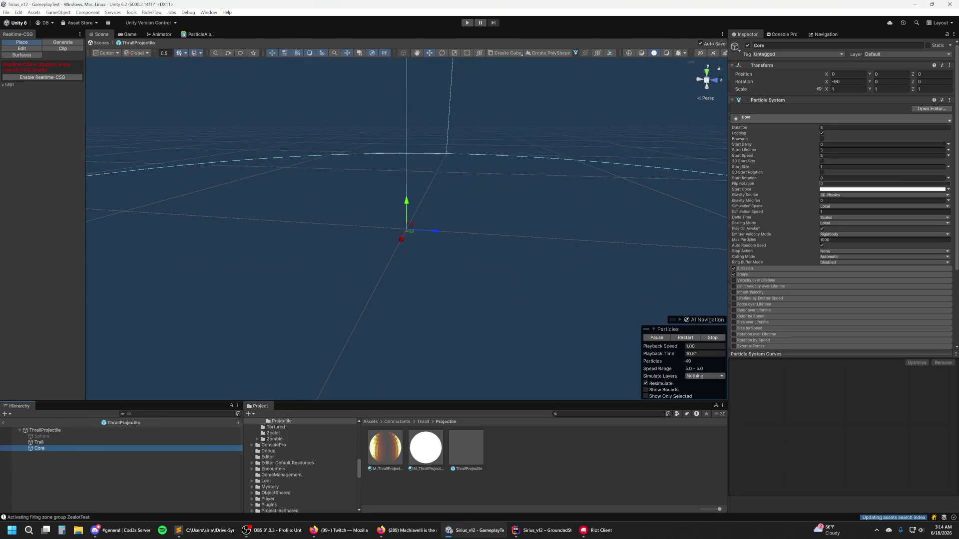
scroll(849, 197, "down", 5)
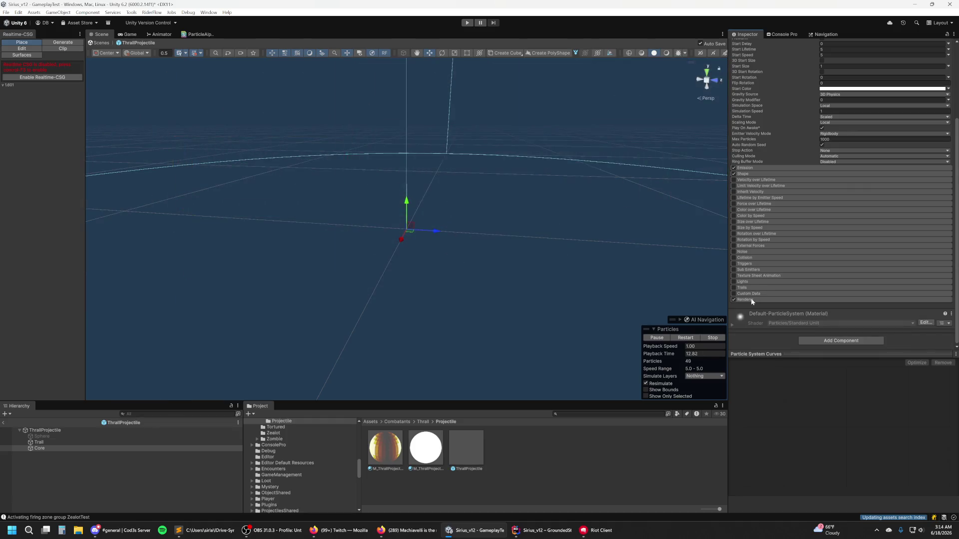
left_click(745, 299)
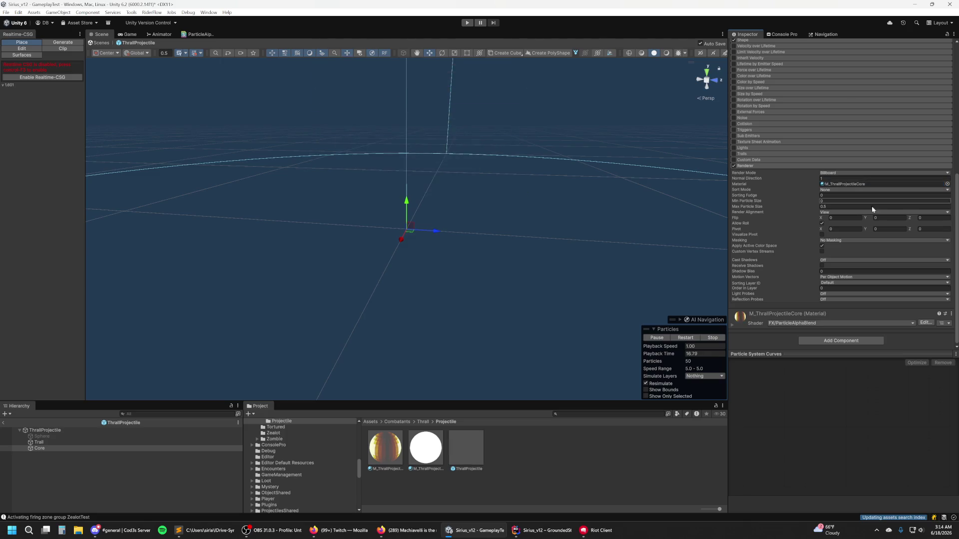
scroll(869, 210, "up", 5)
scroll(857, 190, "up", 3)
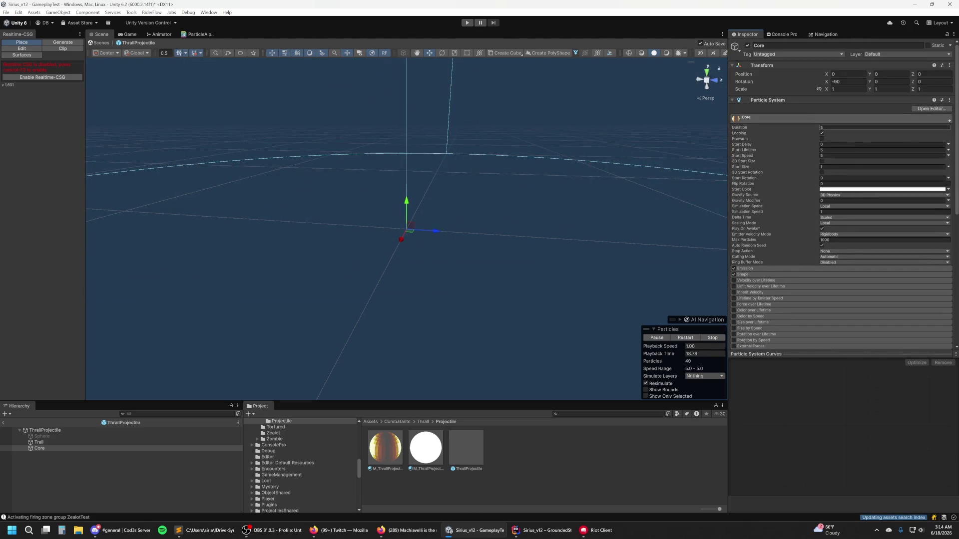
left_click(884, 127)
Step: Set Duration 1, Rate over Time 0, and add a Burst with Count 1
type("1")
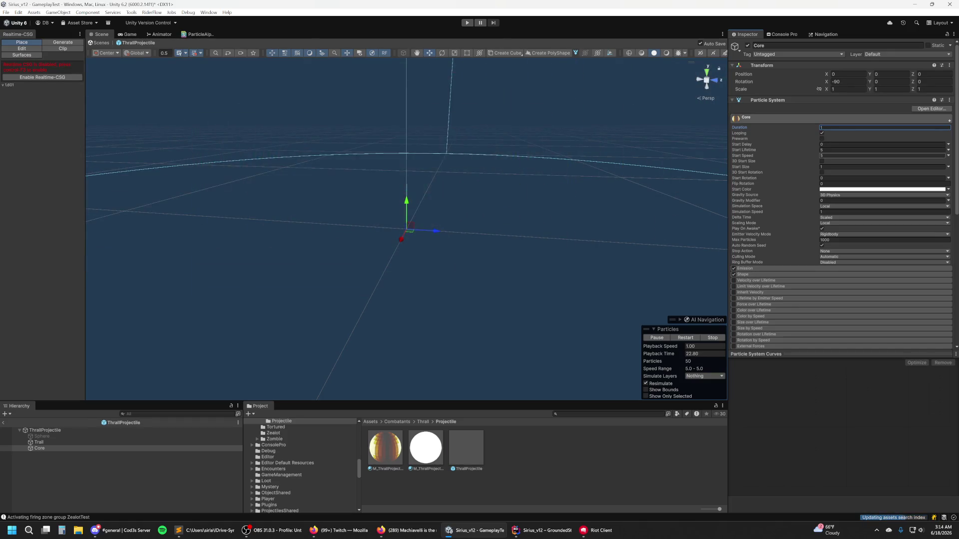
left_click(750, 268)
left_click(882, 275)
type("0")
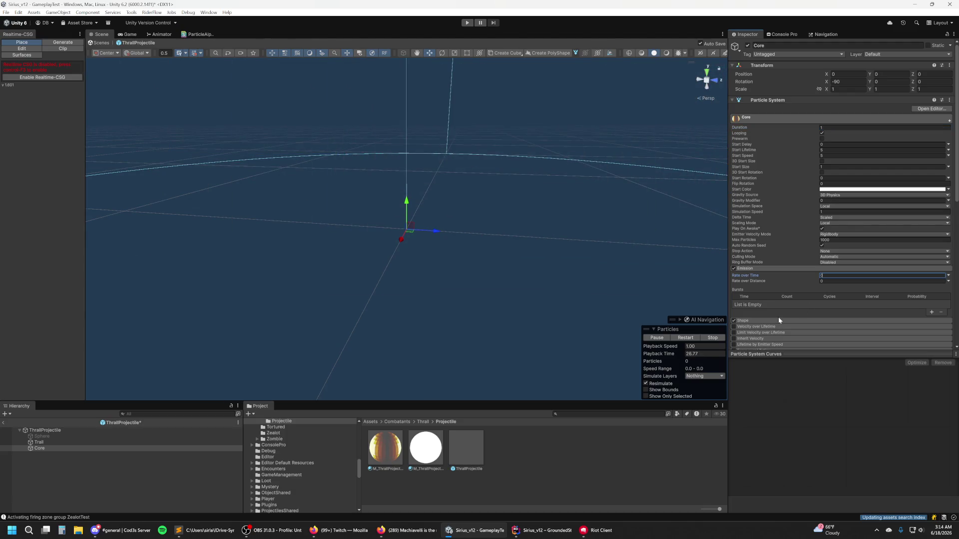
left_click(931, 312)
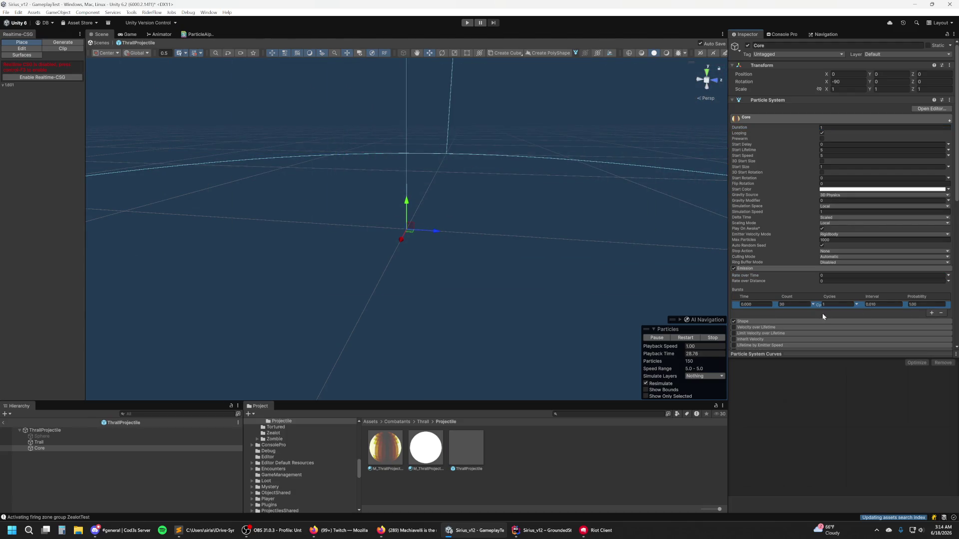
left_click(795, 304)
type("1")
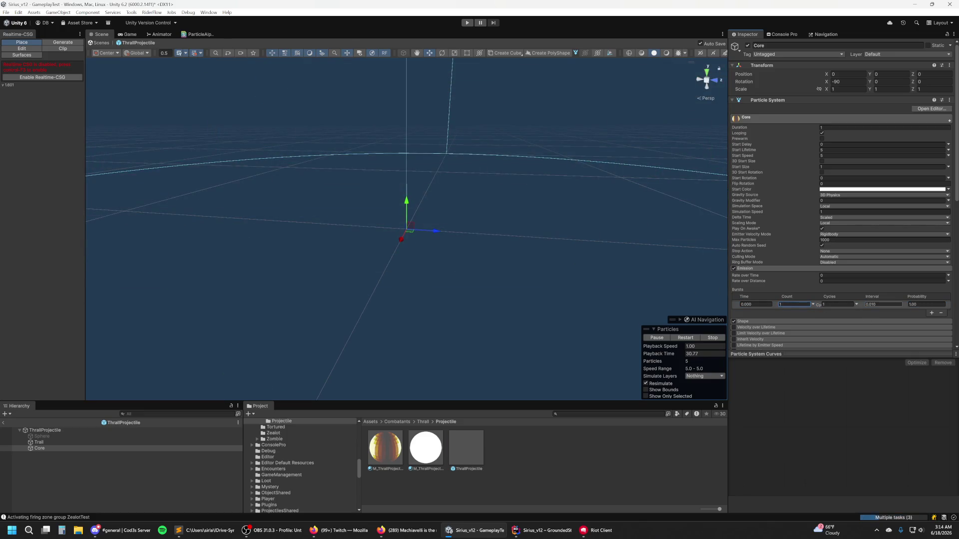
left_click(869, 304)
Step: Disable Core's Shape module
left_click(777, 320)
scroll(777, 320, "down", 2)
left_click(734, 281)
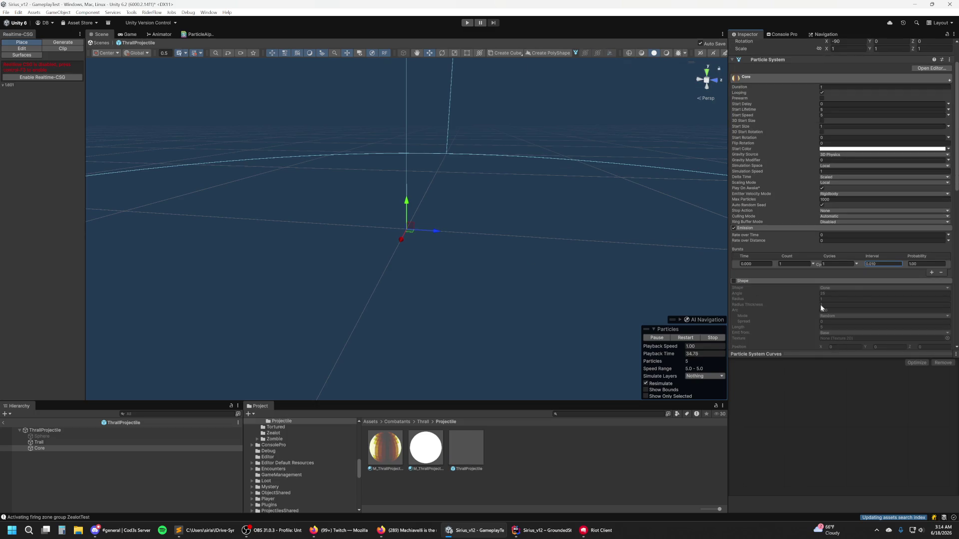
left_click(779, 280)
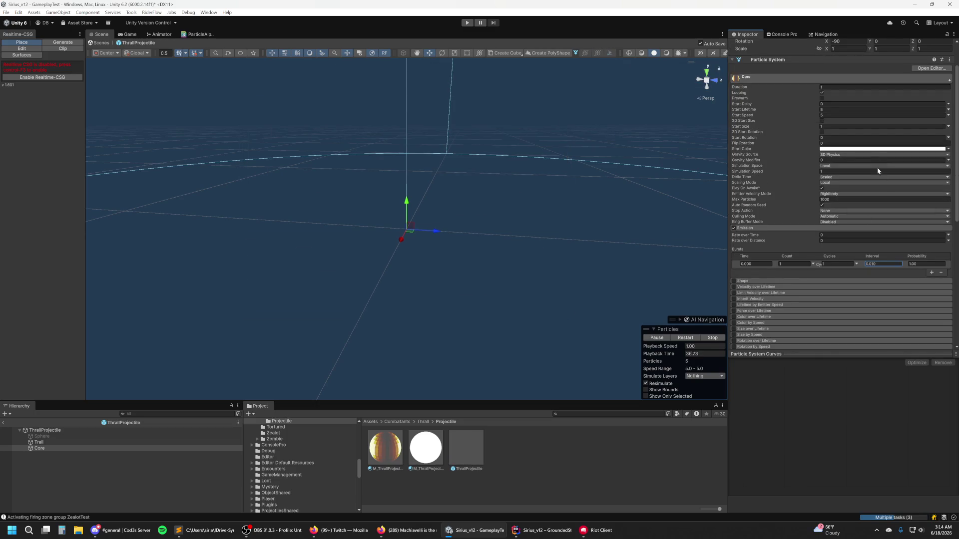
scroll(848, 288, "up", 2)
Step: Set Start Lifetime to 1 and Start Speed to 0
left_click(884, 150)
type("1")
key("Tab")
type("0")
left_click(846, 160)
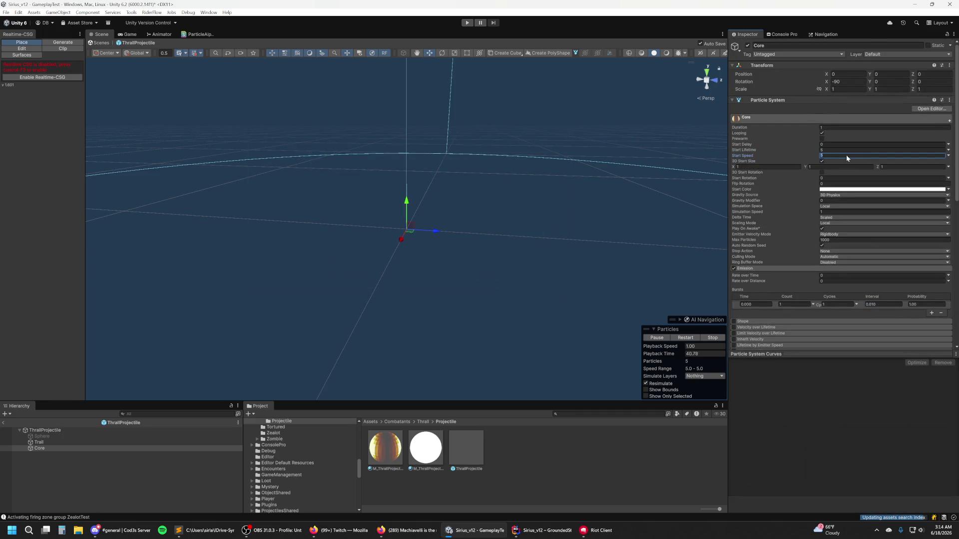
left_click(824, 161)
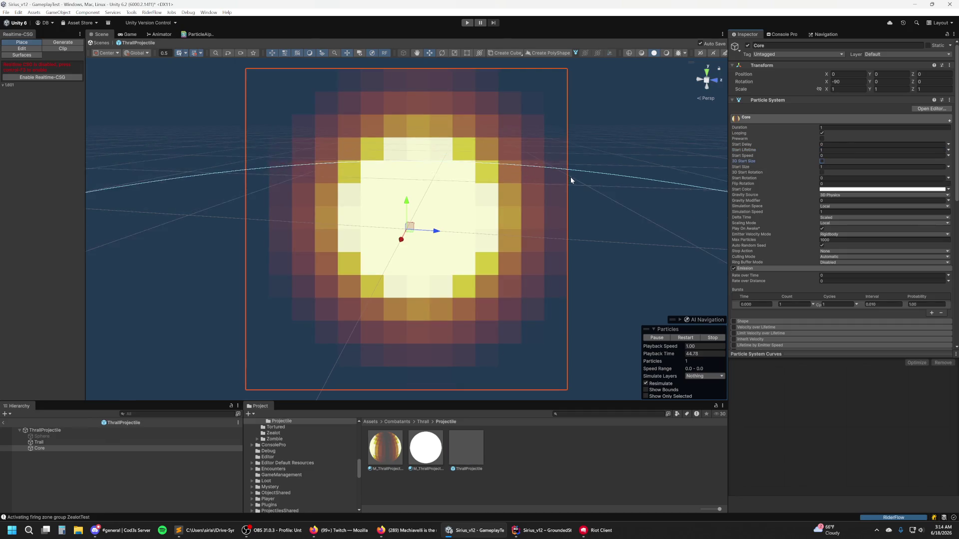
Step: Try a start lifetime of 1.5 on Core
scroll(573, 175, "down", 10)
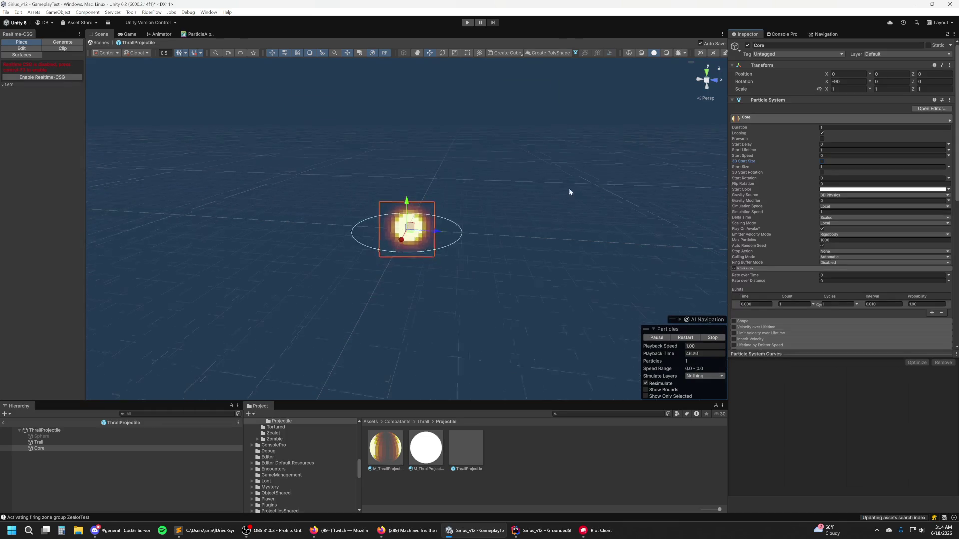
scroll(527, 202, "up", 1)
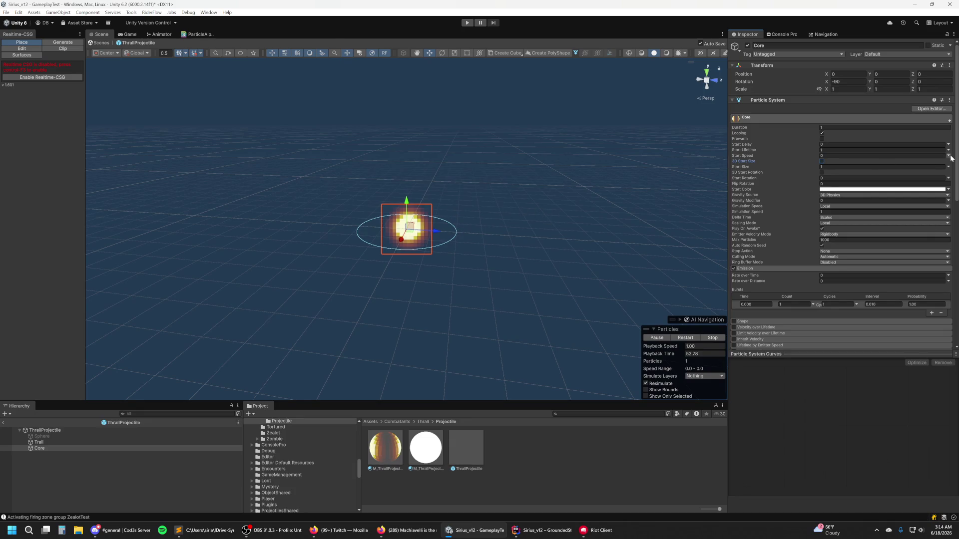
left_click(864, 149)
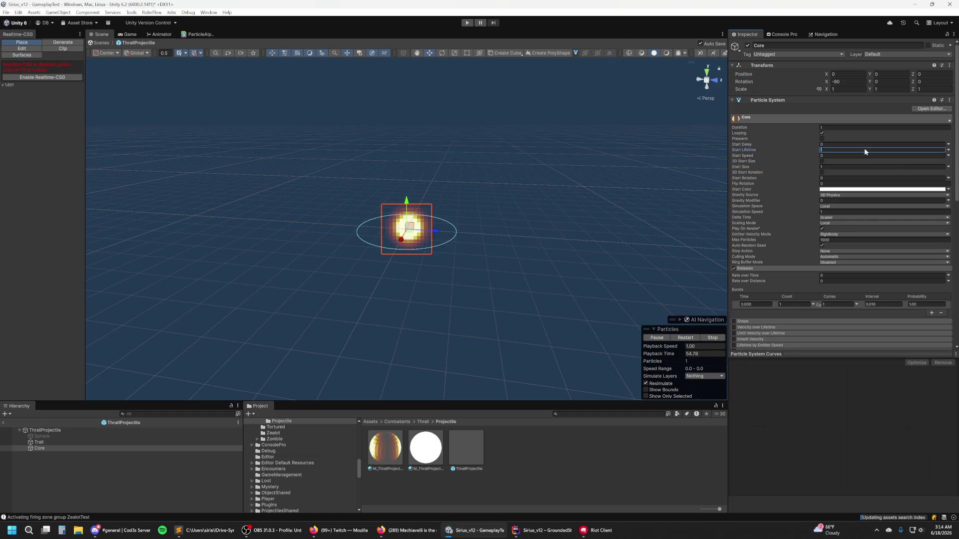
type("1.5")
key("Return")
type("1")
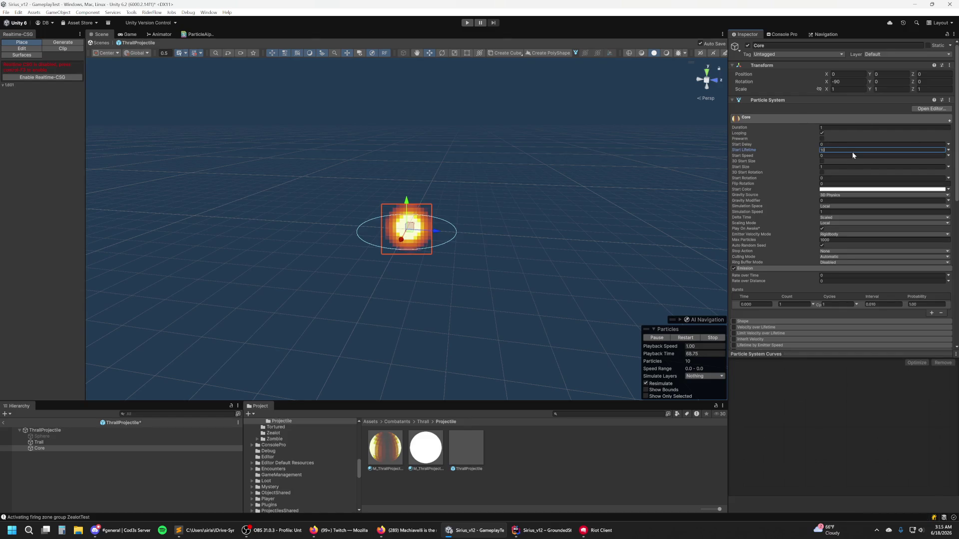
type("0")
Step: Keep Looping on, set Duration to 10, and restart the preview
left_click(822, 133)
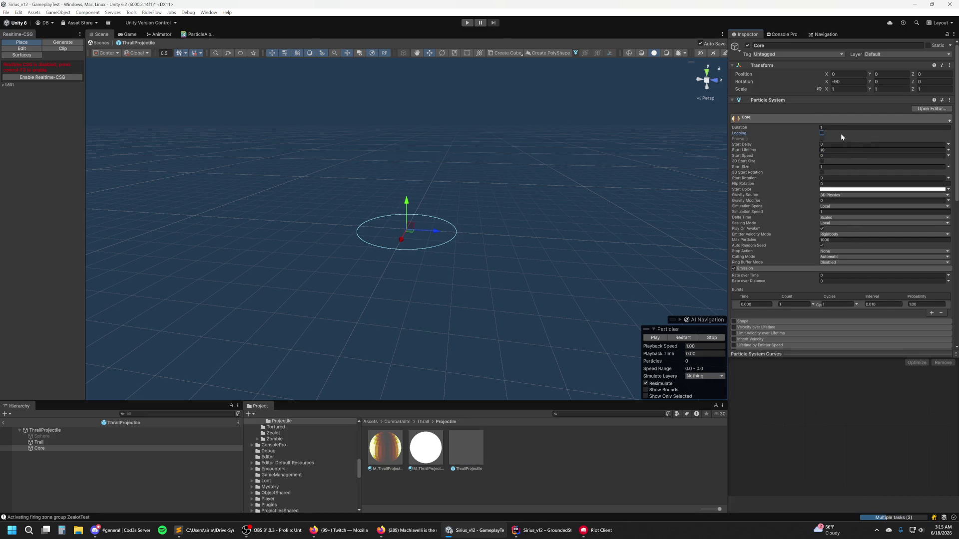
left_click(822, 133)
left_click(821, 128)
type("10")
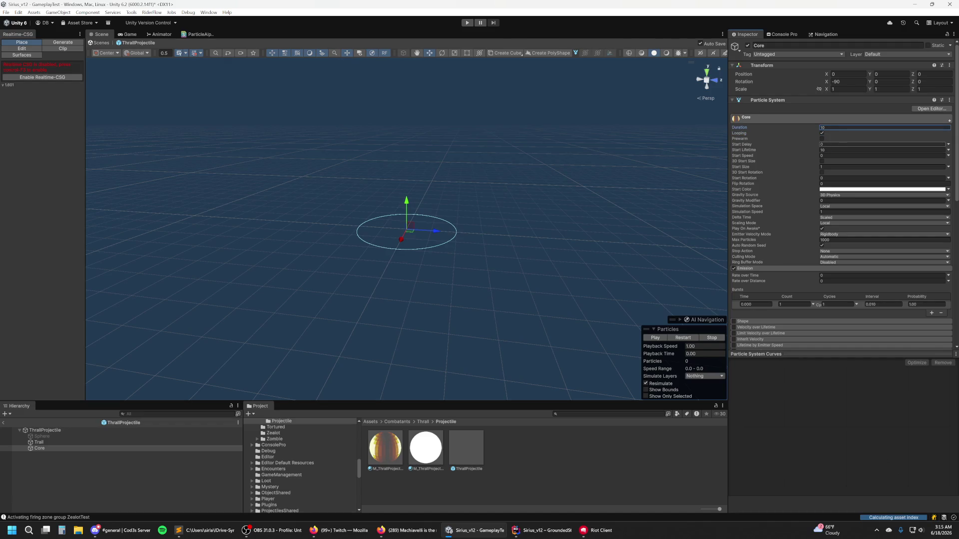
left_click(674, 338)
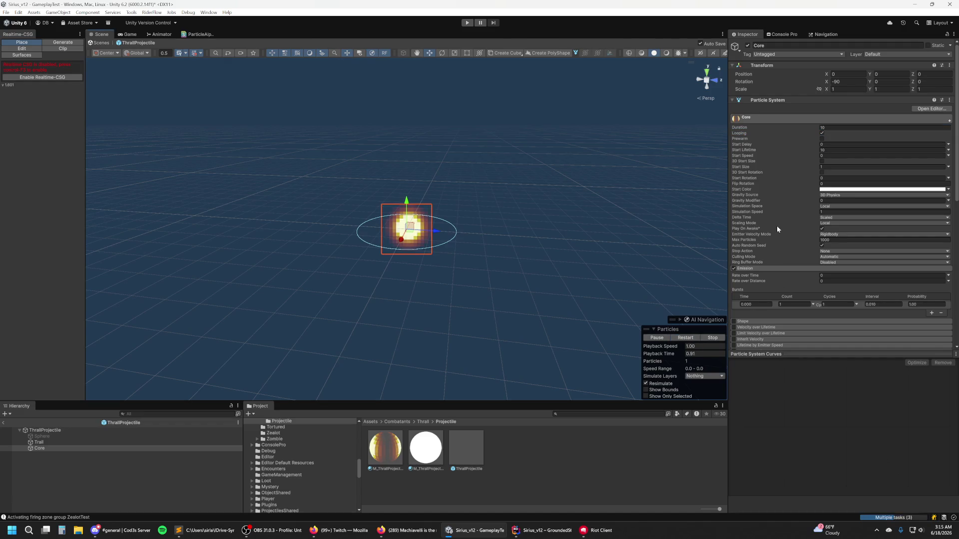
Step: Set Duration 5, Start Lifetime 5 and Start Size 0.1
left_click(894, 144)
left_click(849, 127)
type("5")
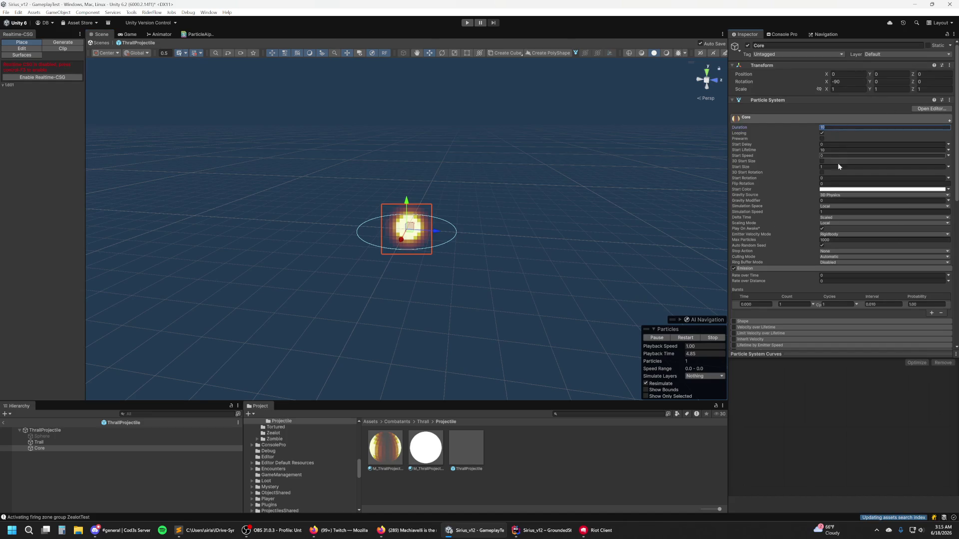
left_click(849, 150)
type("5")
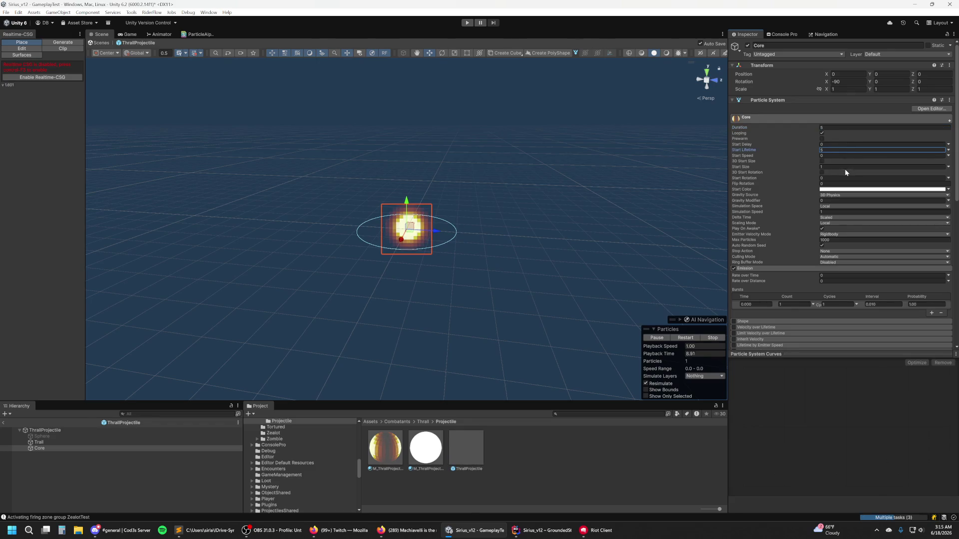
left_click(849, 167)
type("0.1")
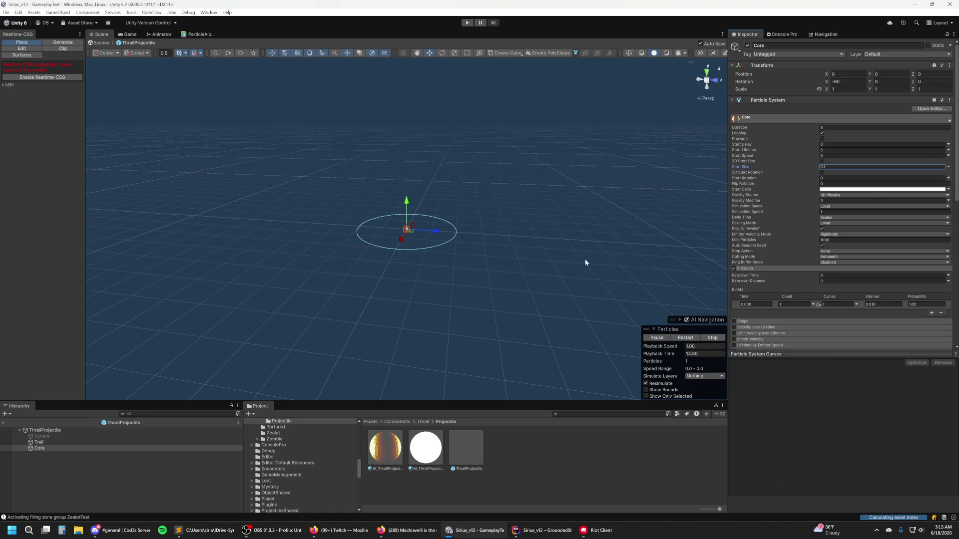
Step: Re-enable the Sphere child and reselect Core
left_click(97, 437)
left_click(748, 45)
left_click(58, 448)
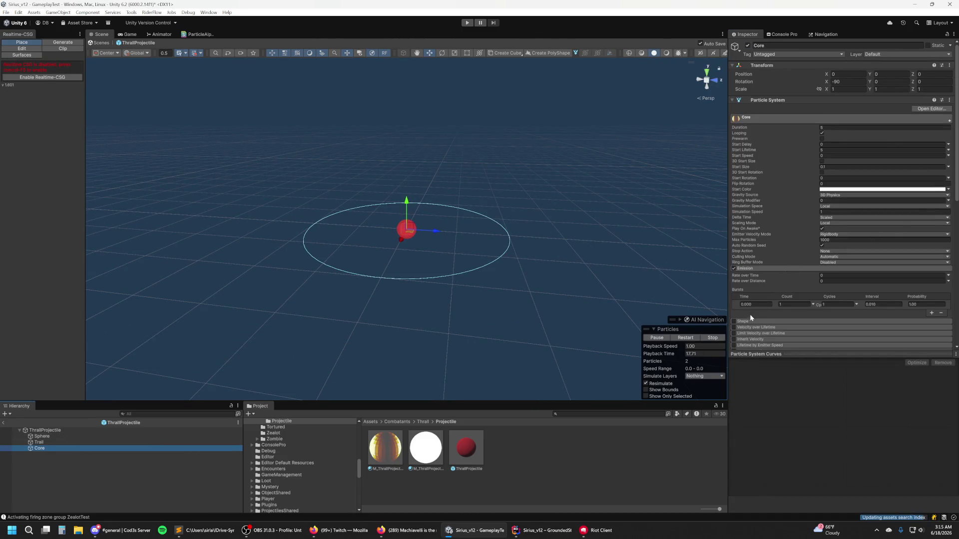
Step: Change Core's Start Size to 0.35
scroll(765, 293, "down", 5)
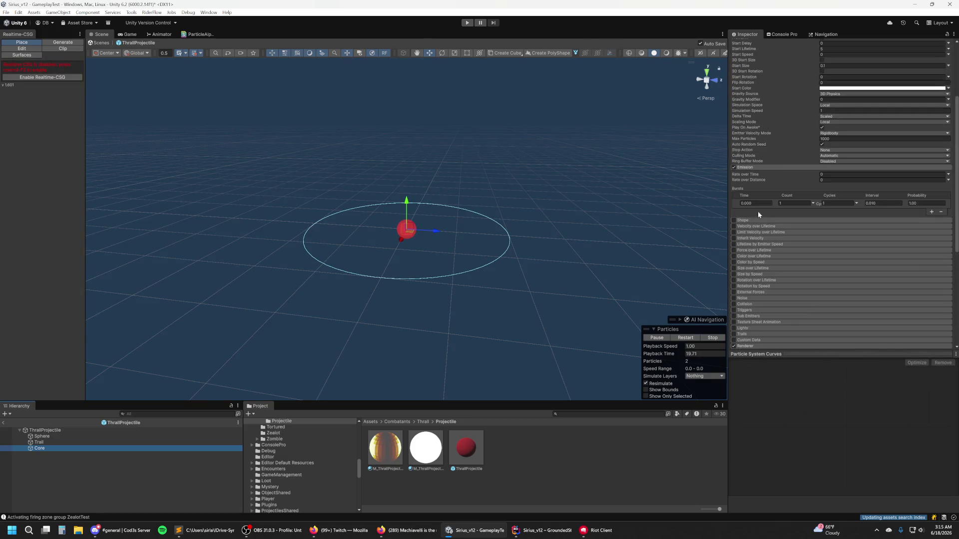
left_click(756, 218)
left_click(754, 220)
scroll(817, 224, "up", 4)
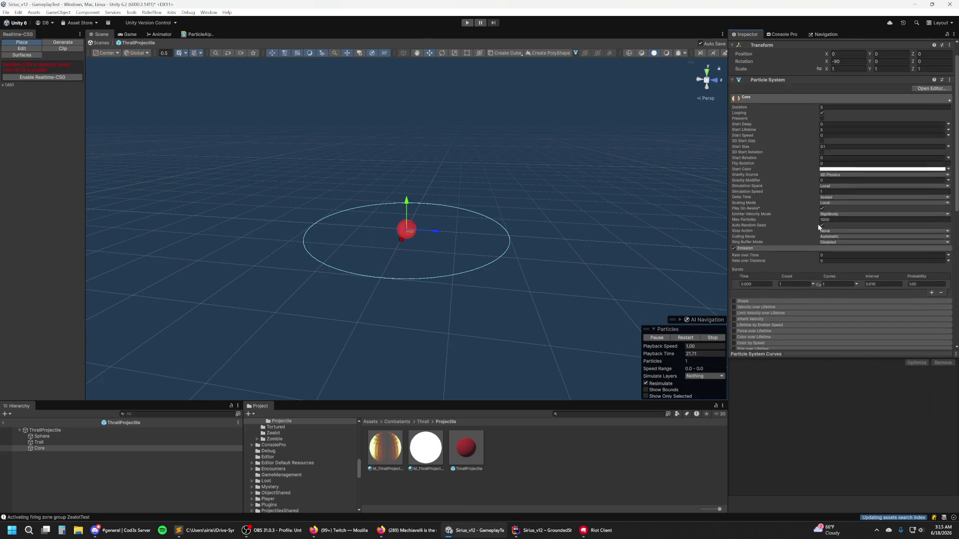
scroll(834, 239, "up", 1)
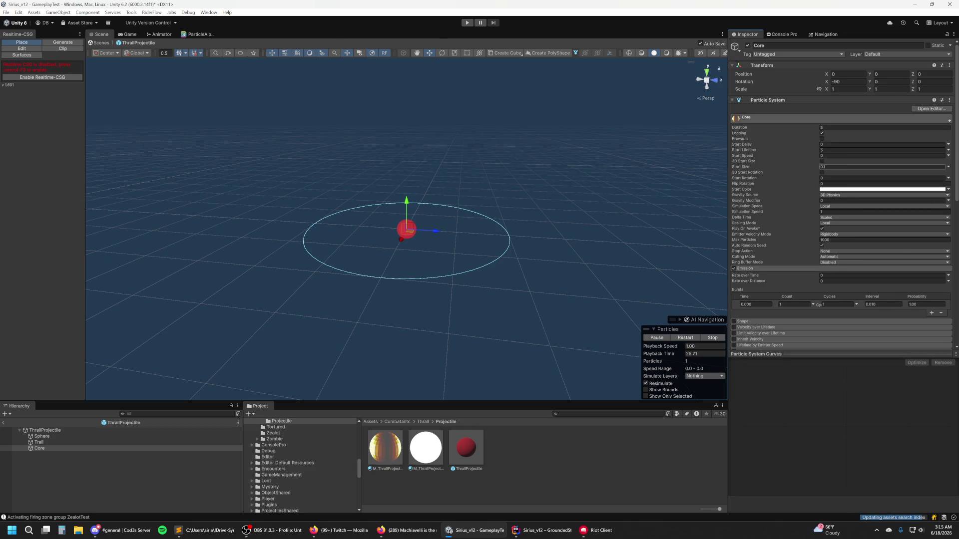
type(".5")
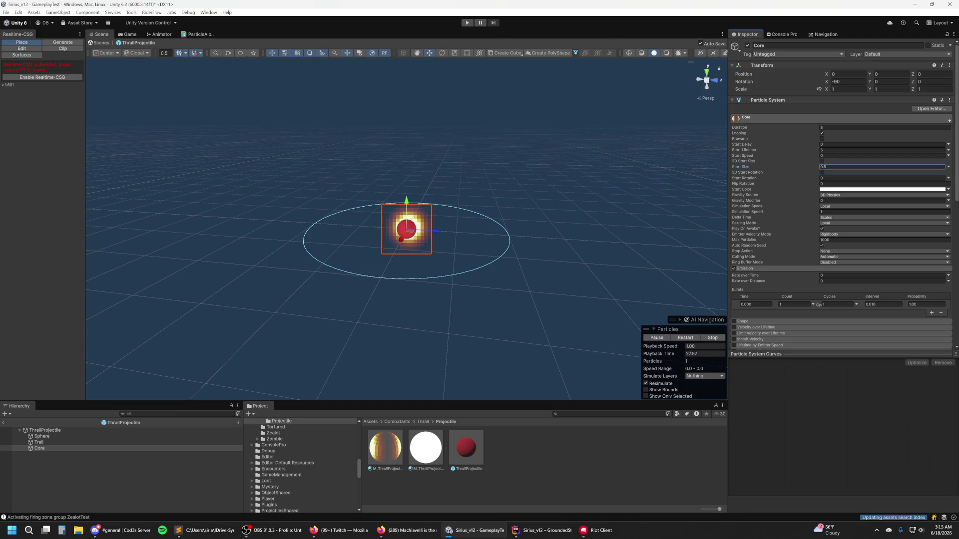
key("BackSpace")
type("35")
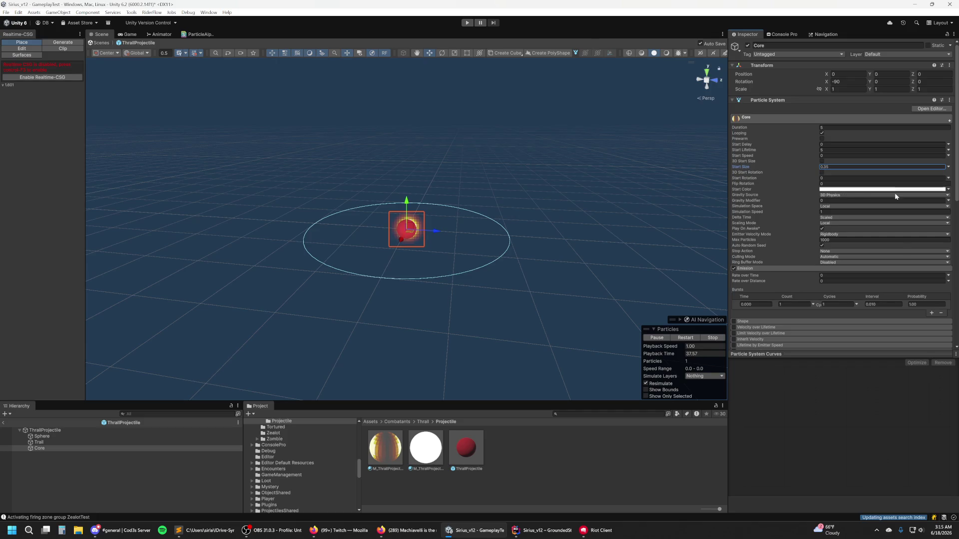
scroll(909, 235, "down", 9)
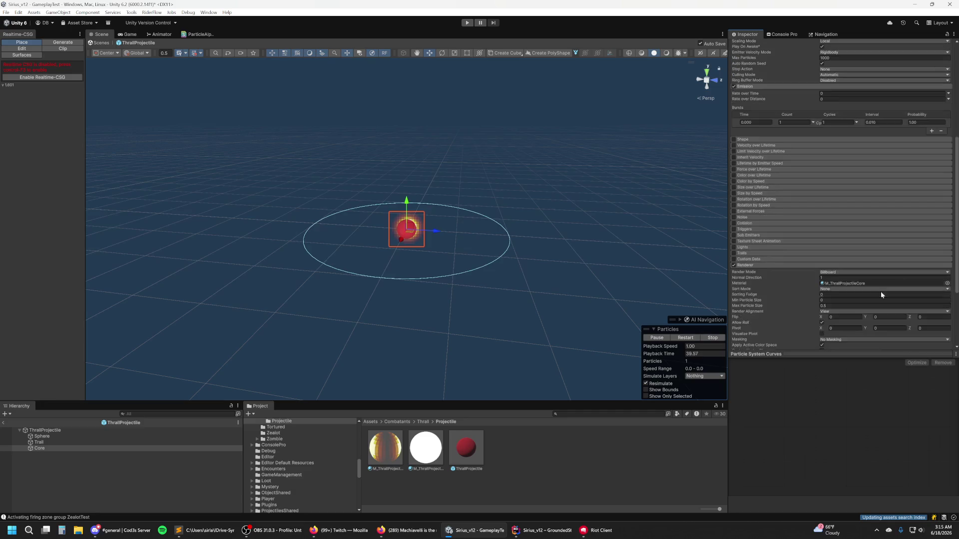
Step: Enable Core's Custom Data module and set the Custom1 mode to Vector
scroll(755, 242, "down", 3)
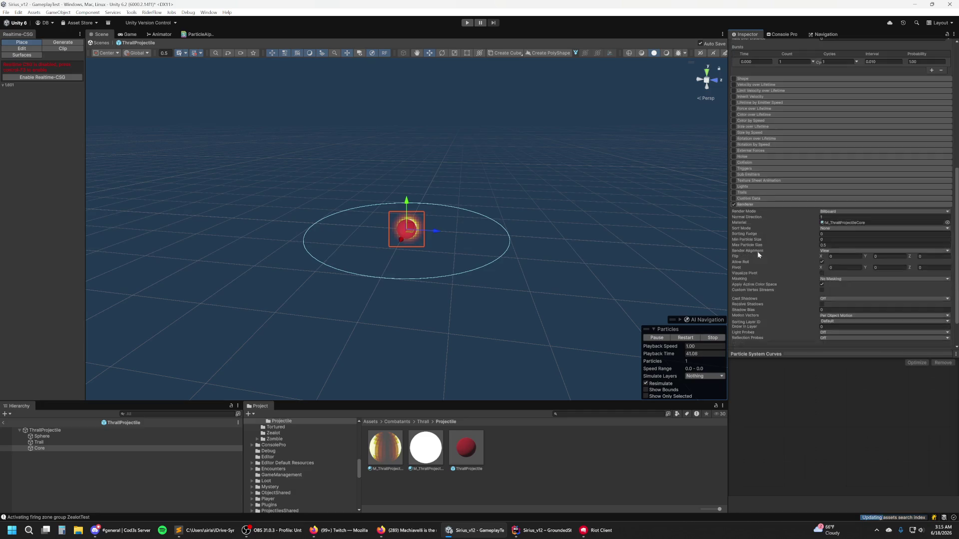
left_click(744, 199)
left_click(734, 198)
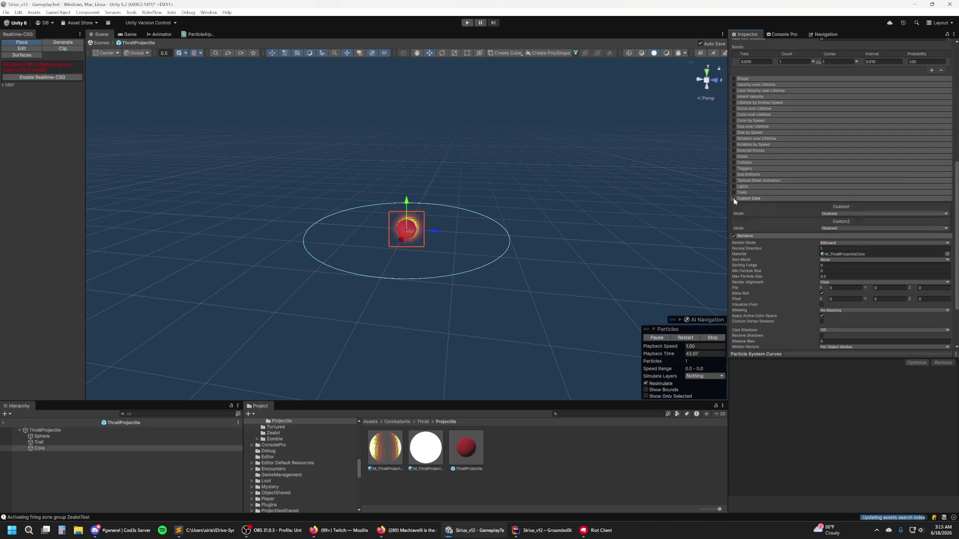
left_click(842, 214)
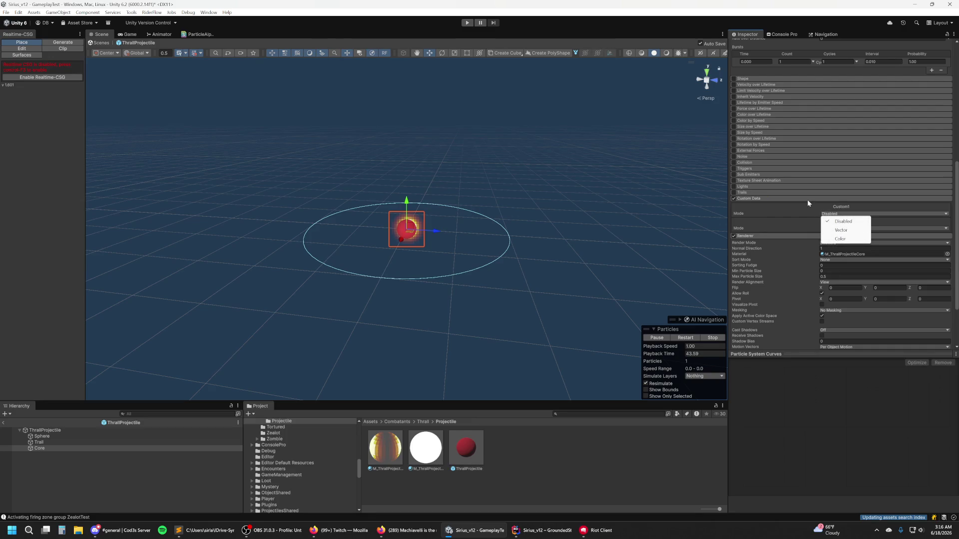
left_click(844, 230)
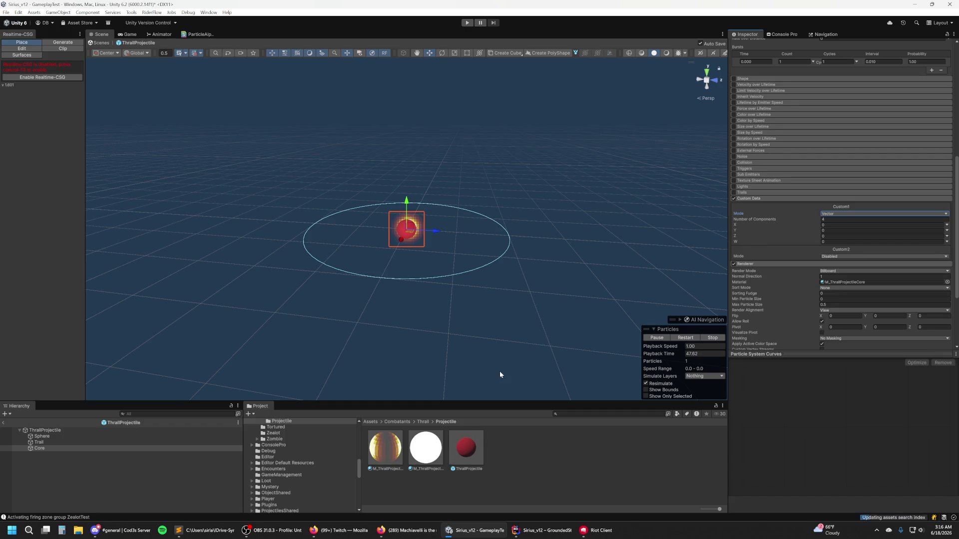
Step: Browse the Project folder tree, collapse _ExternalAssets, and bring up Unity Search
scroll(335, 480, "up", 5)
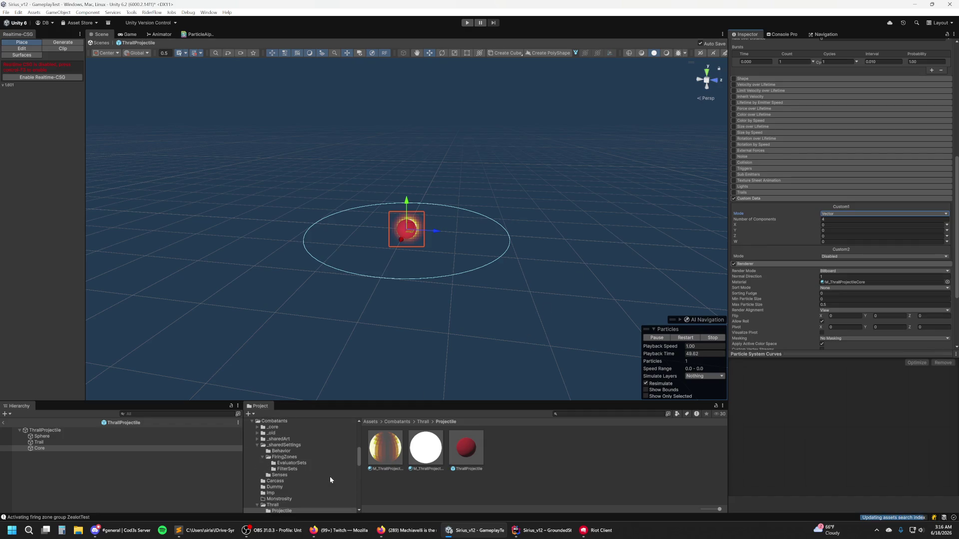
scroll(329, 476, "up", 3)
scroll(334, 465, "down", 2)
scroll(293, 470, "down", 10)
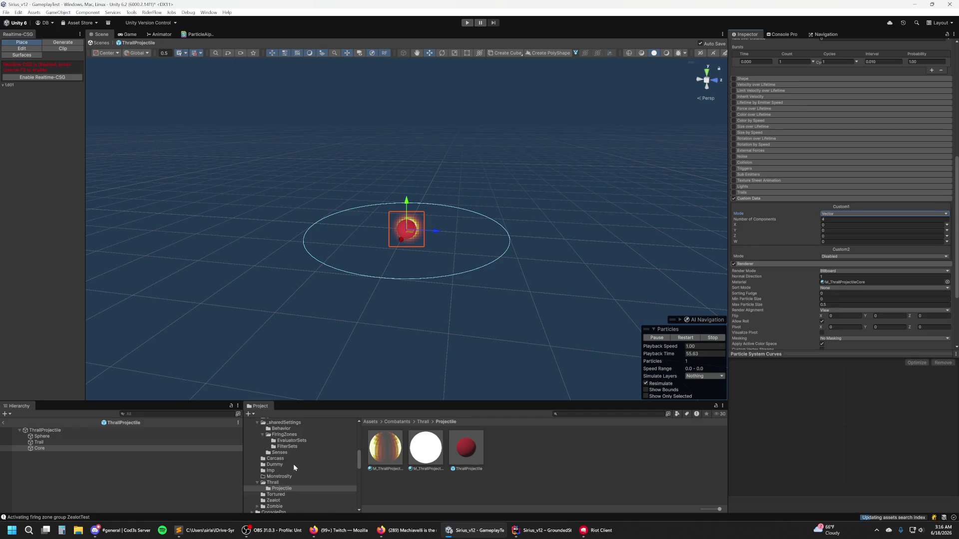
scroll(294, 467, "up", 10)
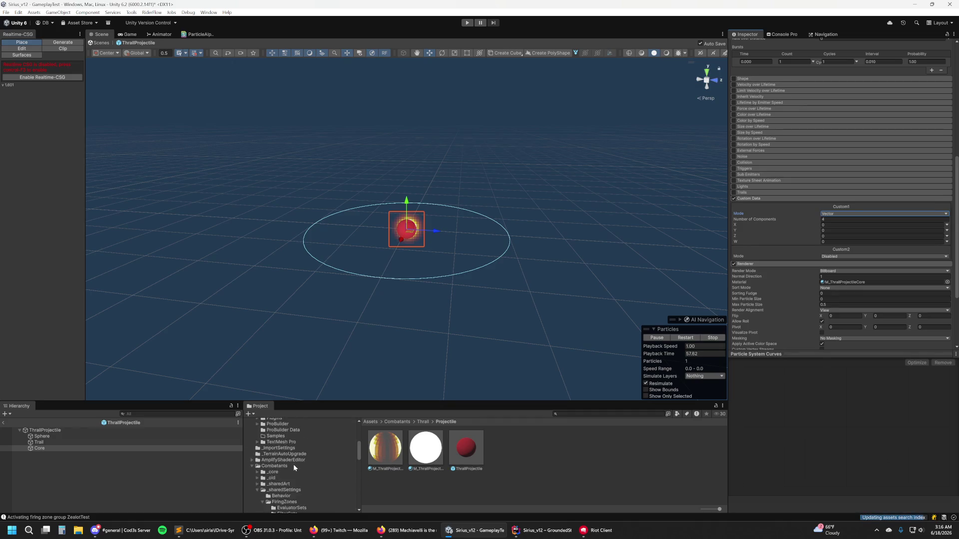
scroll(293, 467, "up", 5)
left_click(252, 457)
key("ctrl+k")
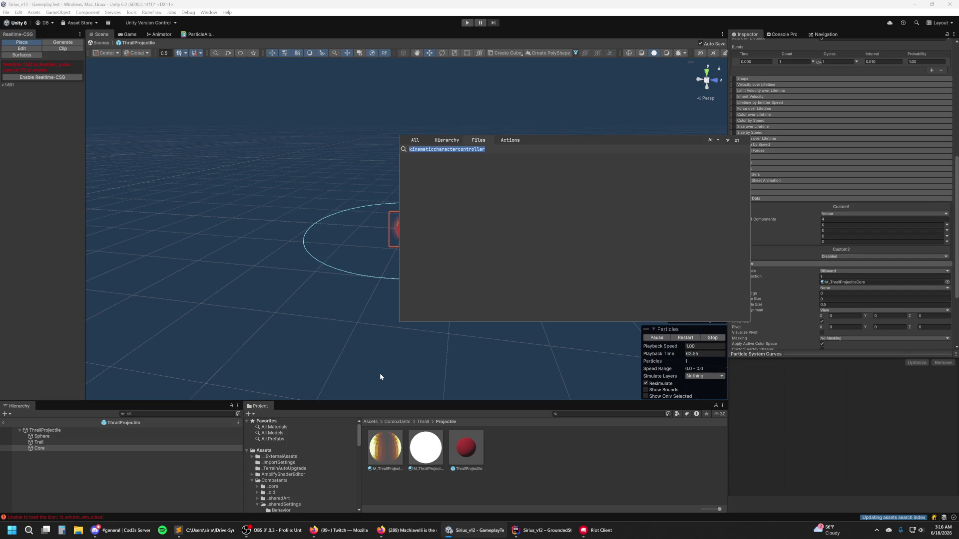
Step: Search the project for 'rifleprojec' to list the rifle projectile prefabs and P_ materials
type("projectile")
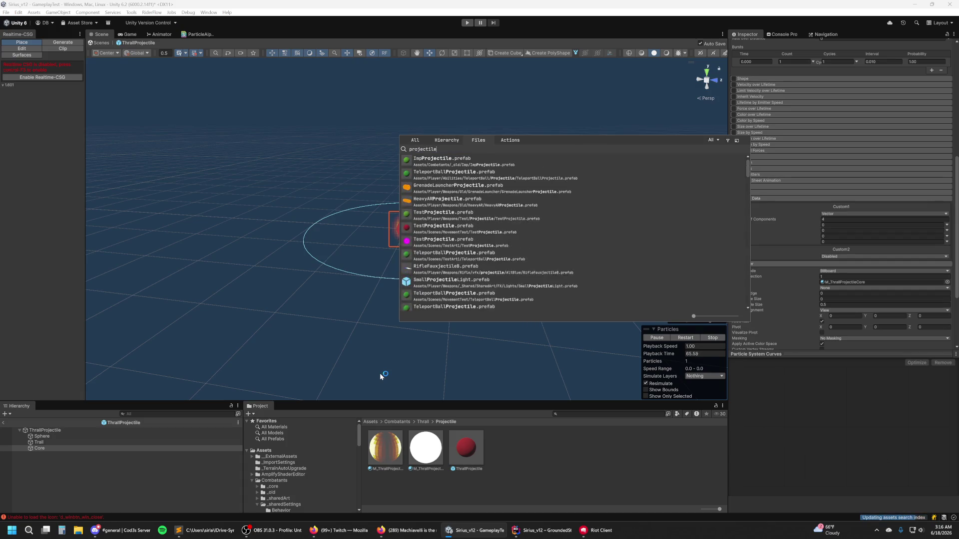
key("BackSpace")
key("BackSpace")
key("BackSpace")
type("P_p")
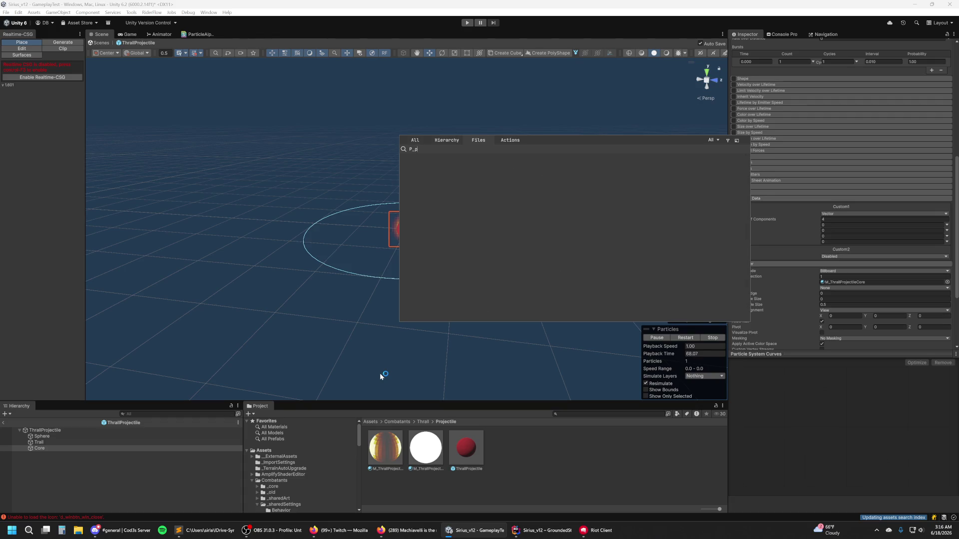
type("rojectile")
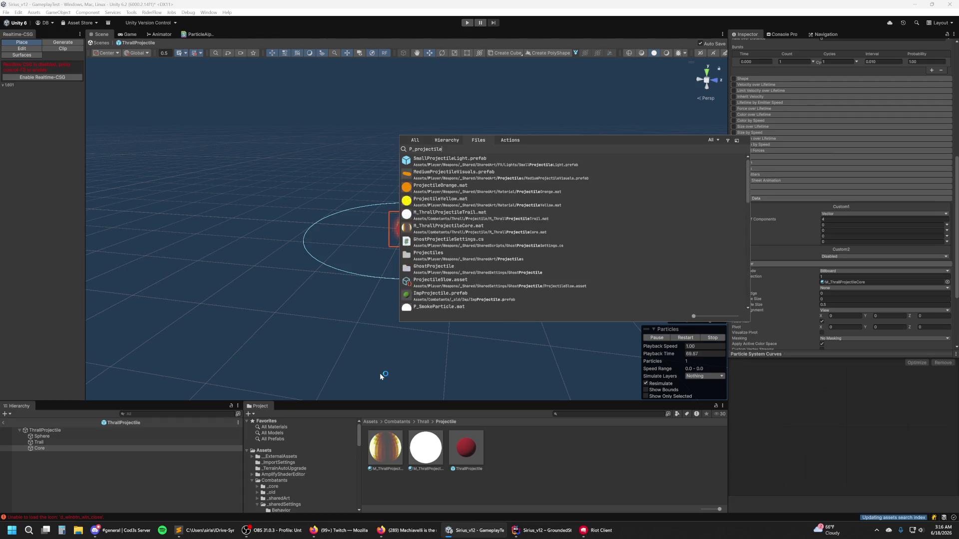
scroll(691, 270, "down", 10)
key("ctrl+a")
type("P")
key("BackSpace")
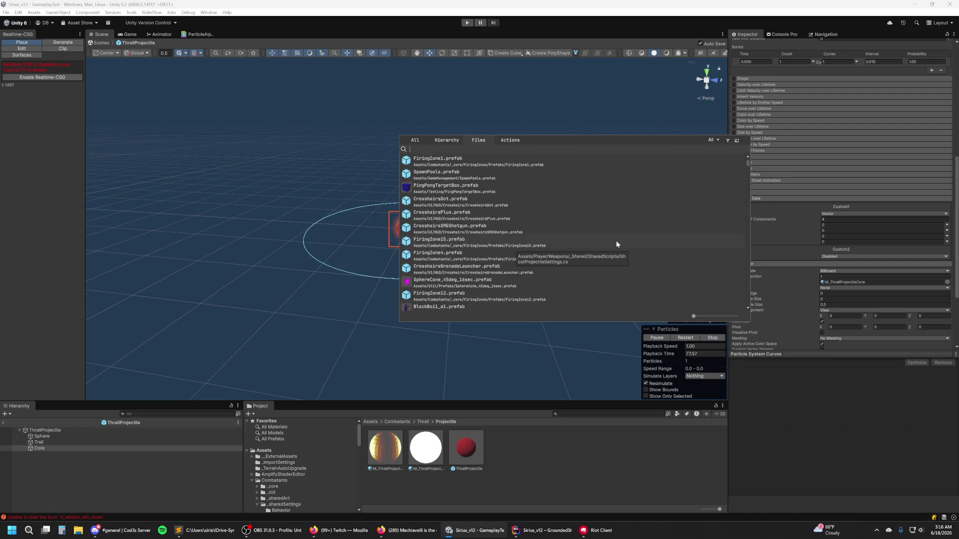
type("rifleprojec")
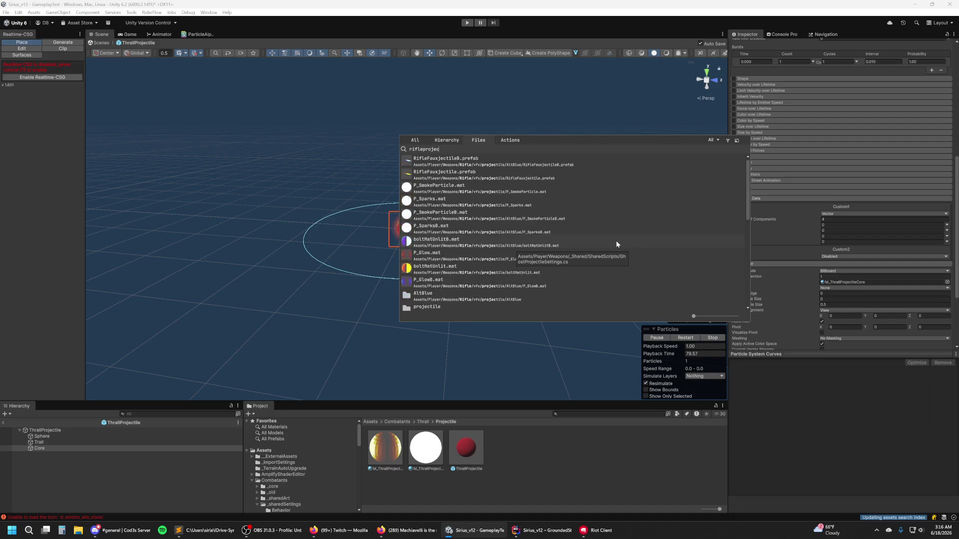
Step: Open the RifleFauxjectile prefab and inspect its glow and bolt objects
double_click(528, 176)
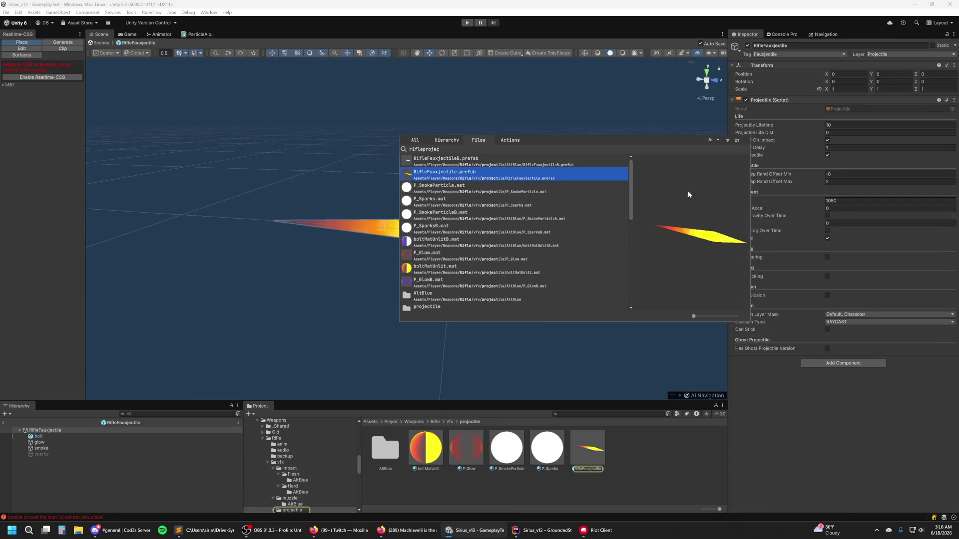
key("Escape")
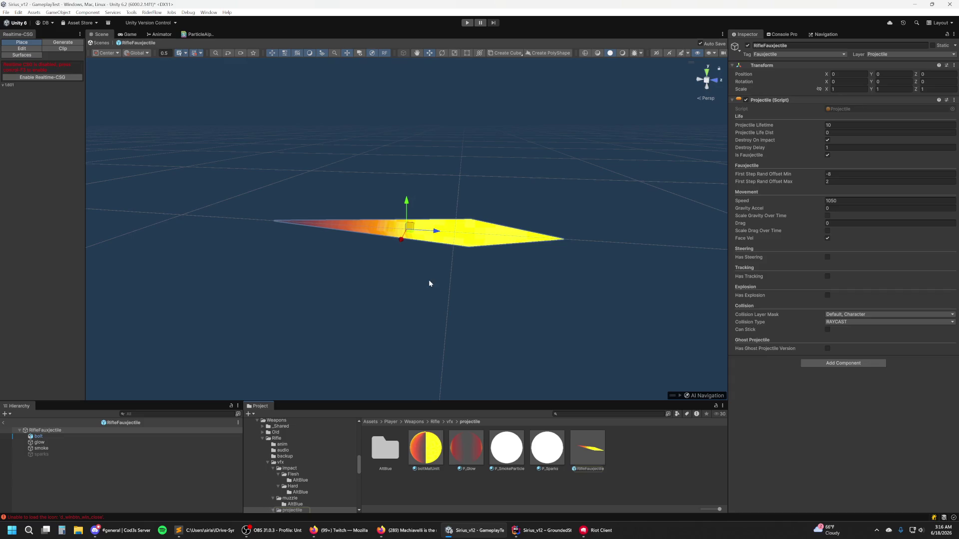
left_click(61, 443)
scroll(827, 264, "down", 10)
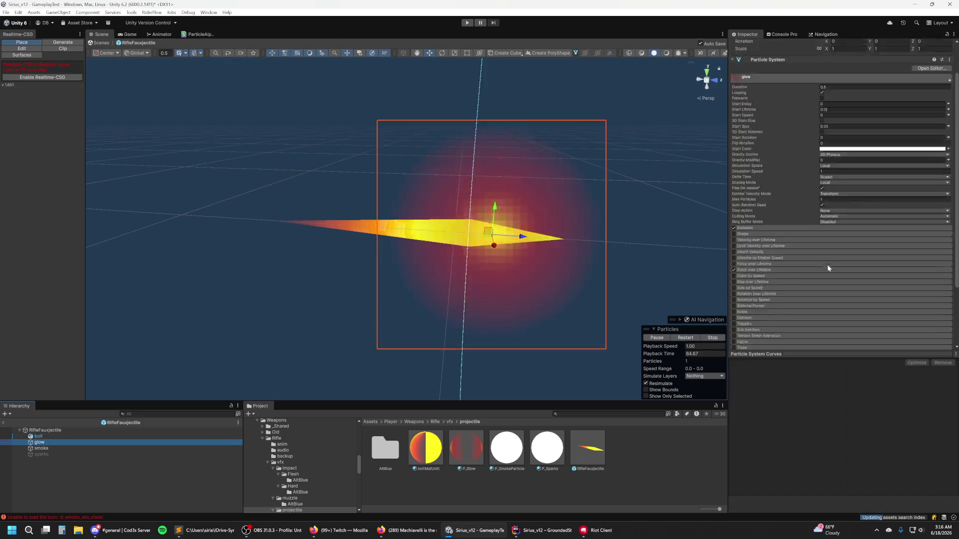
left_click(63, 436)
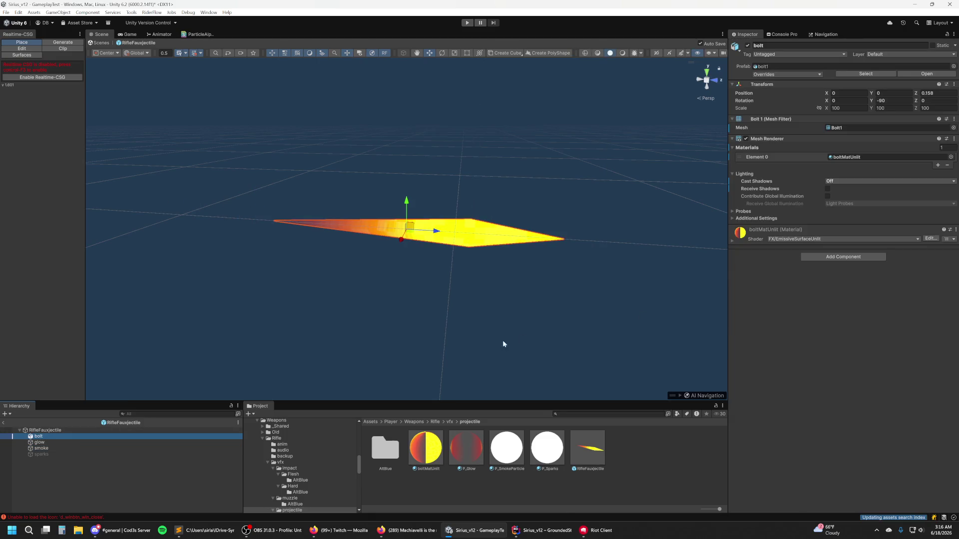
left_click(76, 447)
Step: Review the RifleFauxjectile settings and smoke particle system, then search assets for 'death'
left_click(78, 430)
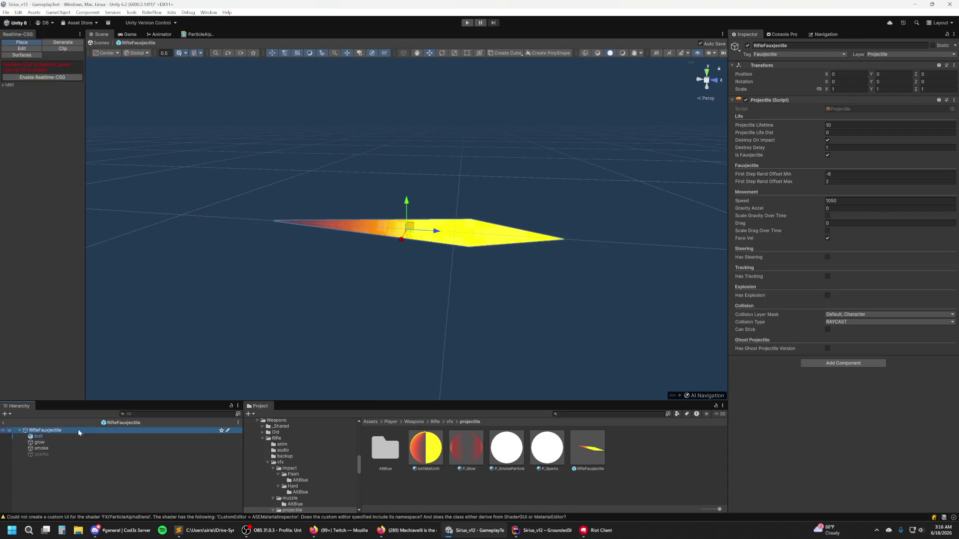
key("Down")
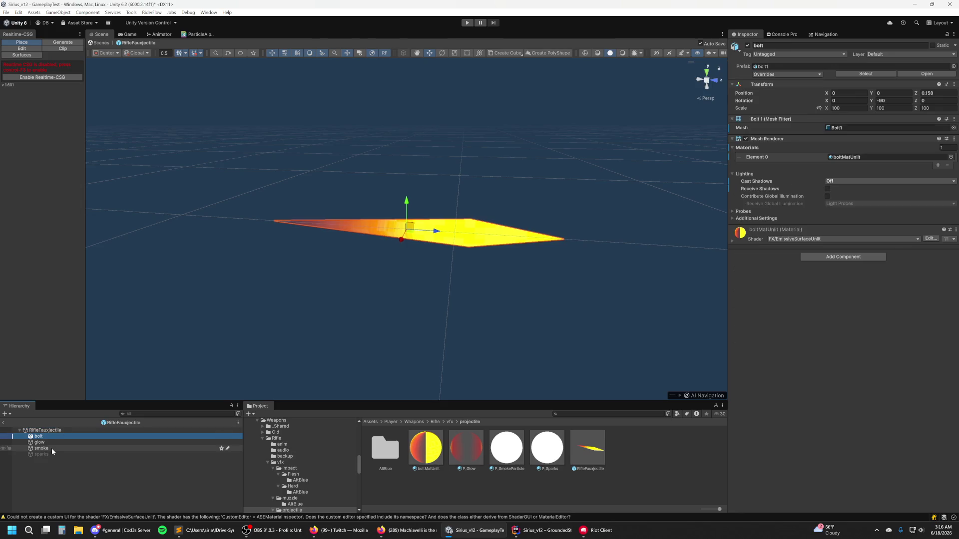
left_click(52, 448)
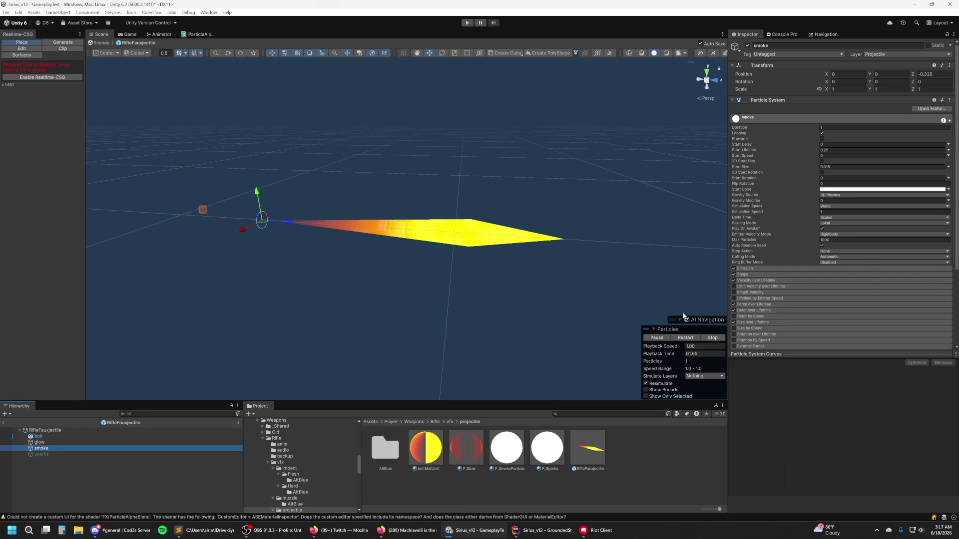
key("ctrl+k")
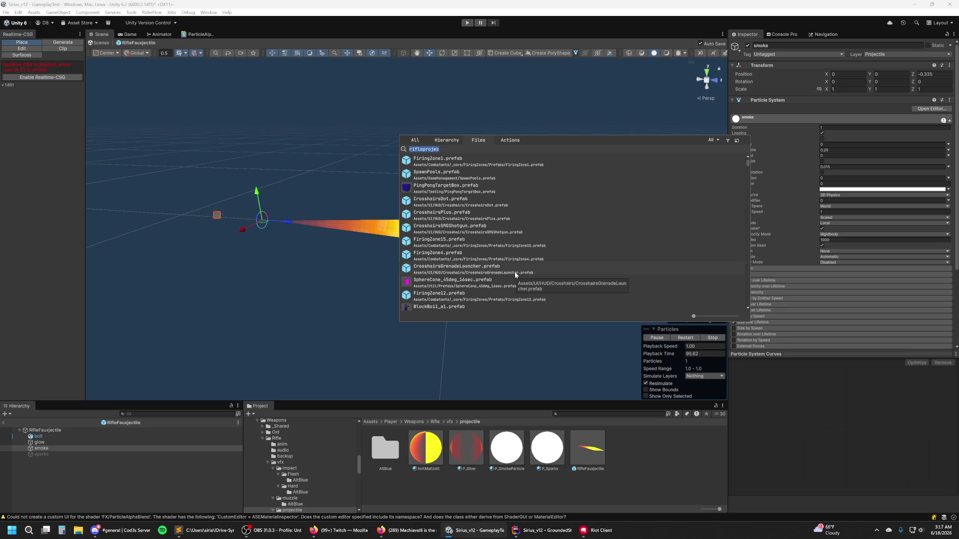
type("death")
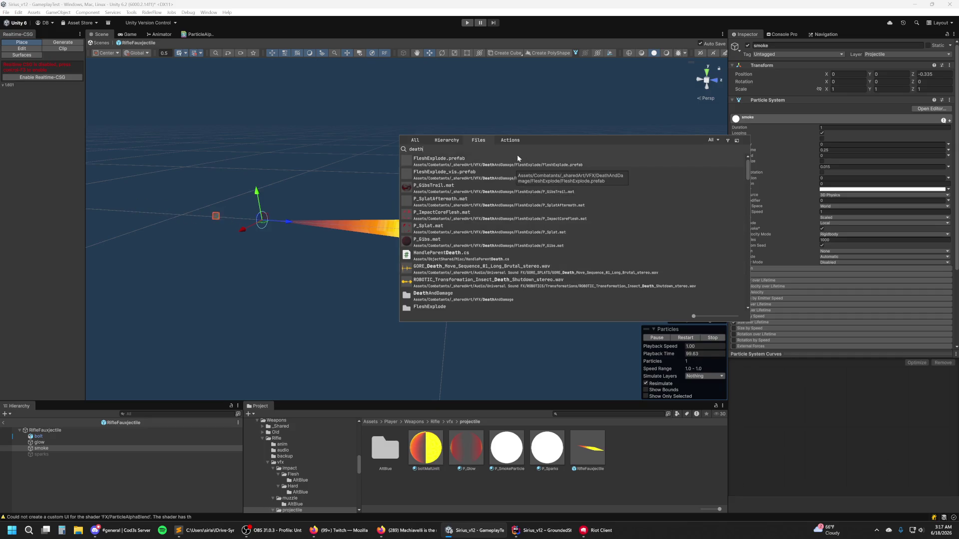
Step: Open the FleshExplode prefab and examine ImpactCoreFlesh's Custom Data settings
left_click(516, 156)
double_click(517, 158)
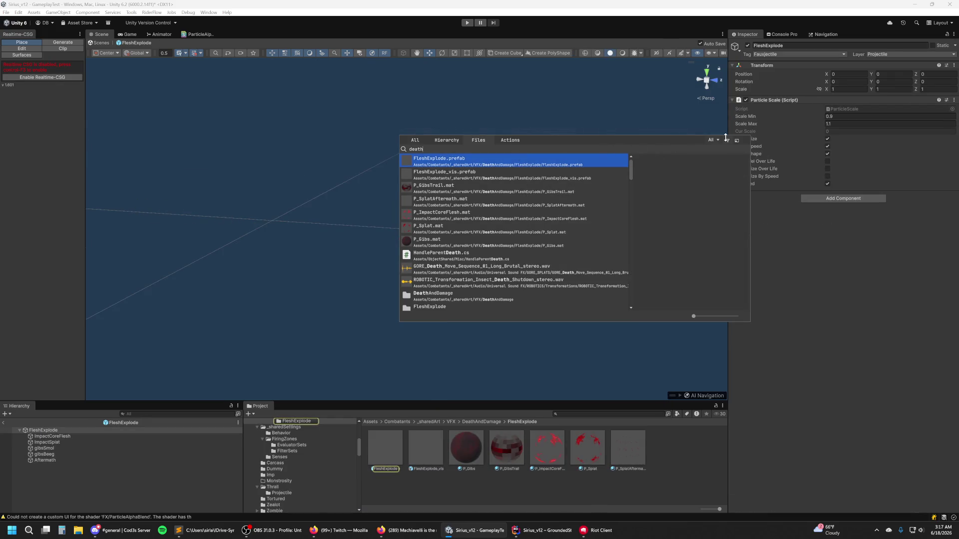
left_click(79, 441)
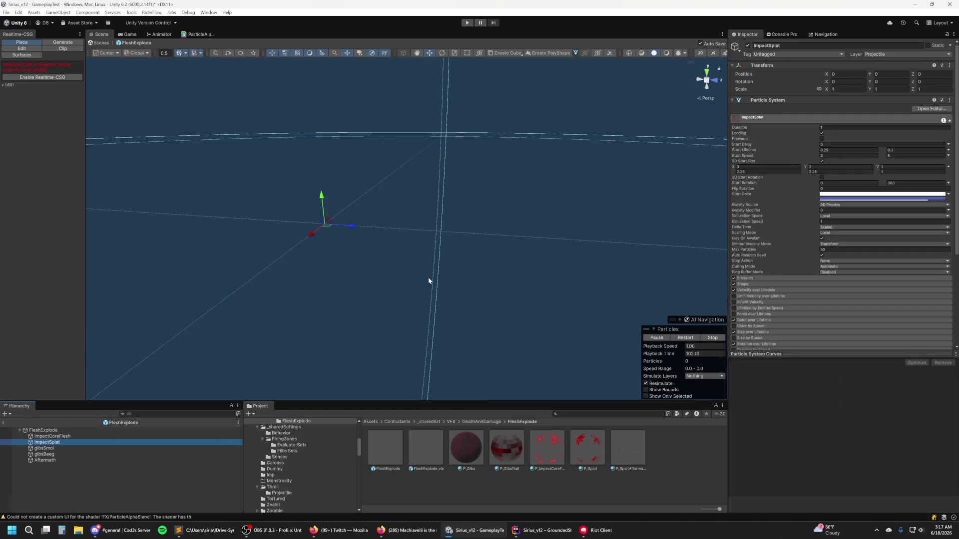
left_click(68, 437)
scroll(420, 280, "down", 10)
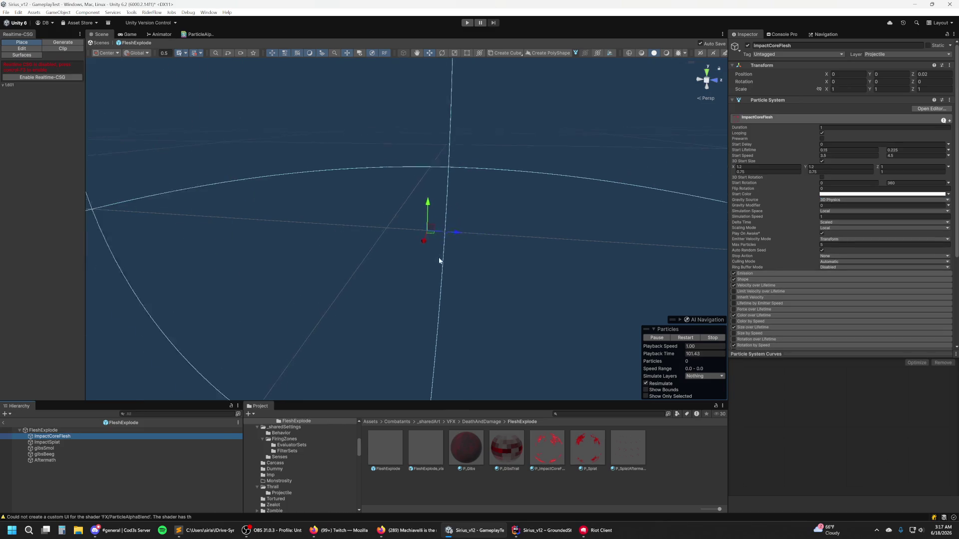
scroll(446, 258, "down", 3)
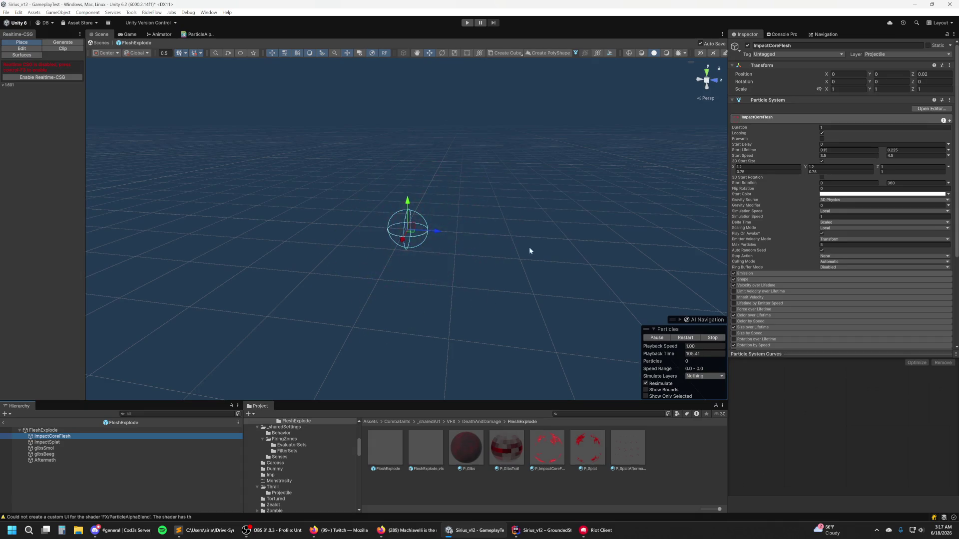
left_click(831, 217)
scroll(897, 224, "down", 5)
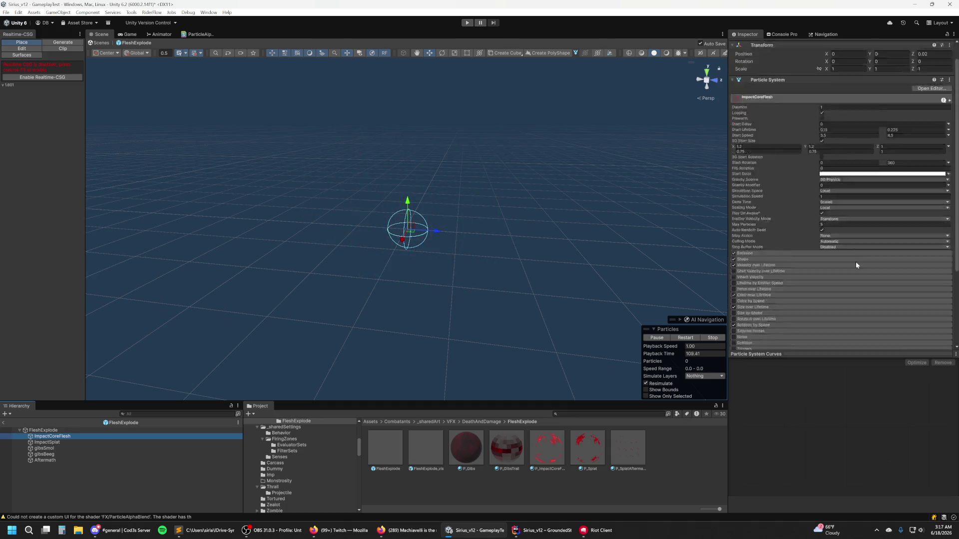
left_click(798, 277)
scroll(873, 223, "down", 1)
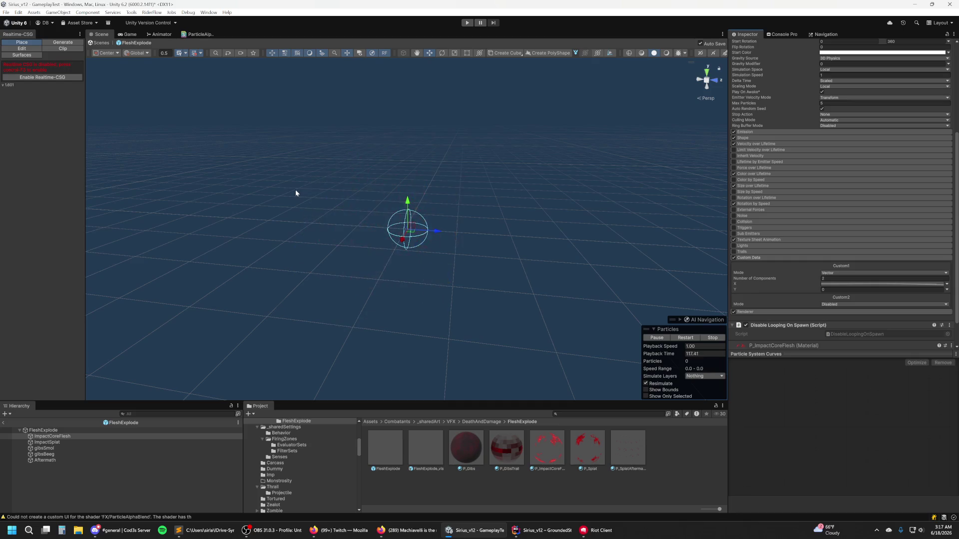
Step: Start a new asset search for the ThrallProjectile assets
key("ctrl+k")
type("thgral")
key("BackSpace")
key("BackSpace")
key("BackSpace")
Step: Open ThrallProjectile.prefab from the 'thrallproj' search, delete its Sphere, and select Core
type("rallproj")
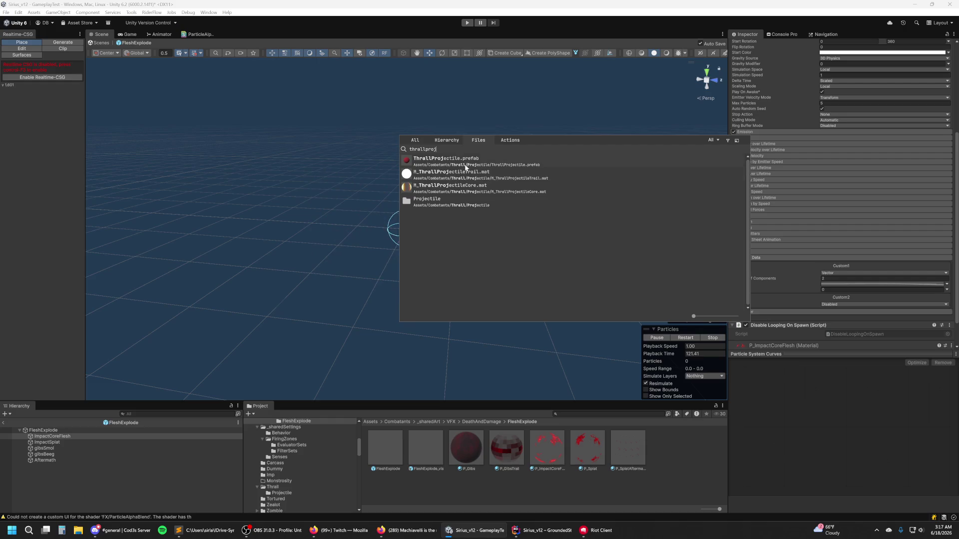
double_click(467, 161)
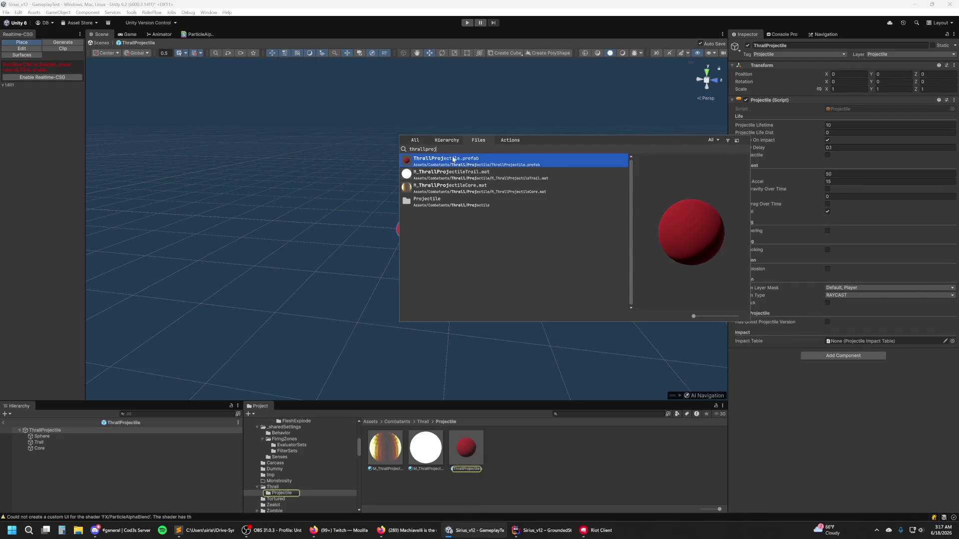
left_click(41, 436)
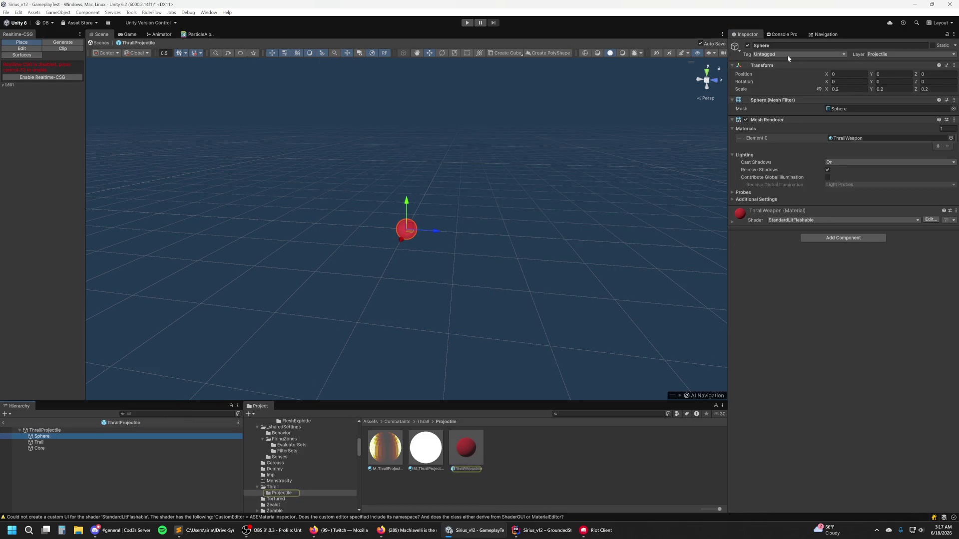
key("Delete")
left_click(77, 442)
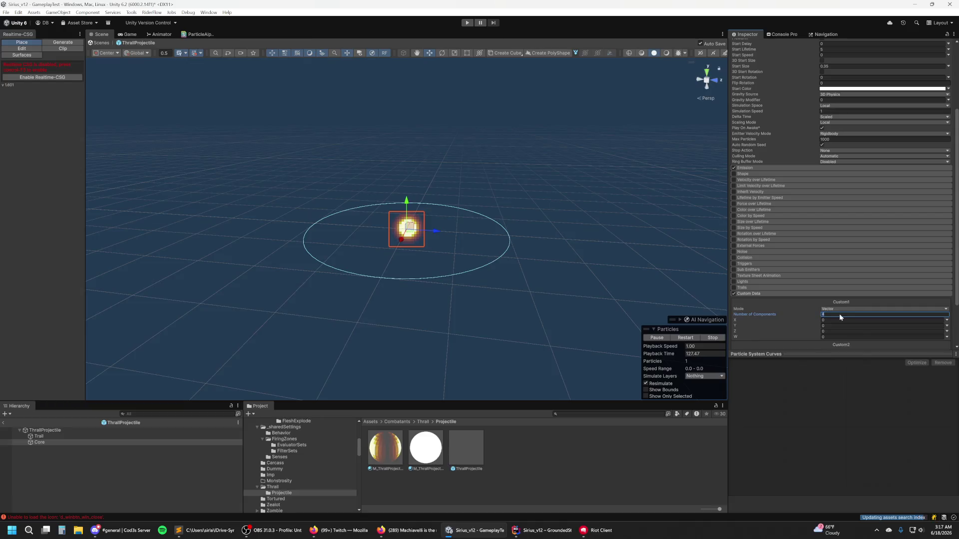
Step: Give Core's Custom1 two components, with X driven by a curve
type("2")
left_click(838, 323)
left_click(946, 320)
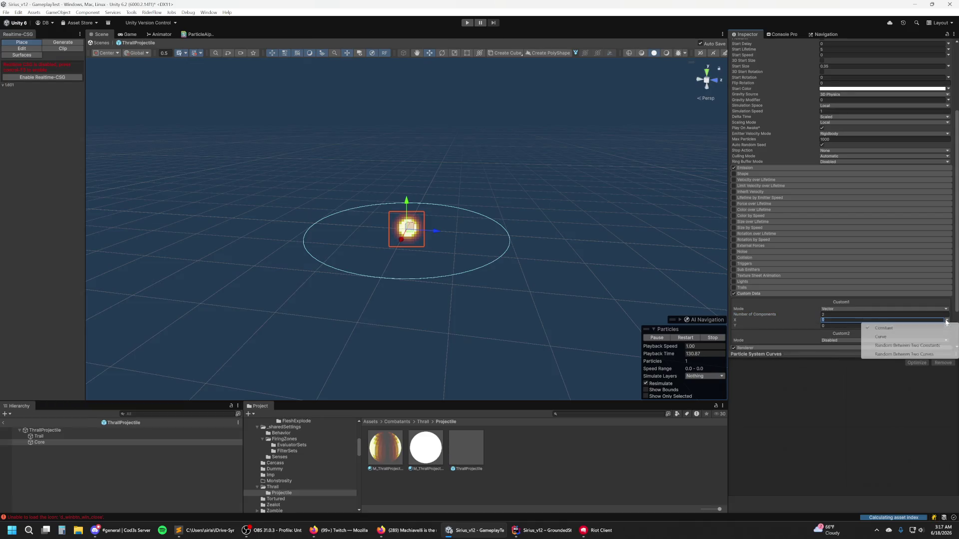
left_click(922, 336)
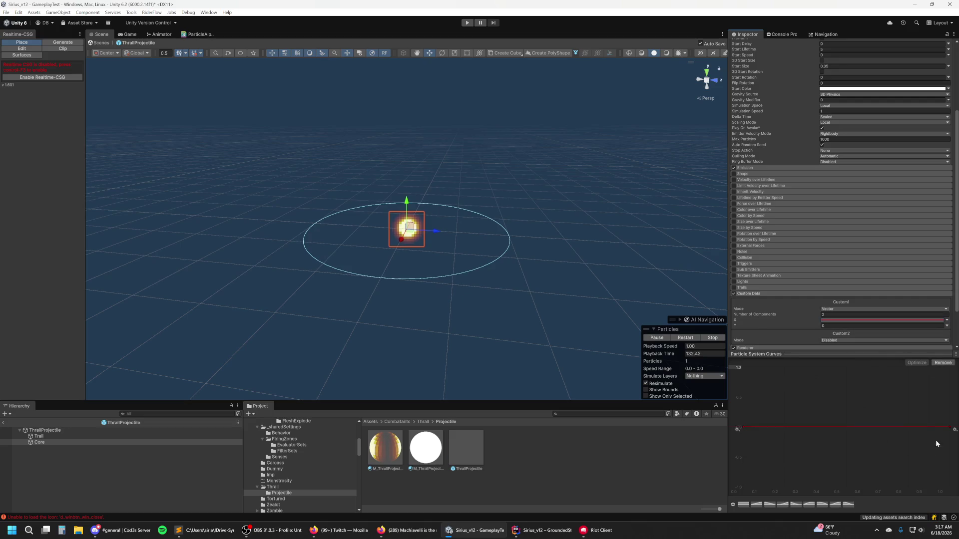
left_click(955, 430)
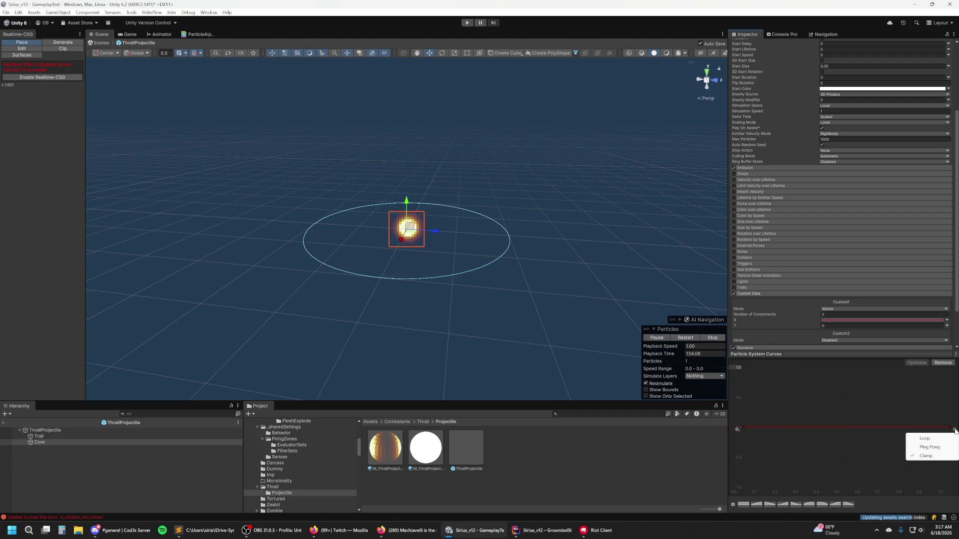
left_click(947, 439)
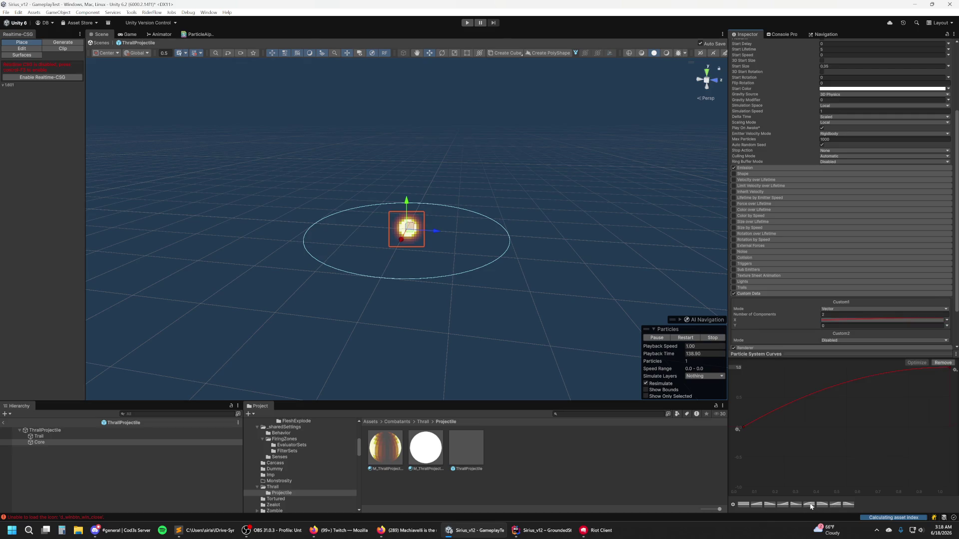
Step: Shape the X curve with a key at value 1 and a new end key at 0
left_click_drag(951, 369, 844, 368)
right_click(843, 368)
left_click(881, 382)
type("1")
key("Return")
right_click(950, 430)
left_click(946, 431)
right_click(948, 428)
left_click(921, 439)
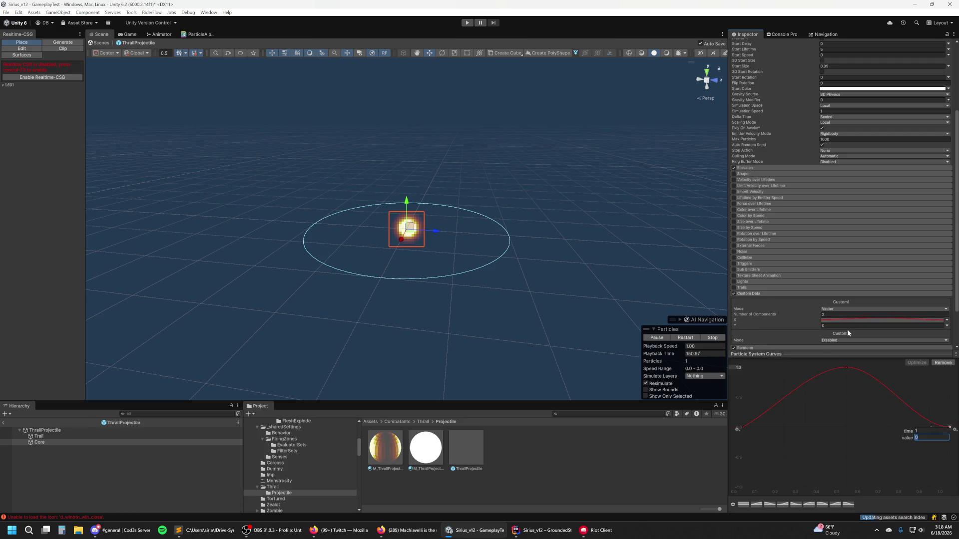
left_click(799, 328)
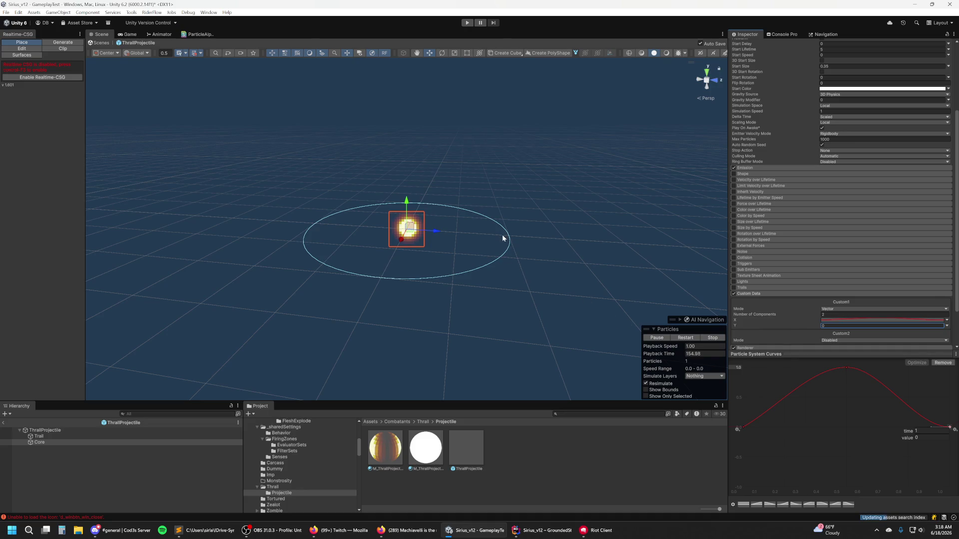
Step: Set the curve's peak key to 0.5 and restart the particle preview
left_click(846, 369)
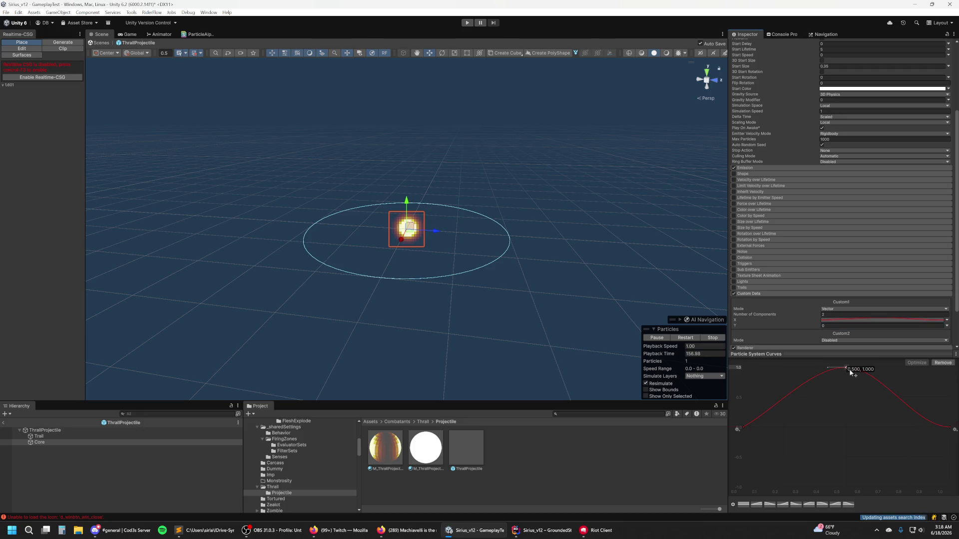
right_click(847, 368)
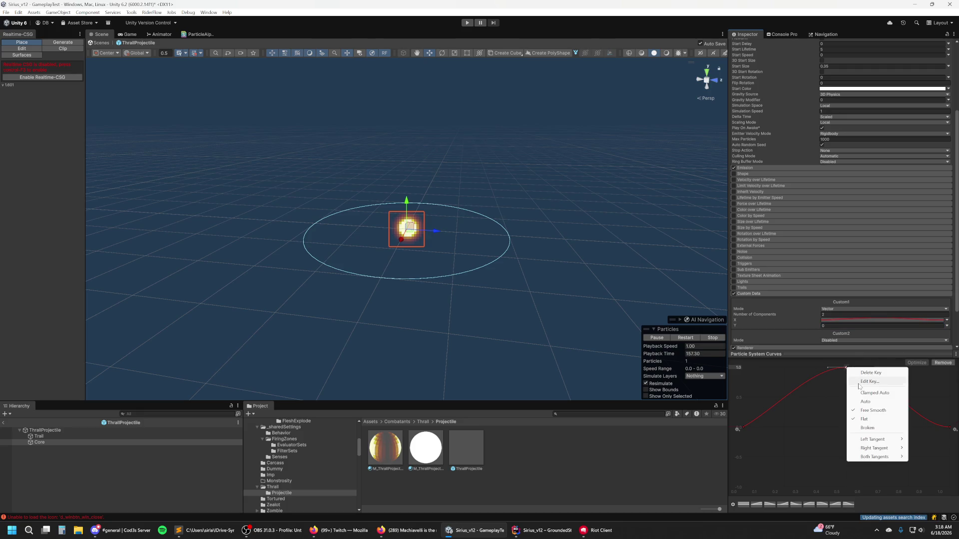
left_click(870, 382)
type("0.5")
key("Return")
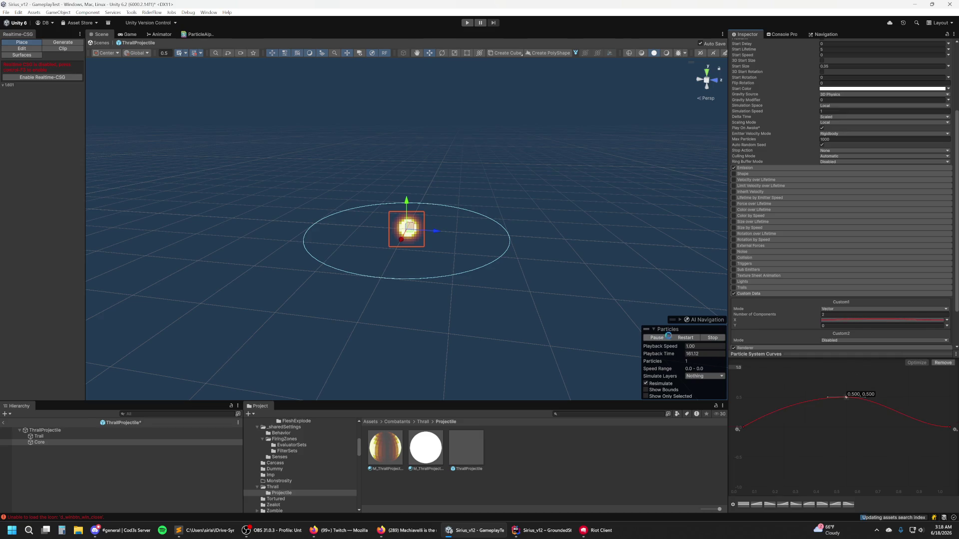
left_click(685, 338)
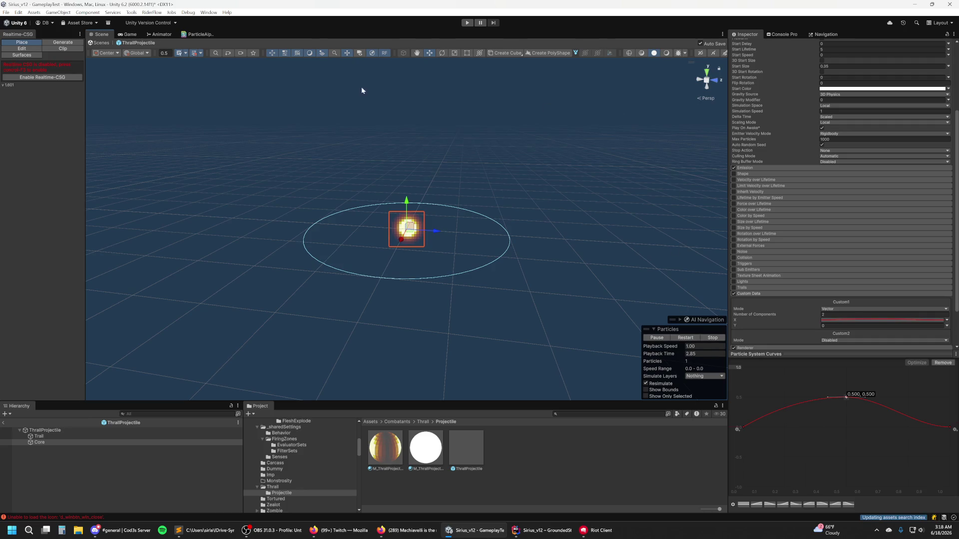
Step: Inspect the M_ThrallProjectileCore material's FX/ParticleAlphaBlend shader properties
left_click(391, 469)
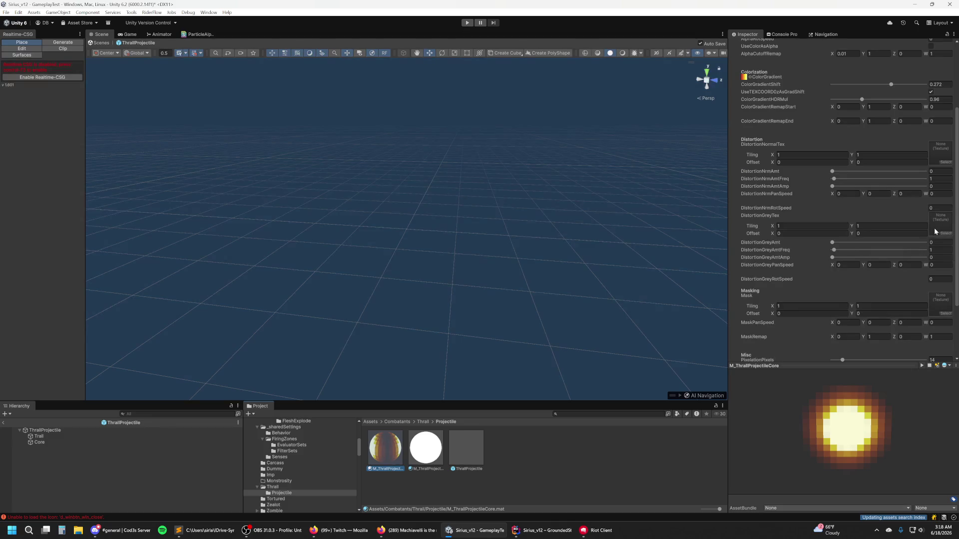
scroll(868, 247, "down", 2)
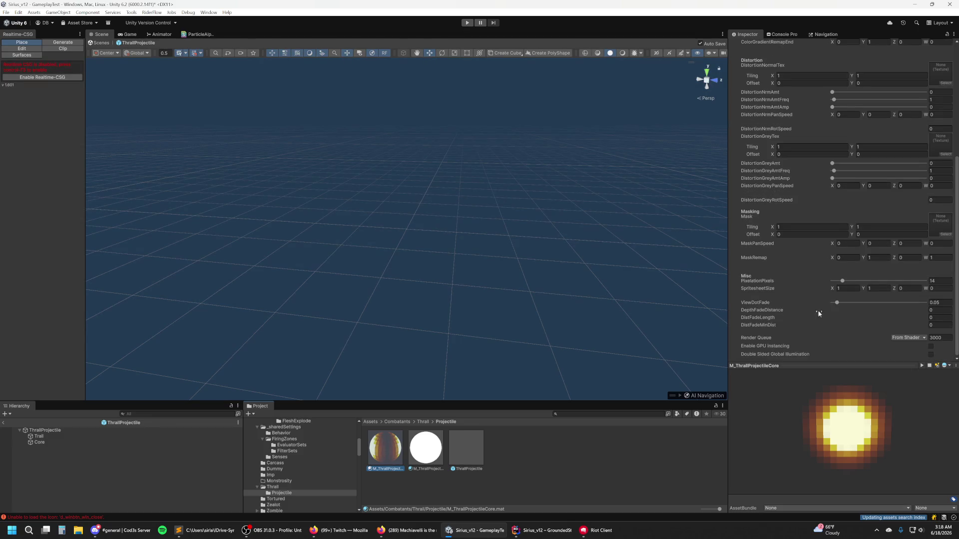
scroll(826, 335, "up", 2)
scroll(827, 337, "up", 5)
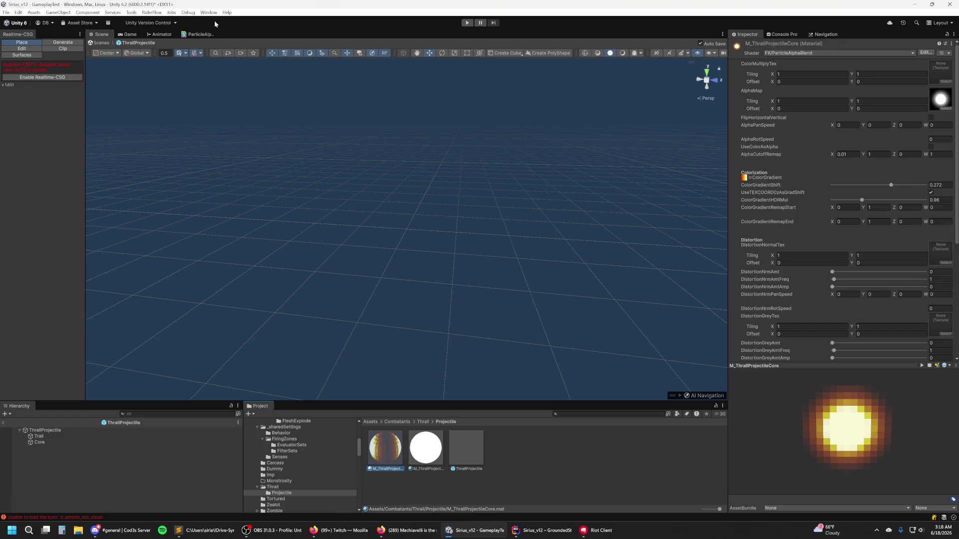
left_click(200, 34)
scroll(328, 334, "up", 3)
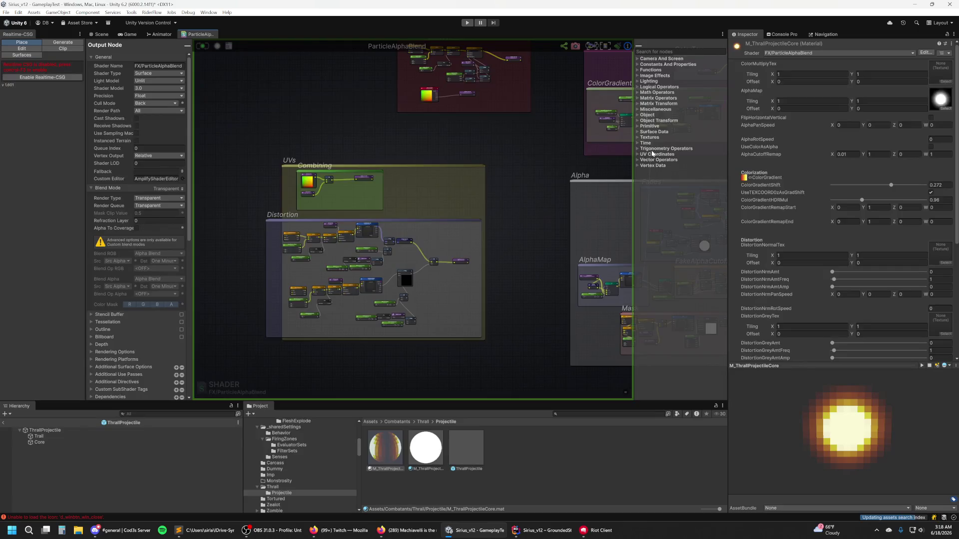
scroll(403, 158, "up", 1)
mouse_move(238, 111)
left_mouse_down()
mouse_move(355, 56)
mouse_move(305, 68)
left_mouse_up()
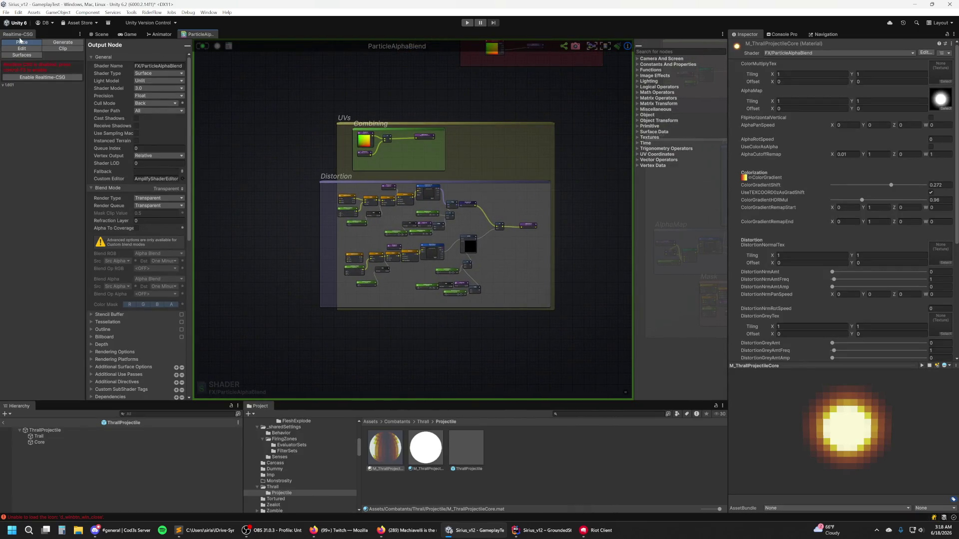
left_click_drag(83, 66, 37, 67)
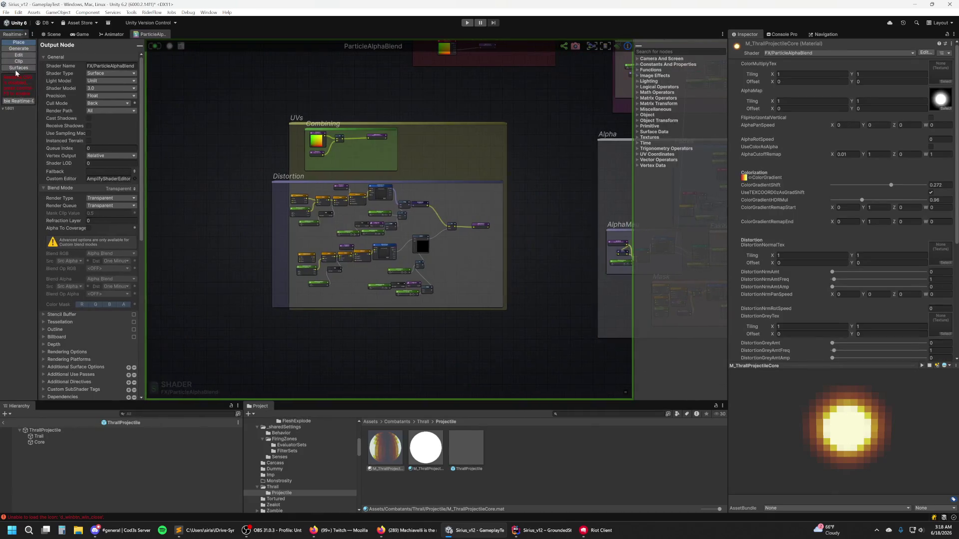
scroll(292, 136, "up", 3)
scroll(547, 200, "down", 4)
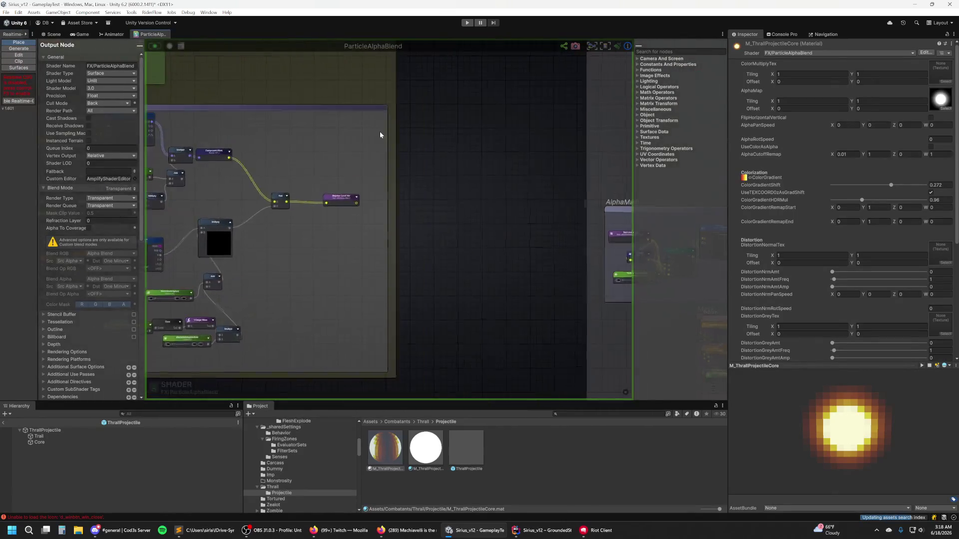
scroll(474, 118, "up", 2)
mouse_move(407, 116)
left_mouse_down()
mouse_move(382, 166)
mouse_move(408, 196)
mouse_move(358, 210)
left_mouse_up()
scroll(359, 209, "up", 6)
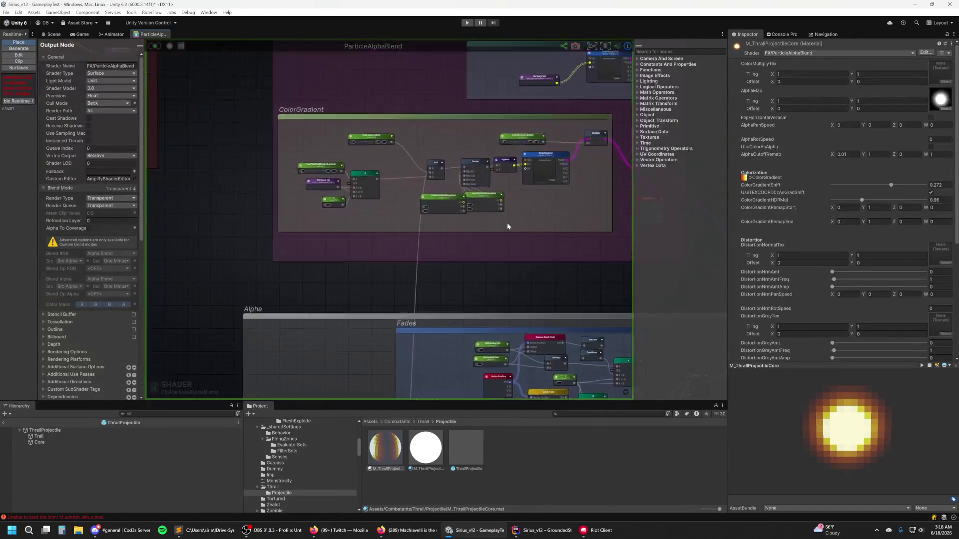
left_click_drag(541, 208, 396, 283)
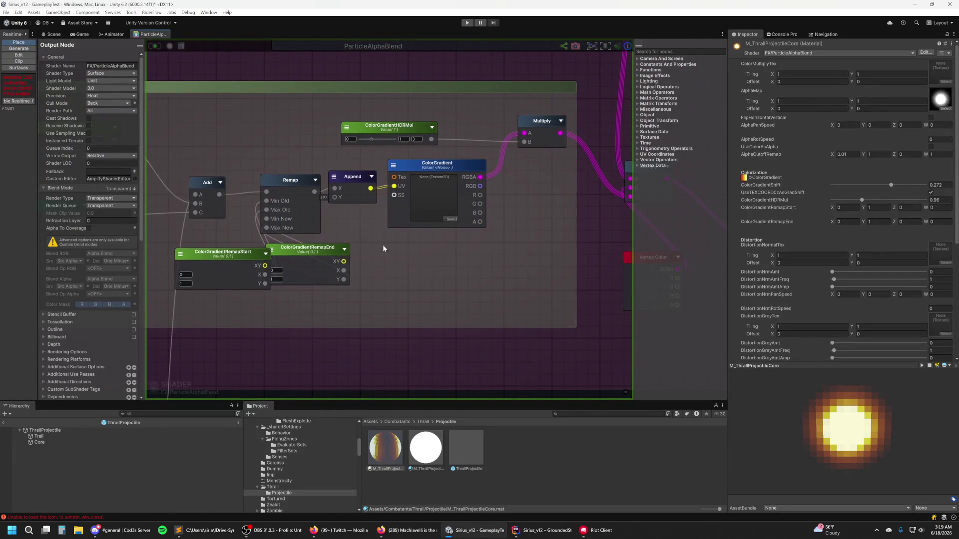
scroll(383, 245, "down", 5)
scroll(441, 225, "up", 3)
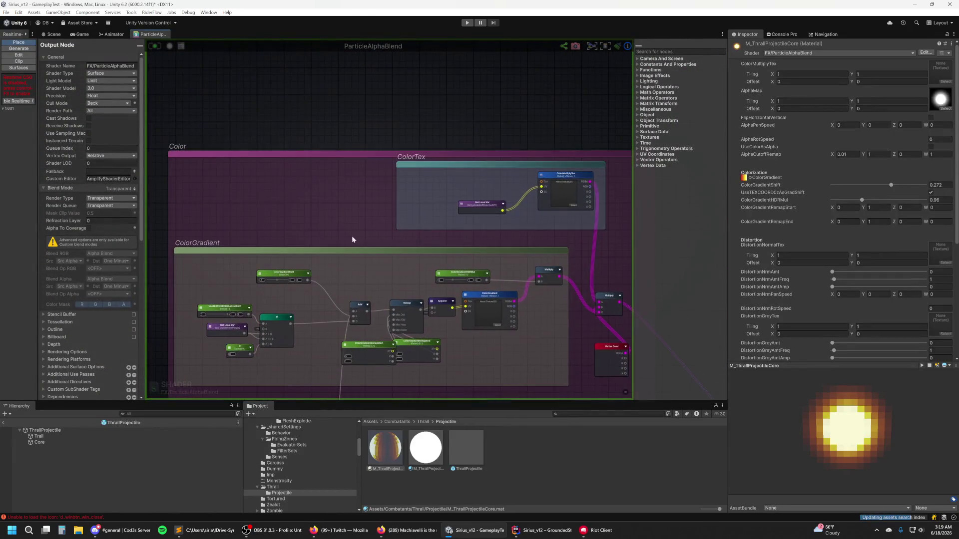
left_click_drag(305, 237, 518, 254)
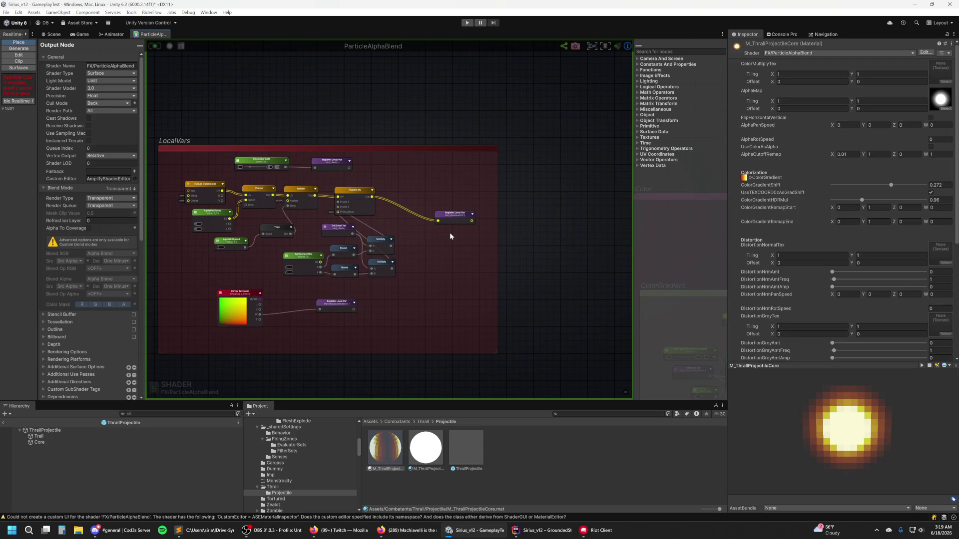
scroll(529, 219, "down", 3)
left_click_drag(535, 246, 404, 201)
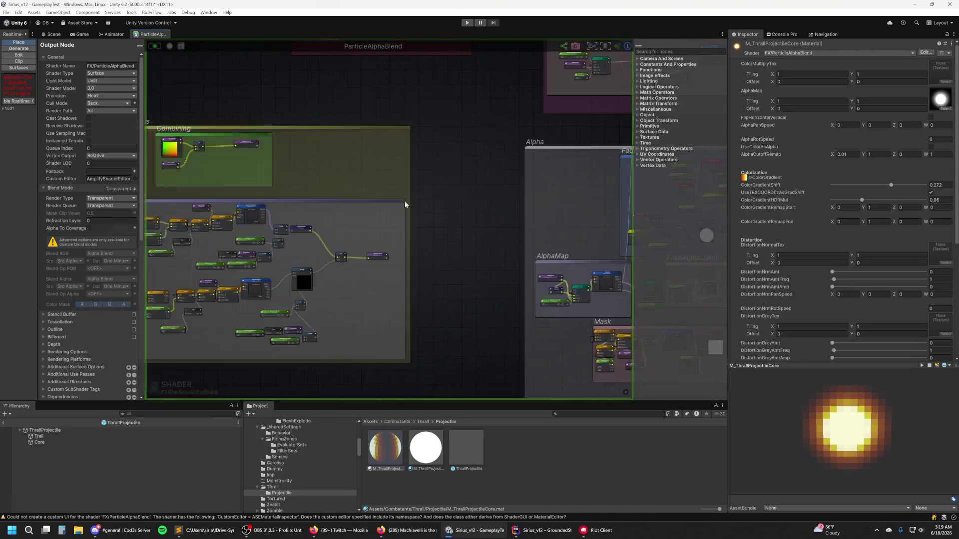
scroll(517, 155, "up", 3)
scroll(518, 155, "up", 3)
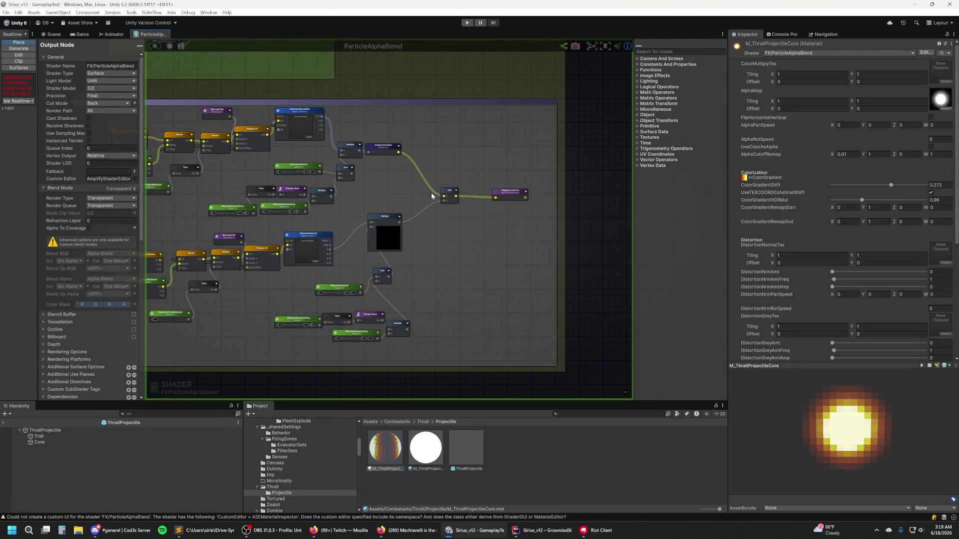
scroll(553, 199, "down", 6)
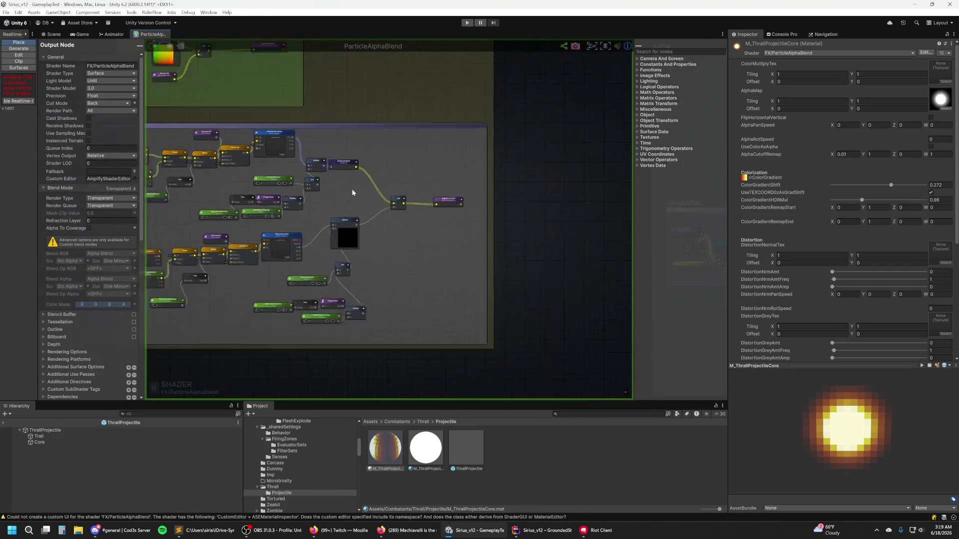
scroll(132, 91, "down", 1)
scroll(287, 145, "up", 3)
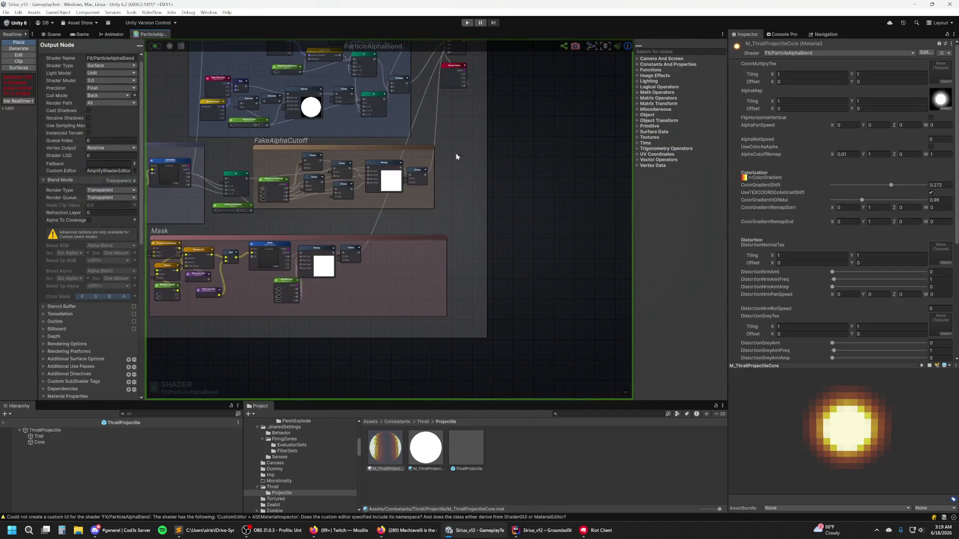
left_click_drag(456, 157, 451, 196)
mouse_move(359, 100)
left_mouse_down()
mouse_move(434, 129)
mouse_move(513, 125)
left_mouse_up()
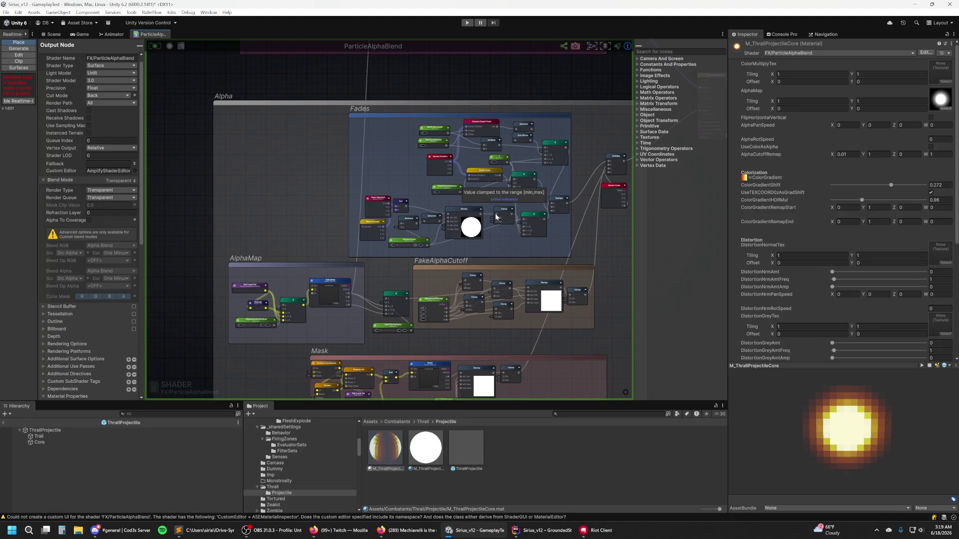
scroll(930, 173, "down", 3)
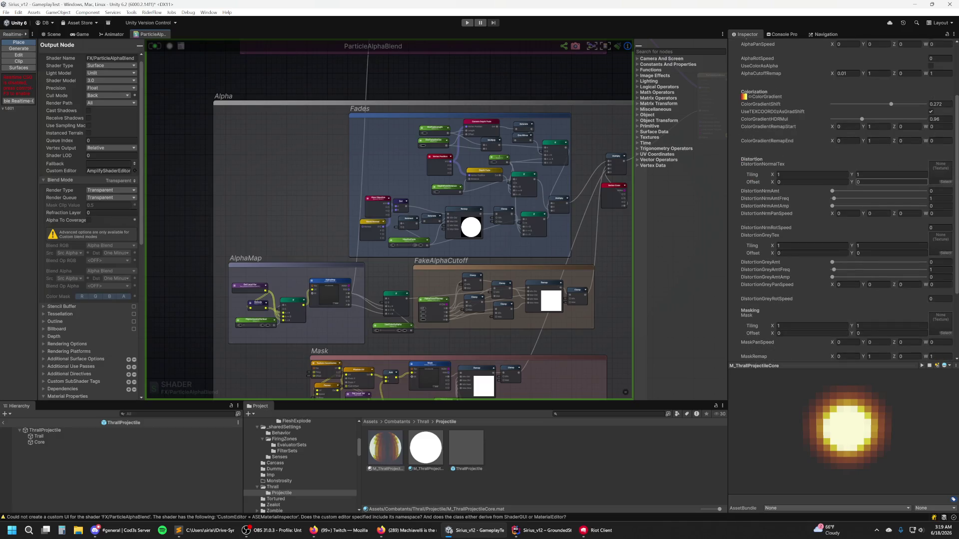
scroll(904, 184, "down", 4)
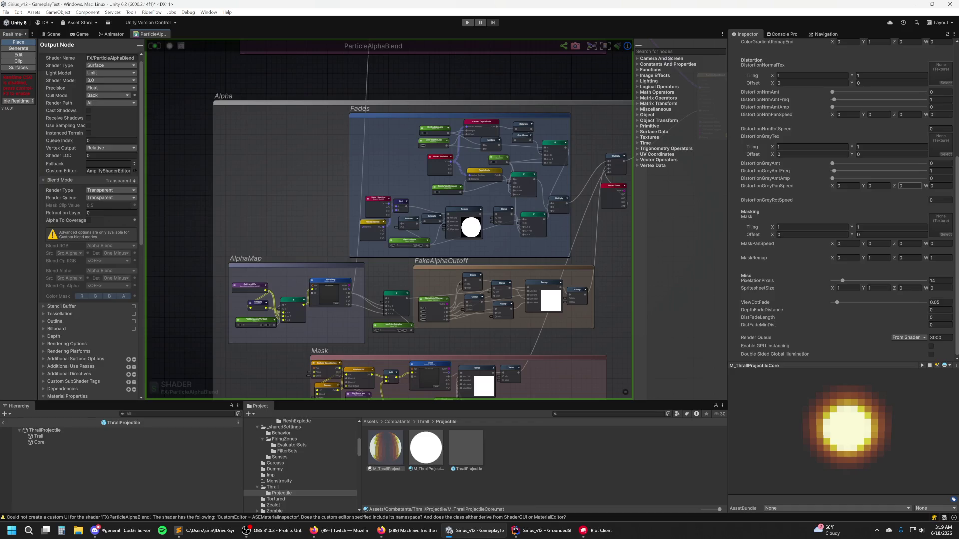
scroll(924, 205, "up", 7)
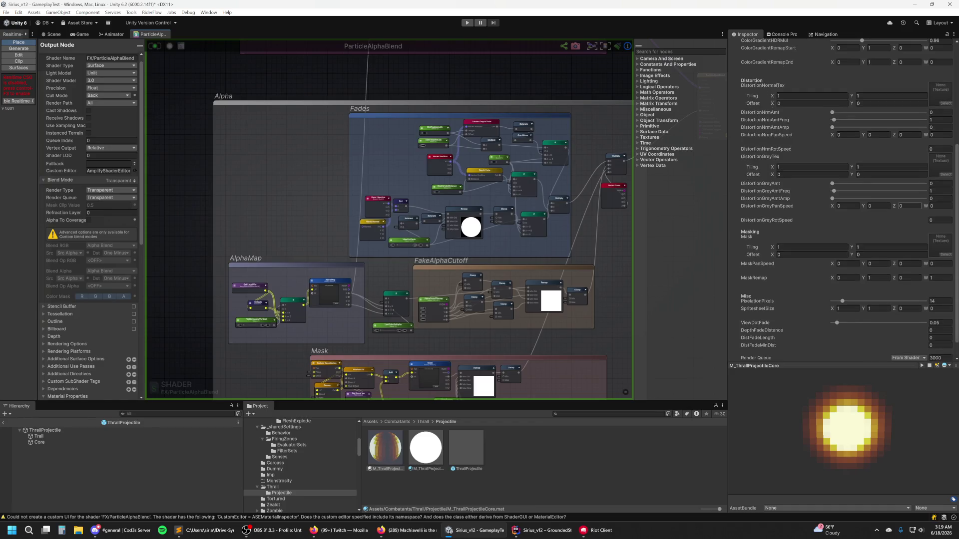
key("Return")
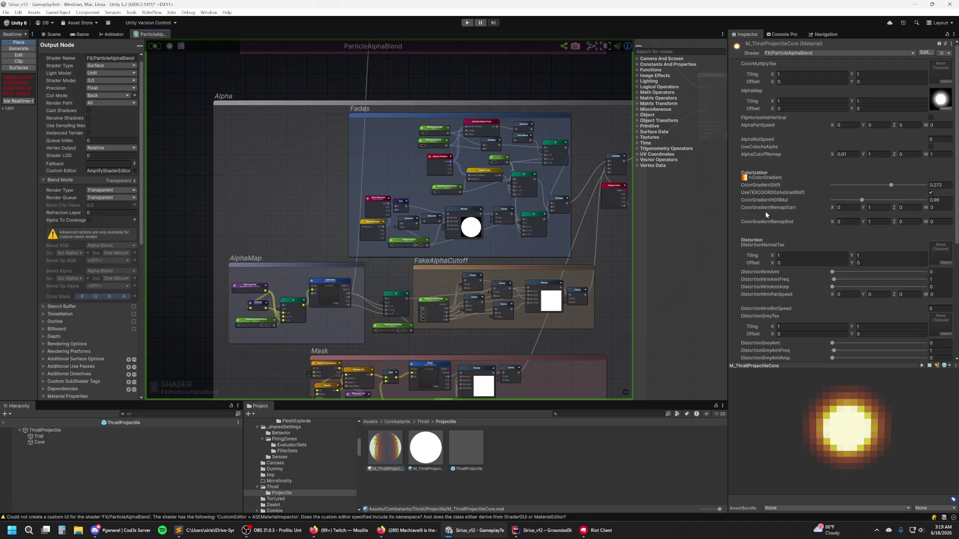
scroll(94, 308, "down", 10)
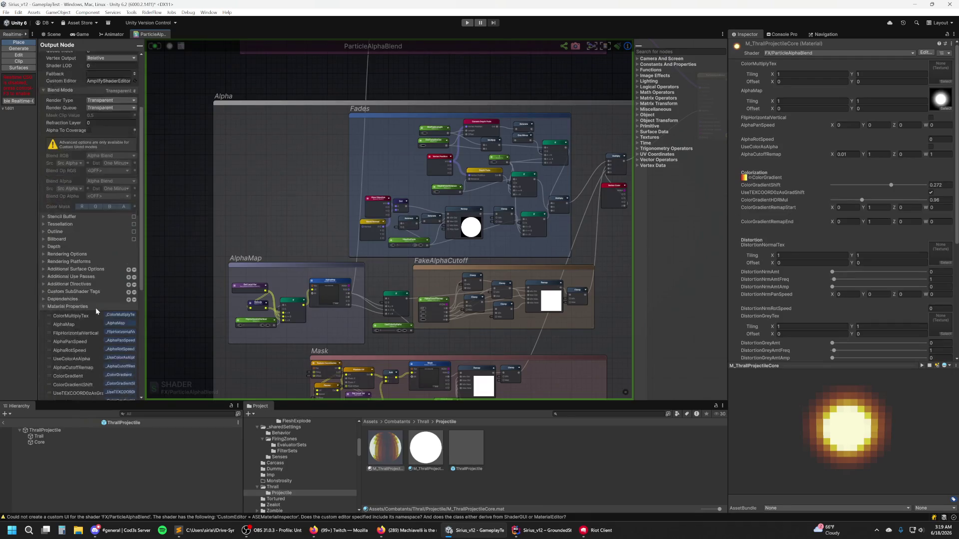
scroll(101, 304, "down", 2)
scroll(101, 304, "up", 10)
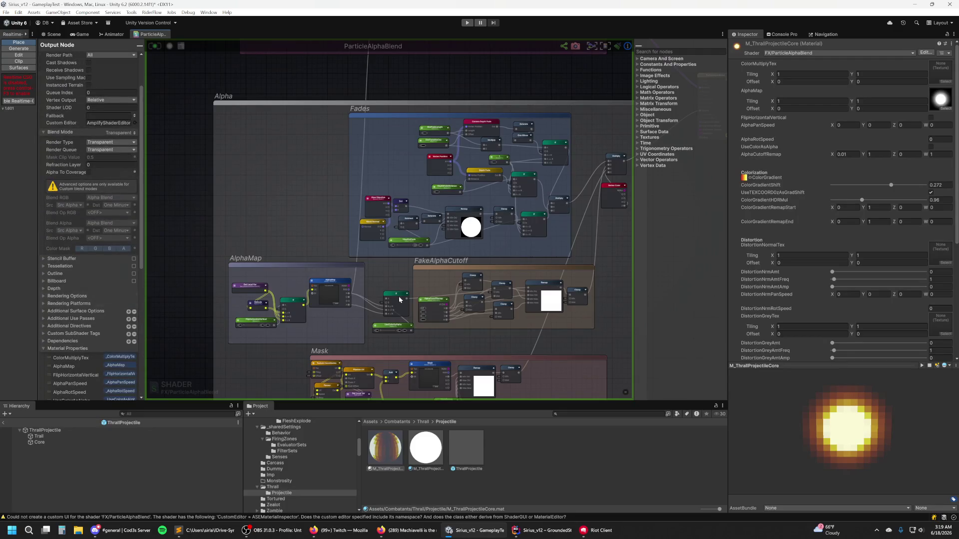
scroll(322, 373, "down", 3)
scroll(322, 294, "up", 8)
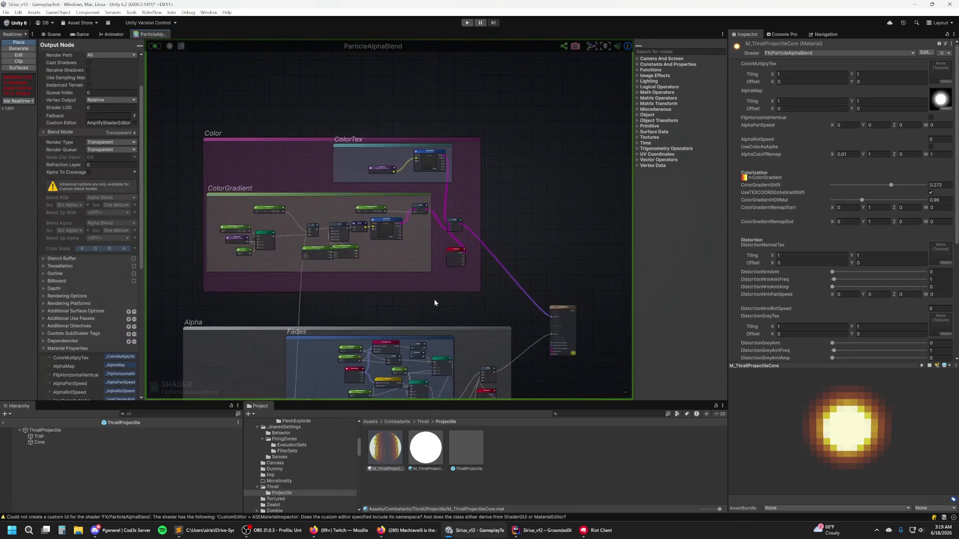
left_click_drag(322, 297, 621, 381)
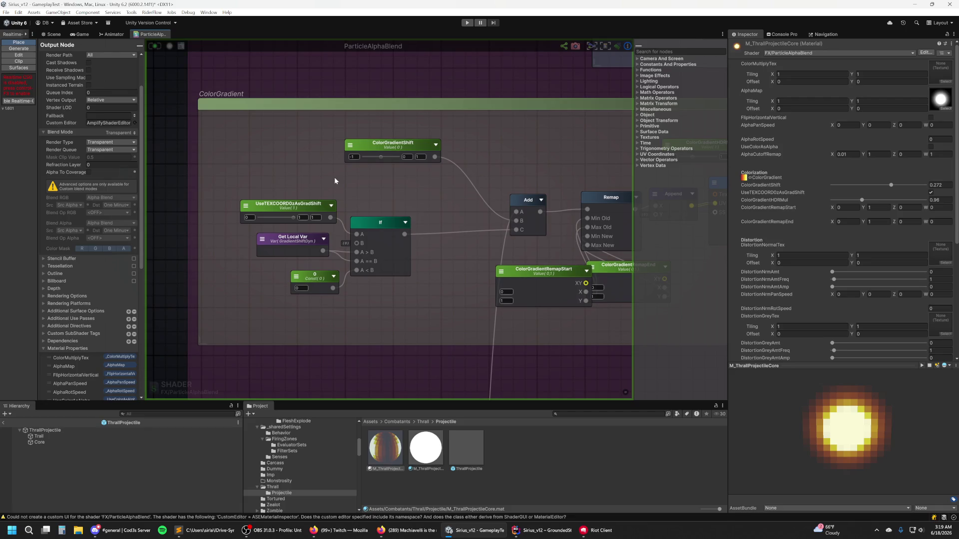
left_click_drag(423, 171, 312, 143)
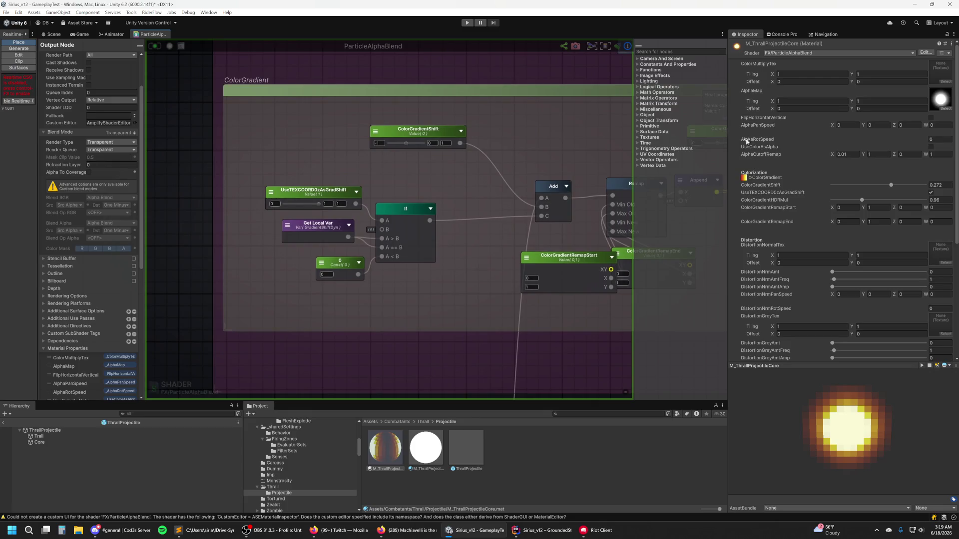
left_click(307, 233)
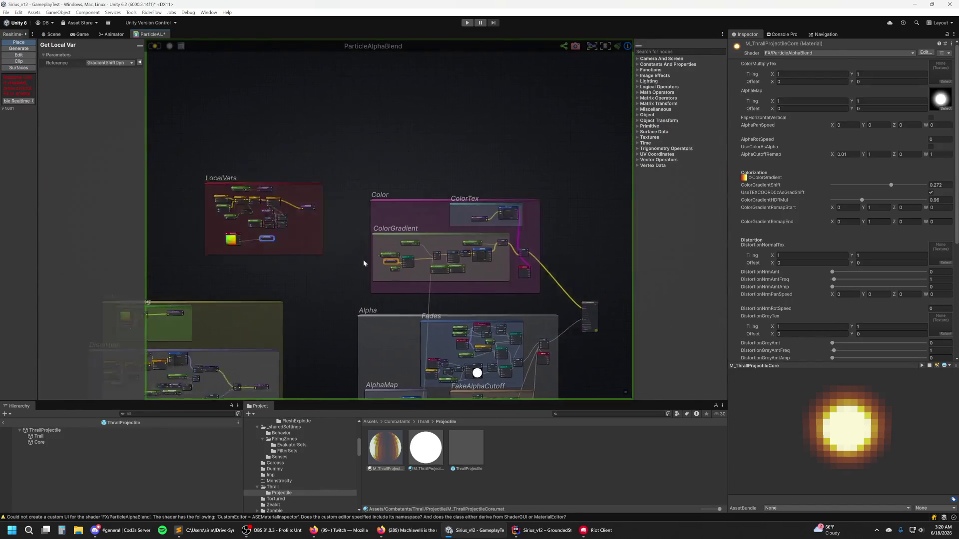
scroll(475, 274, "up", 5)
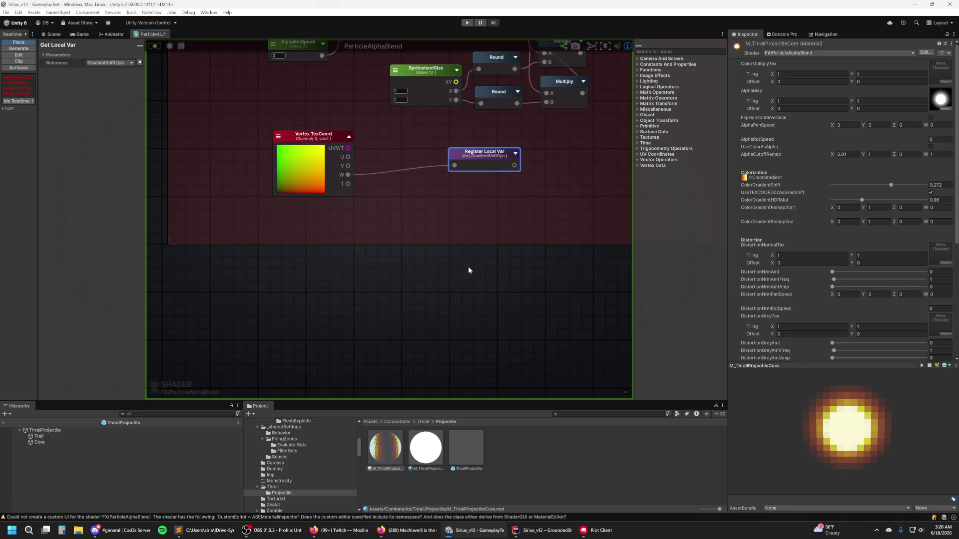
scroll(472, 250, "down", 5)
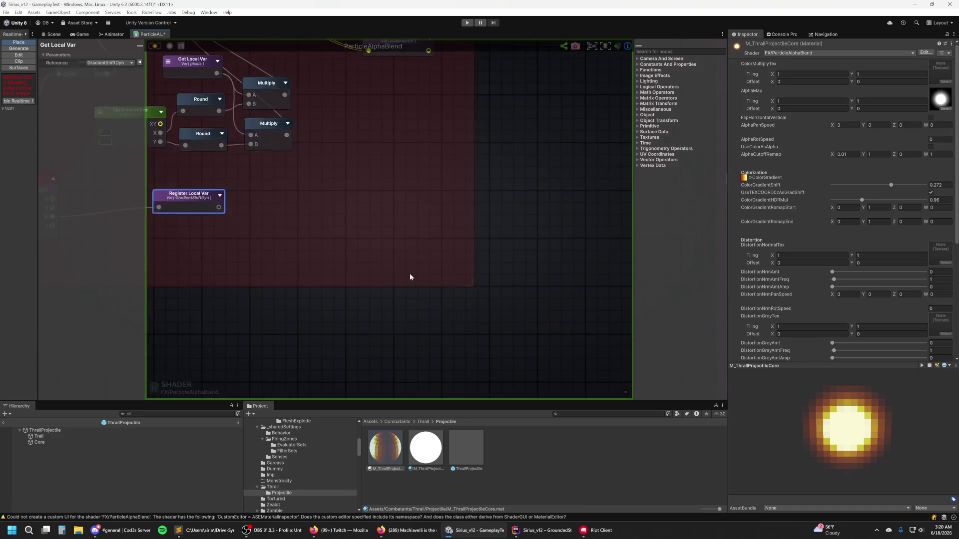
scroll(399, 270, "up", 3)
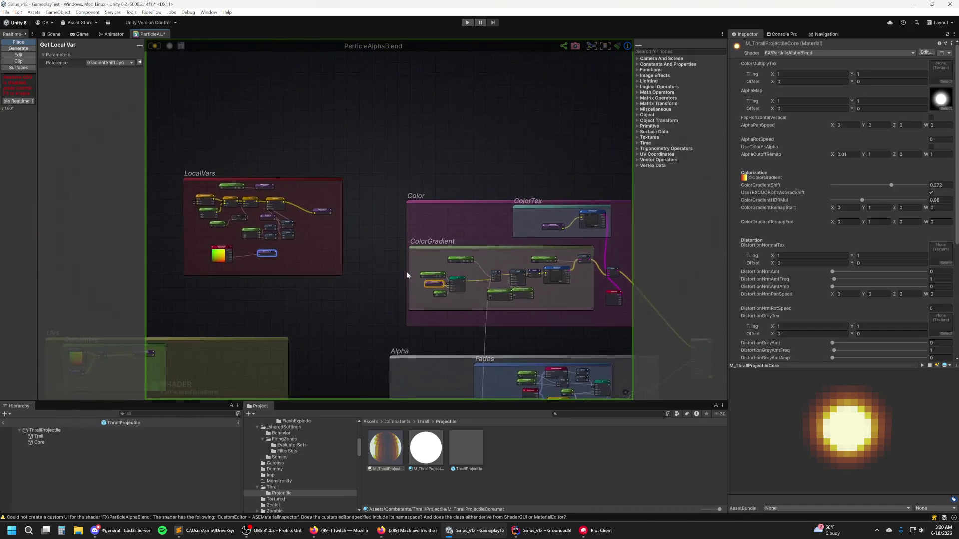
left_click(395, 195)
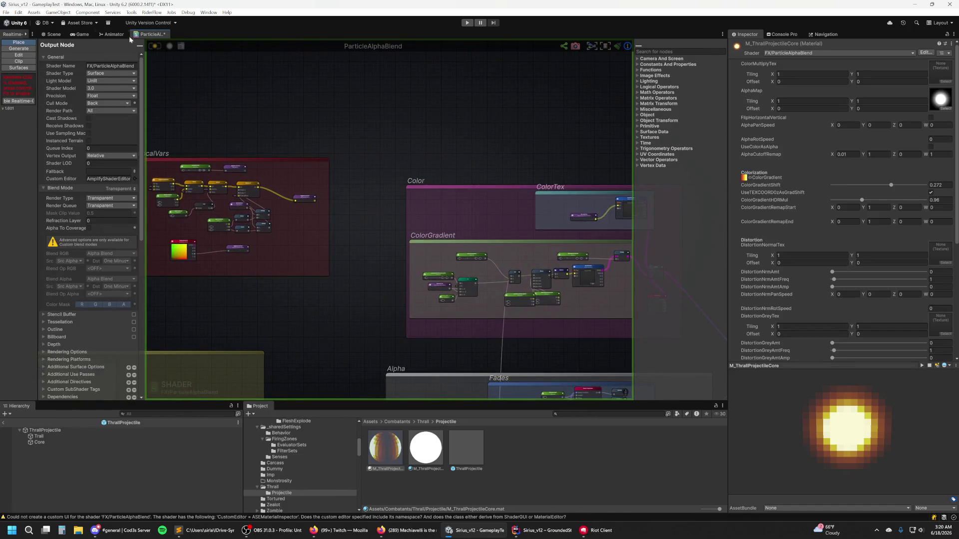
left_click(52, 34)
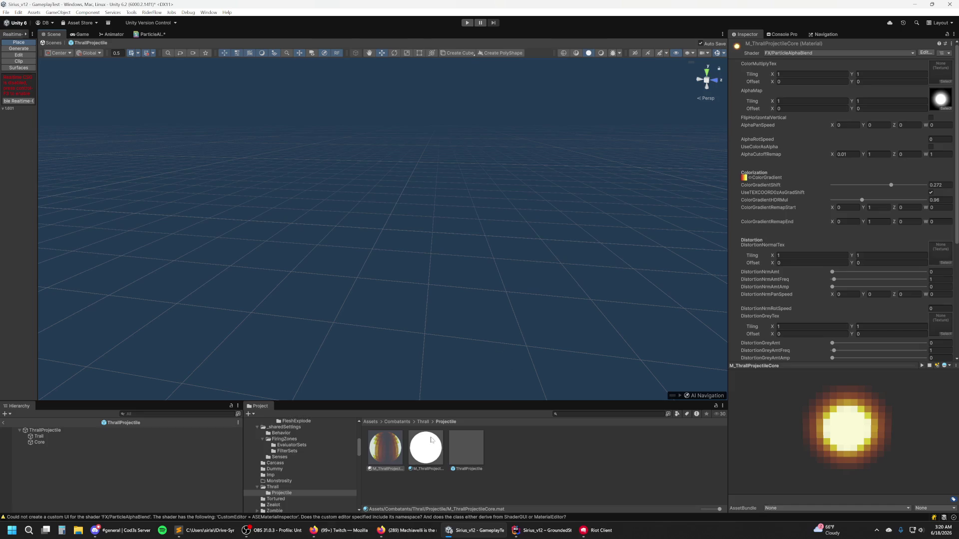
Step: Select Core and edit the Custom1 Y value in its Custom Data module
left_click(77, 442)
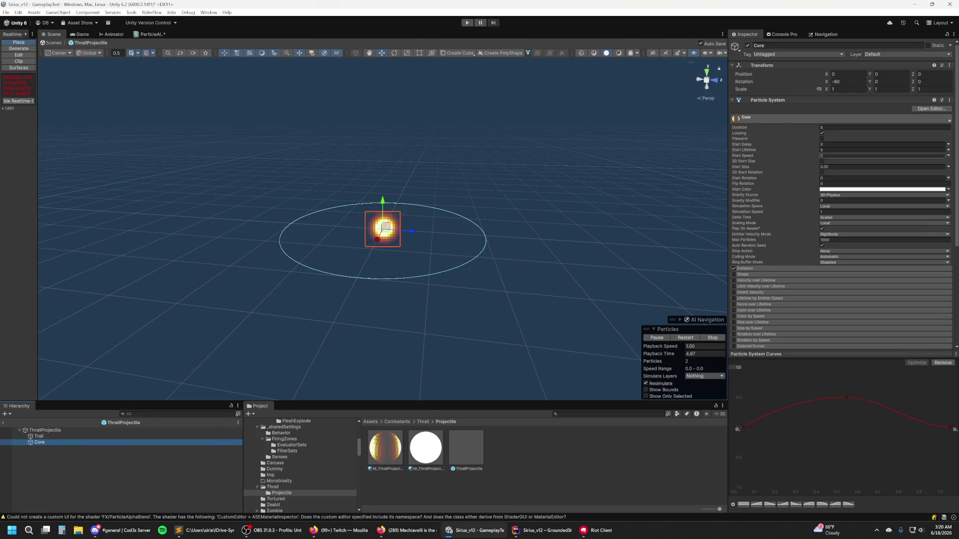
scroll(844, 277, "down", 3)
scroll(810, 286, "down", 4)
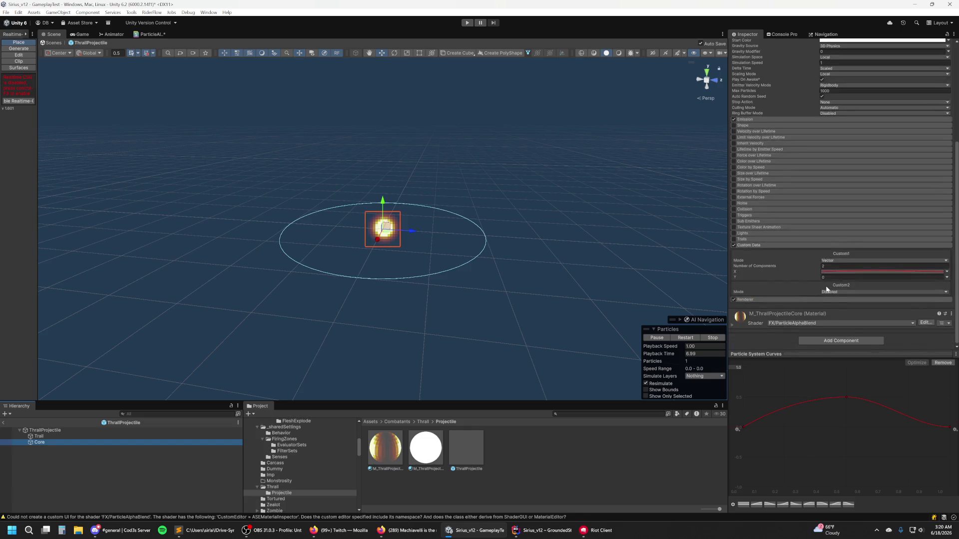
left_click(832, 277)
type("1")
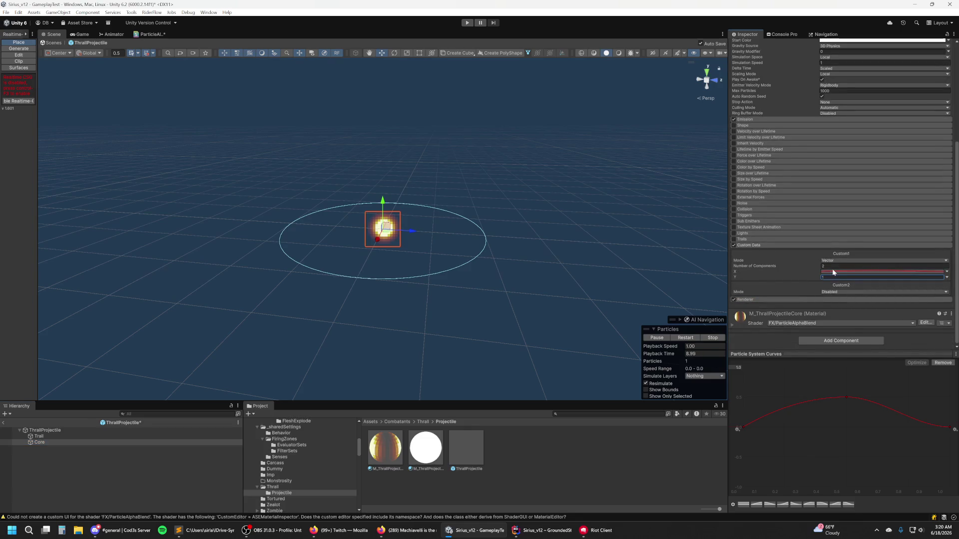
key("BackSpace")
type("0")
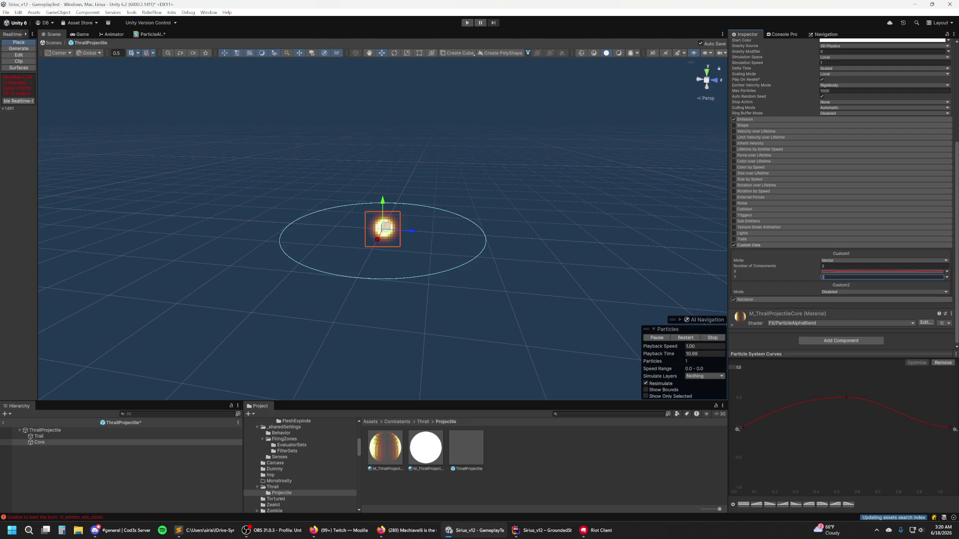
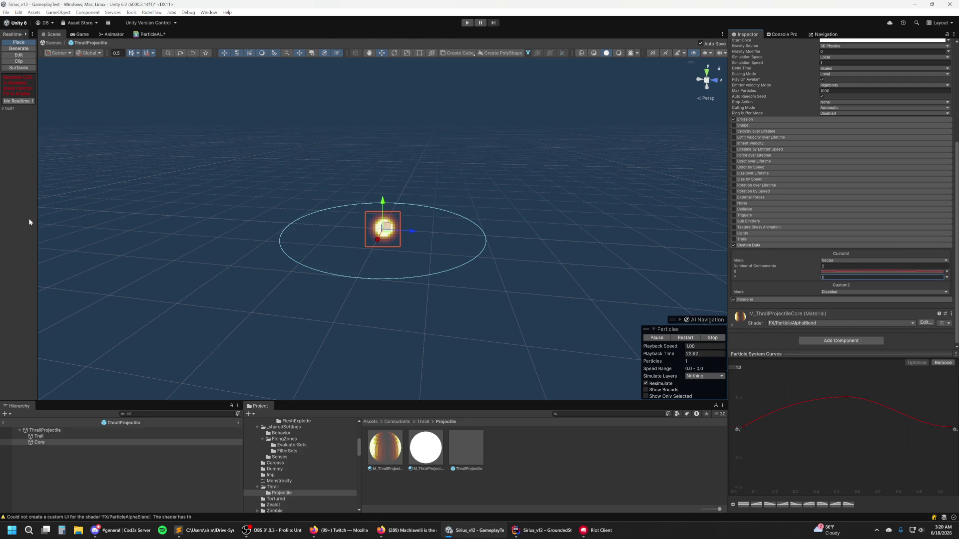
Step: Search the web for 'unity particle custom data' and skim a forum thread on accessing CustomData
key("alt+Tab")
left_click(260, 9)
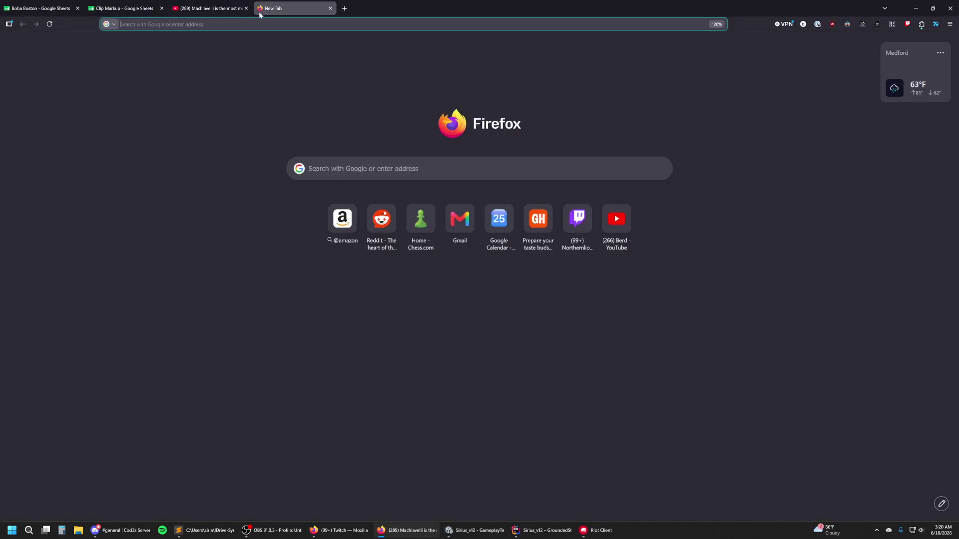
type("unity particle custom dat")
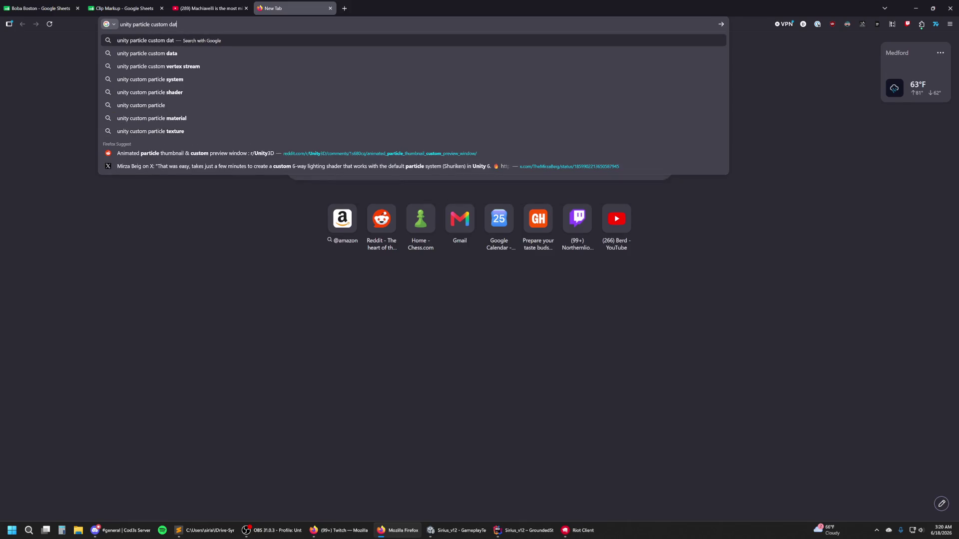
type("a")
key("Return")
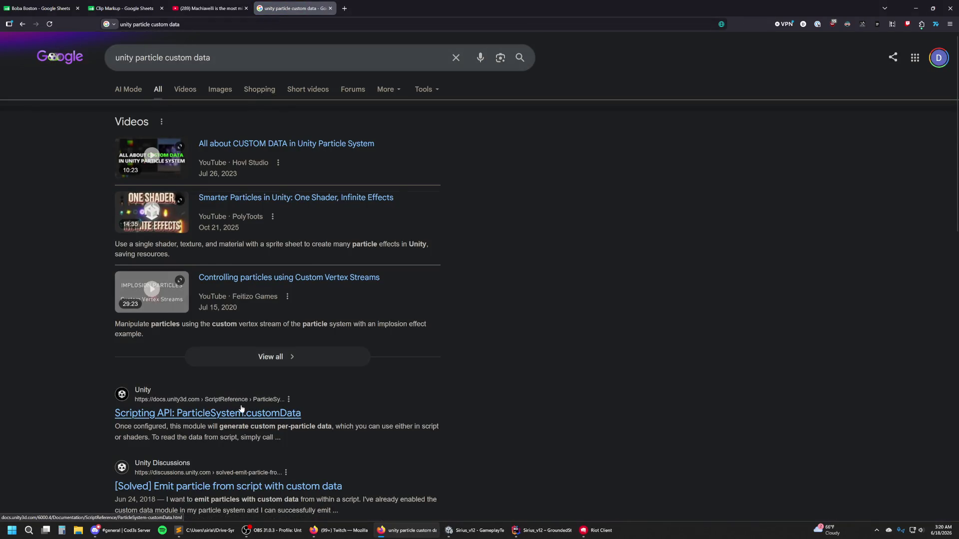
scroll(241, 409, "down", 5)
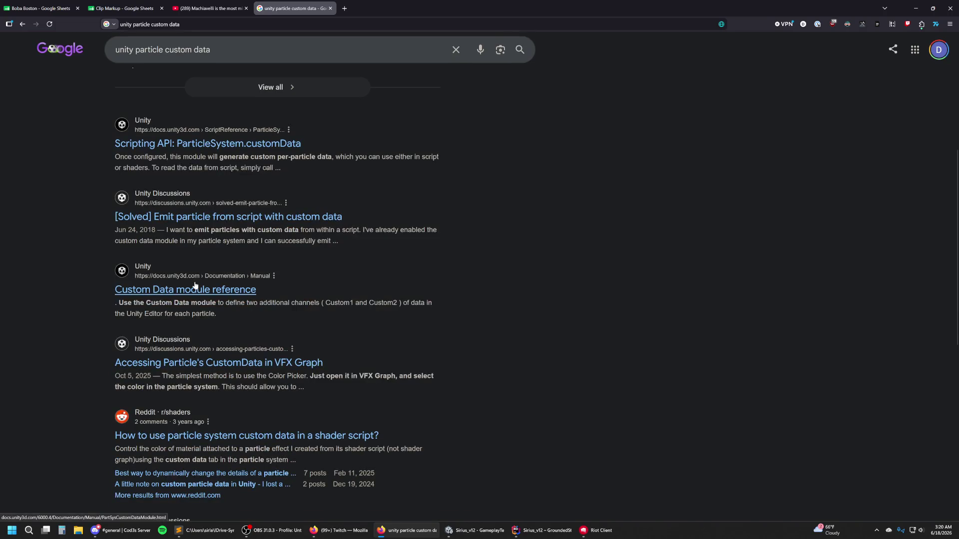
left_click(287, 368)
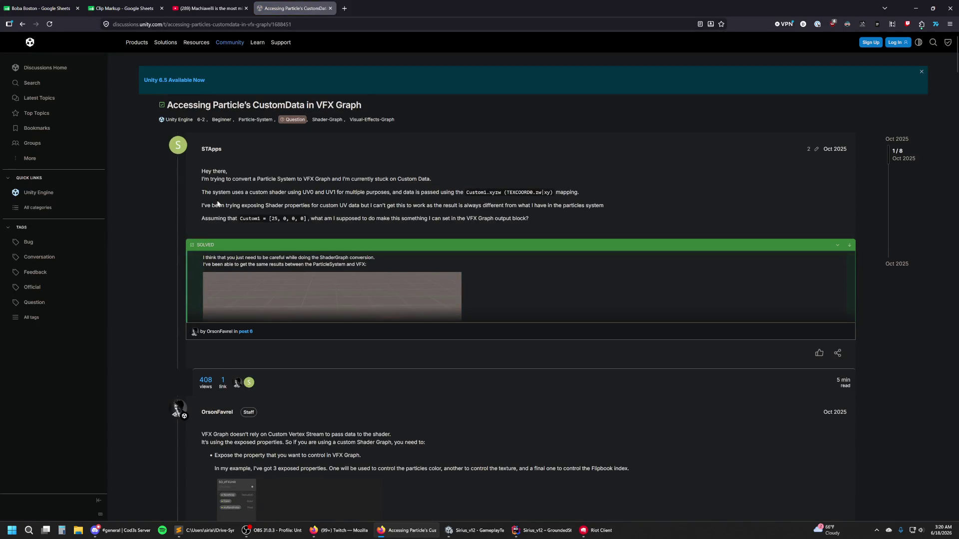
scroll(297, 259, "down", 5)
scroll(300, 262, "down", 4)
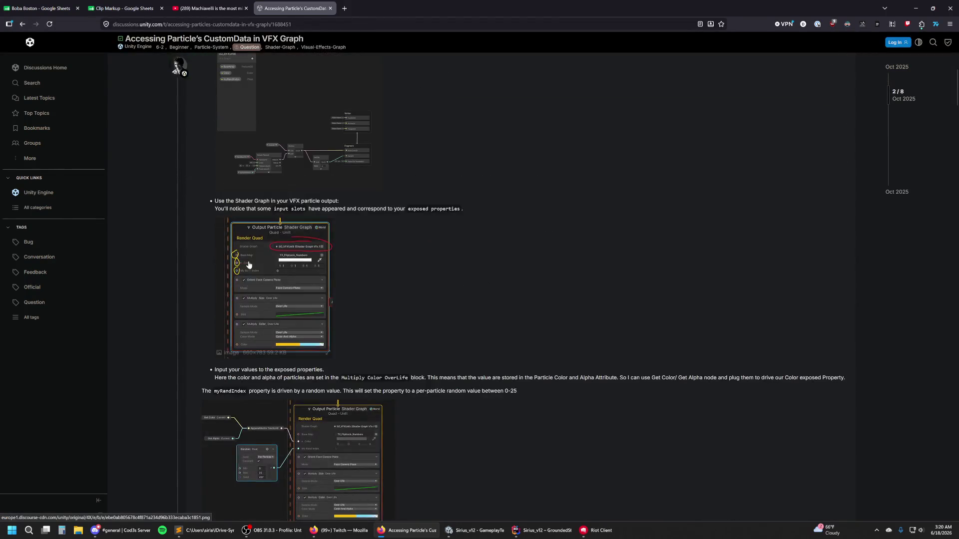
scroll(324, 307, "down", 3)
scroll(420, 238, "down", 5)
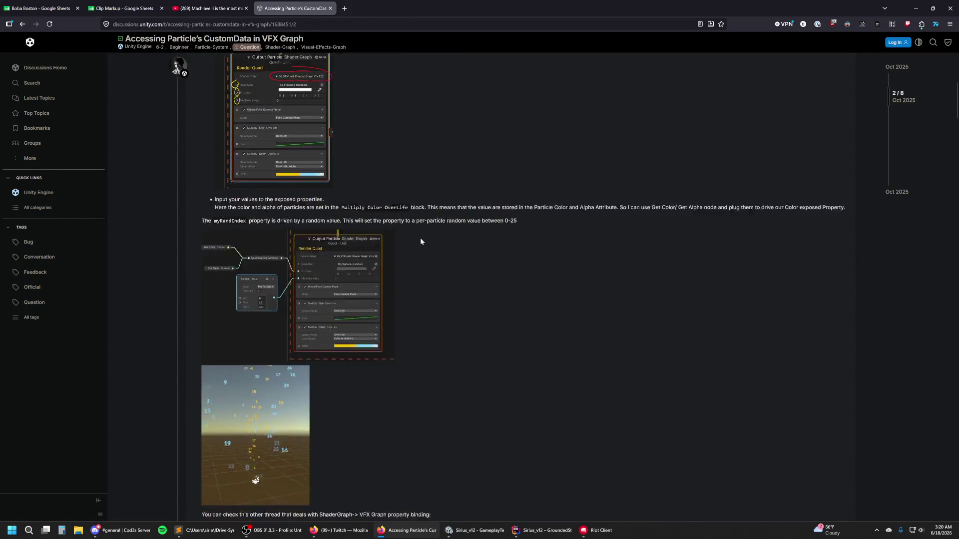
scroll(399, 262, "up", 9)
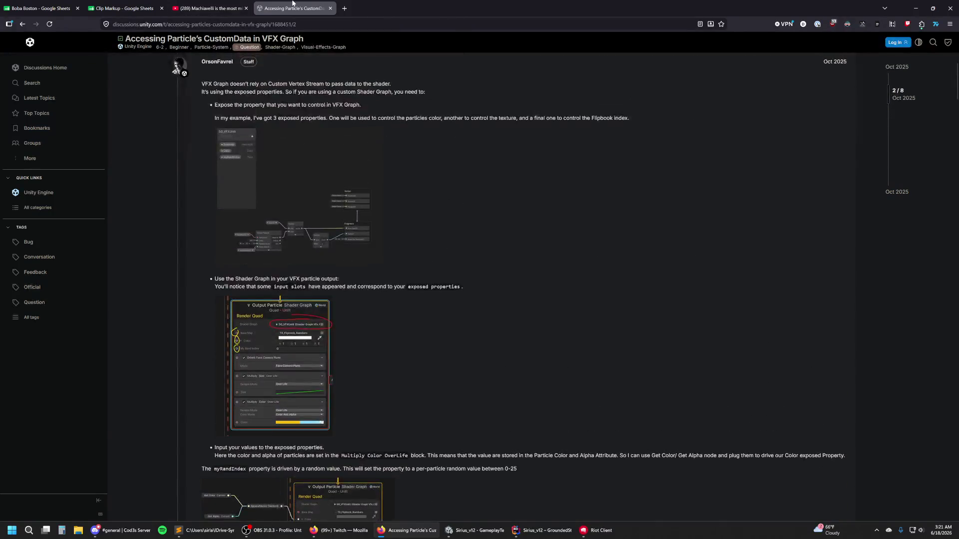
key("ctrl+w")
left_click(916, 8)
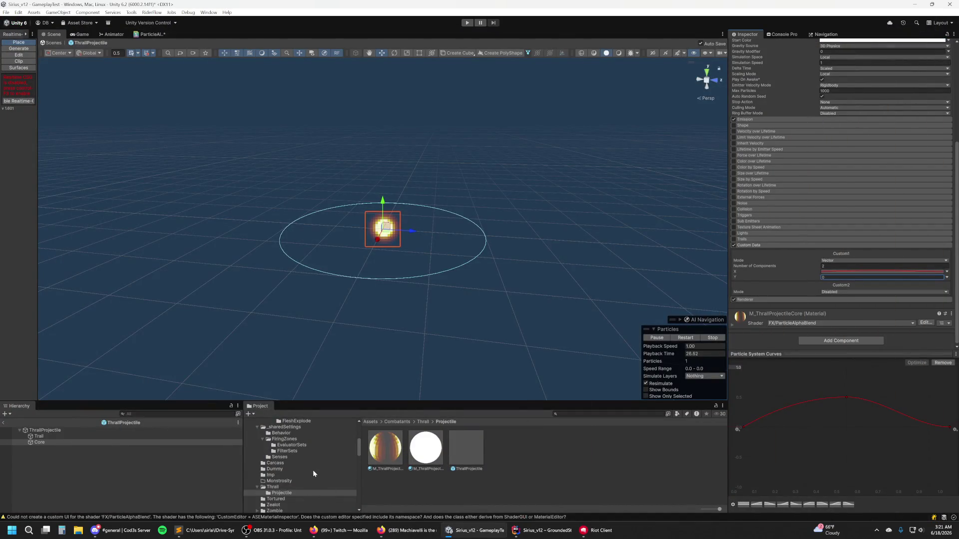
Step: Open FleshExplode.prefab and inspect its ImpactSplat, gibsSmol, gibsBeeg and ImpactCoreFlesh particle systems
key("ctrl+k")
type("fleshex")
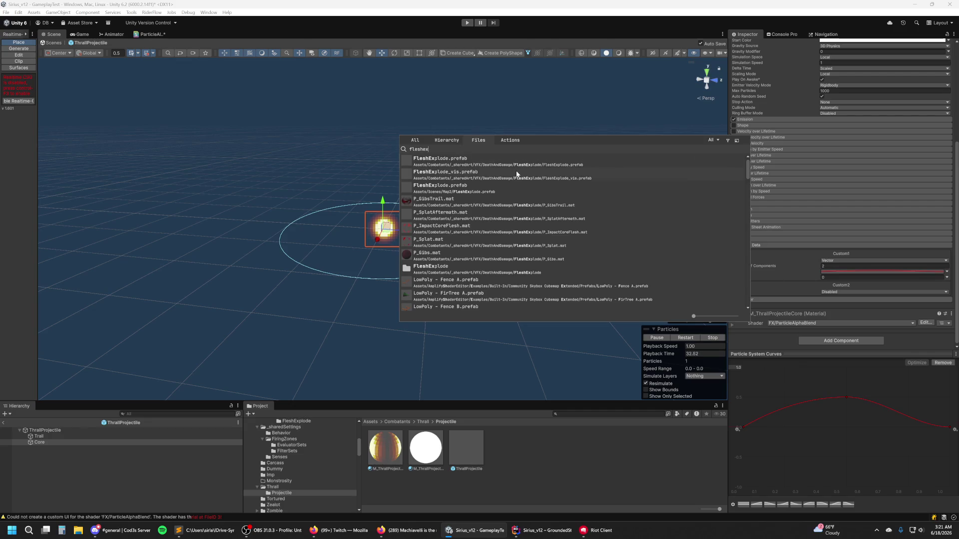
double_click(518, 162)
left_click(546, 456)
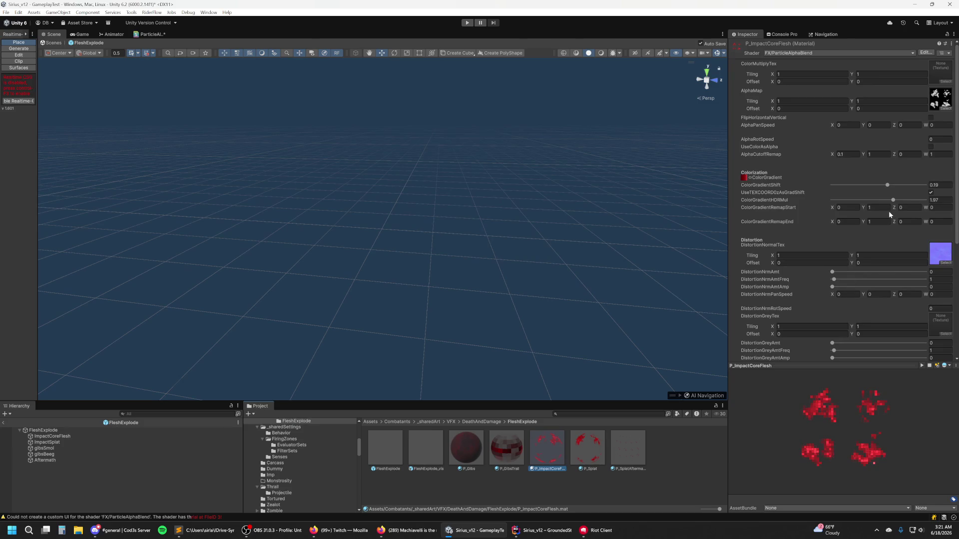
scroll(888, 211, "down", 5)
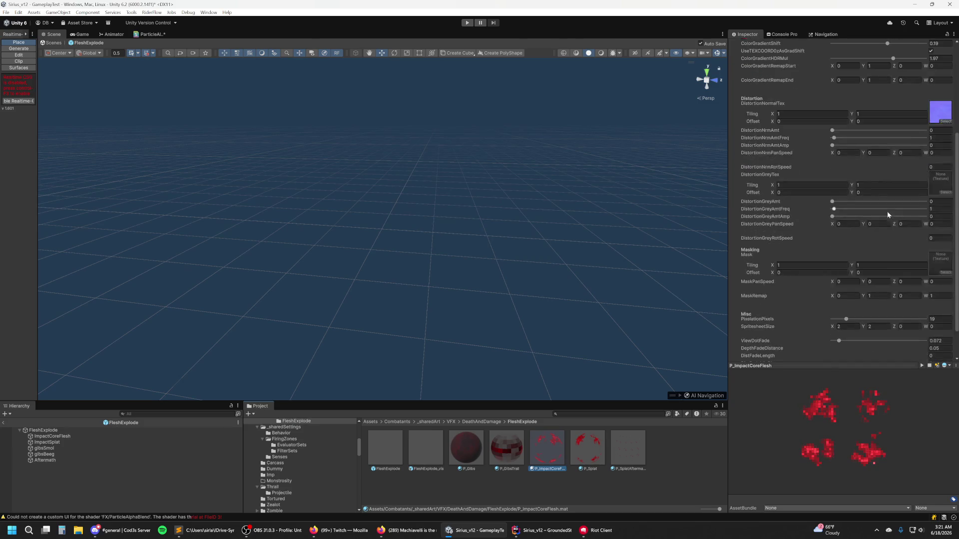
left_click(421, 452)
left_click(389, 452)
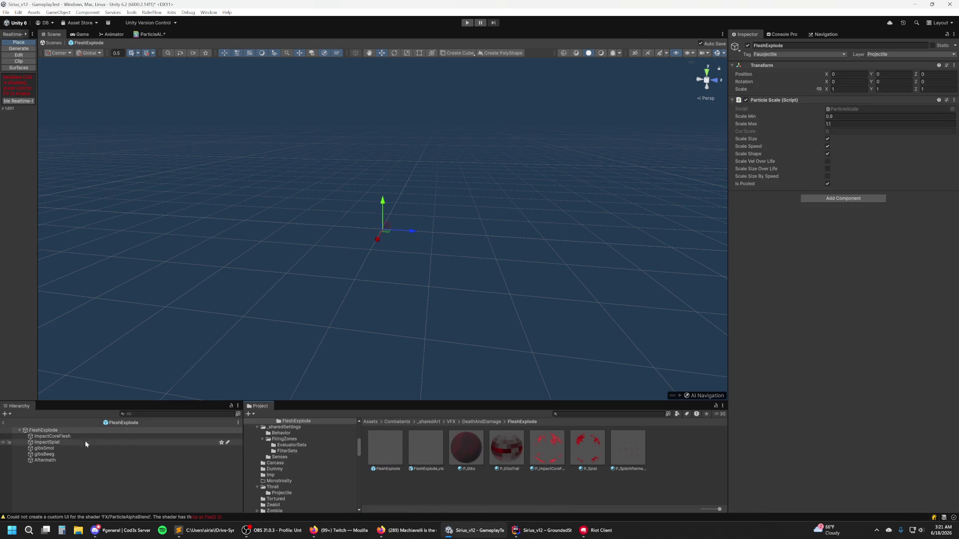
left_click(85, 442)
scroll(781, 267, "down", 1)
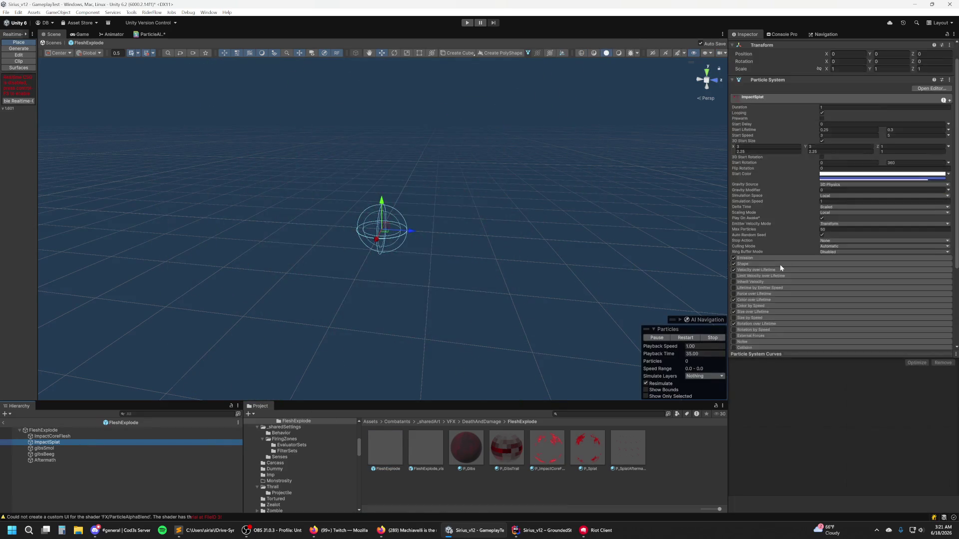
left_click(76, 448)
key("Down")
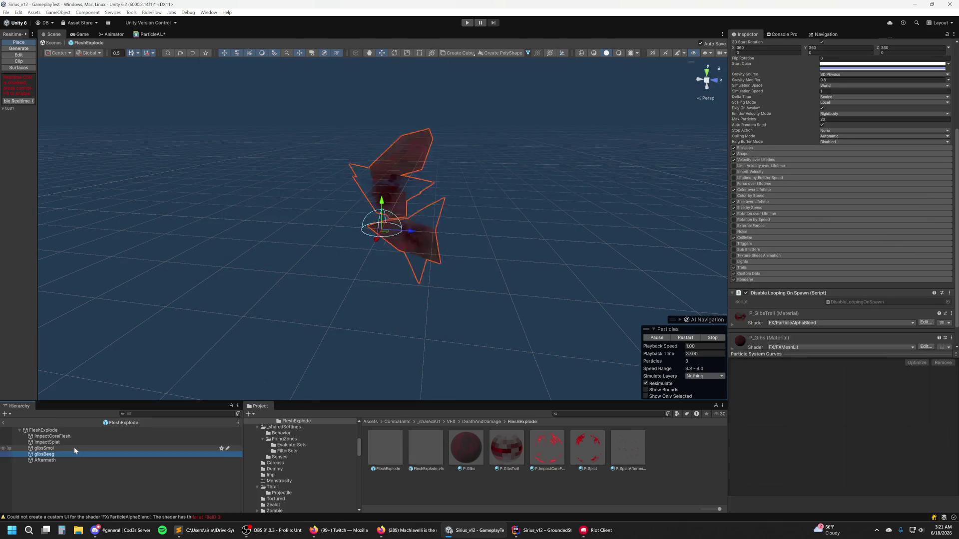
left_click(82, 436)
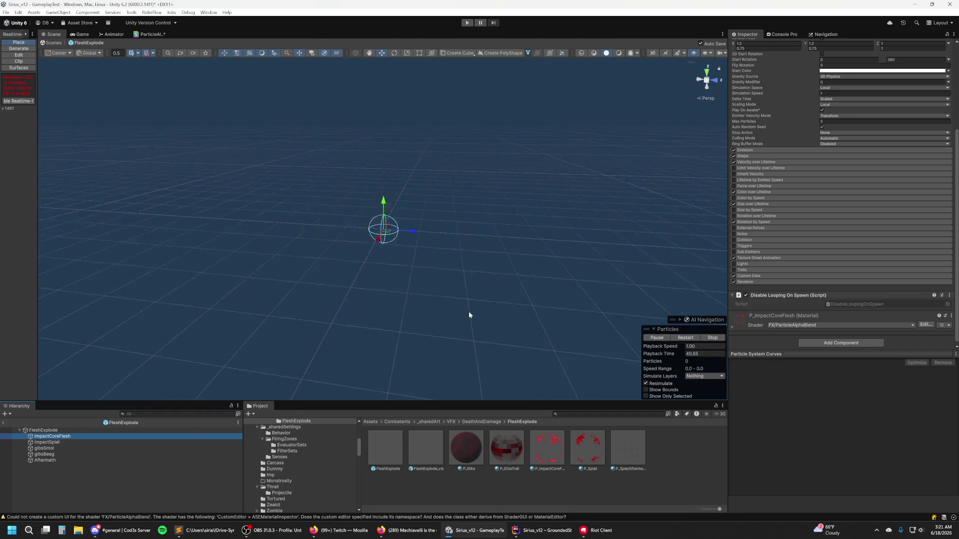
Step: Expand ImpactCoreFlesh's Custom Data module, view its Custom1 X curve, then view the P_ImpactCoreFlesh material
scroll(894, 252, "down", 1)
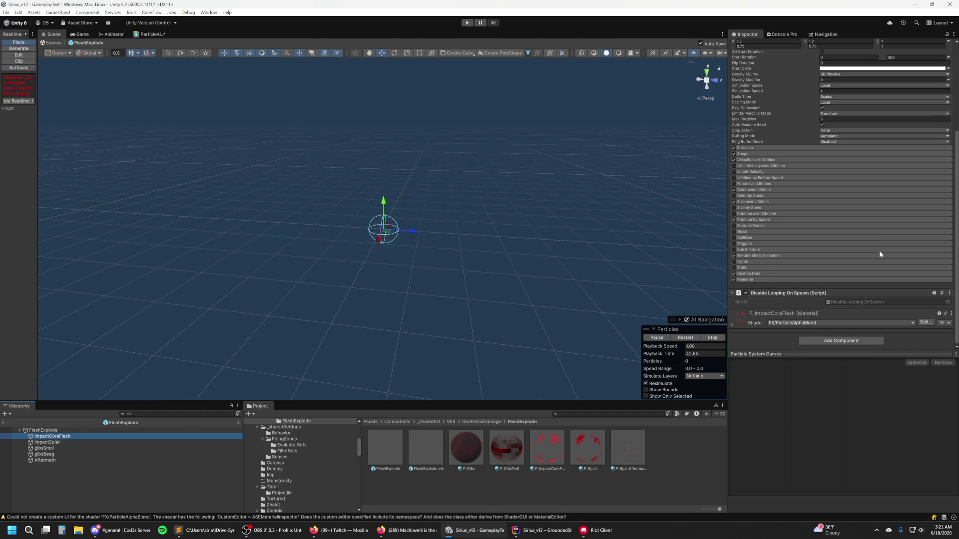
scroll(808, 257, "up", 1)
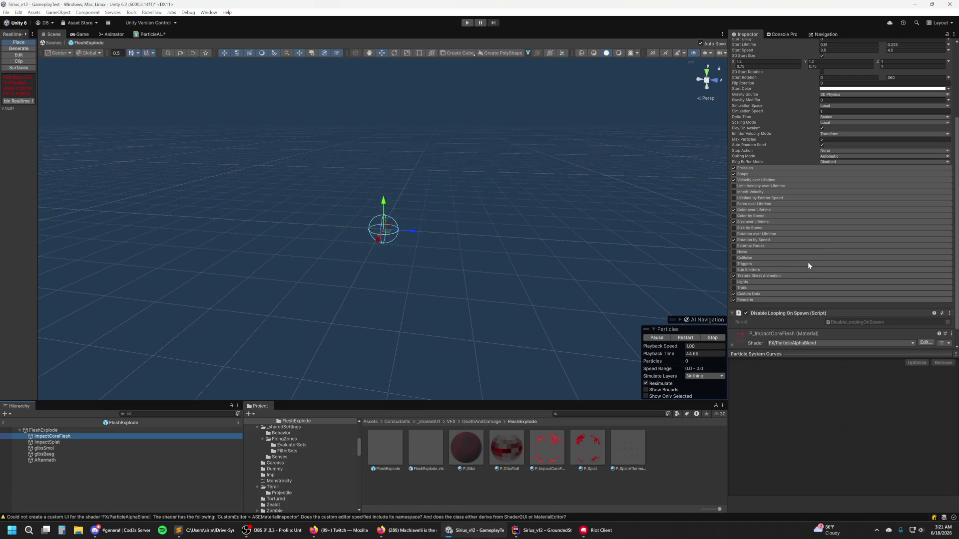
left_click(764, 294)
scroll(807, 244, "down", 2)
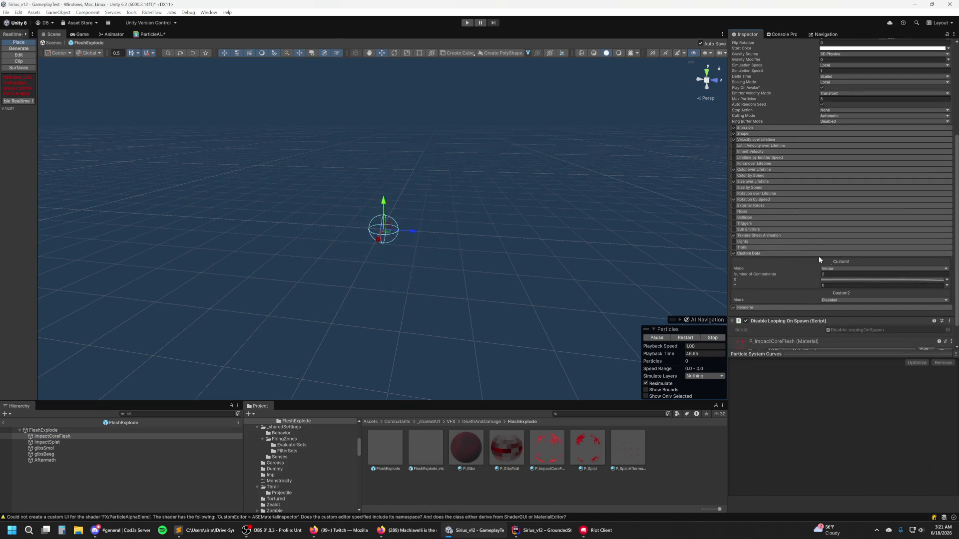
left_click(862, 279)
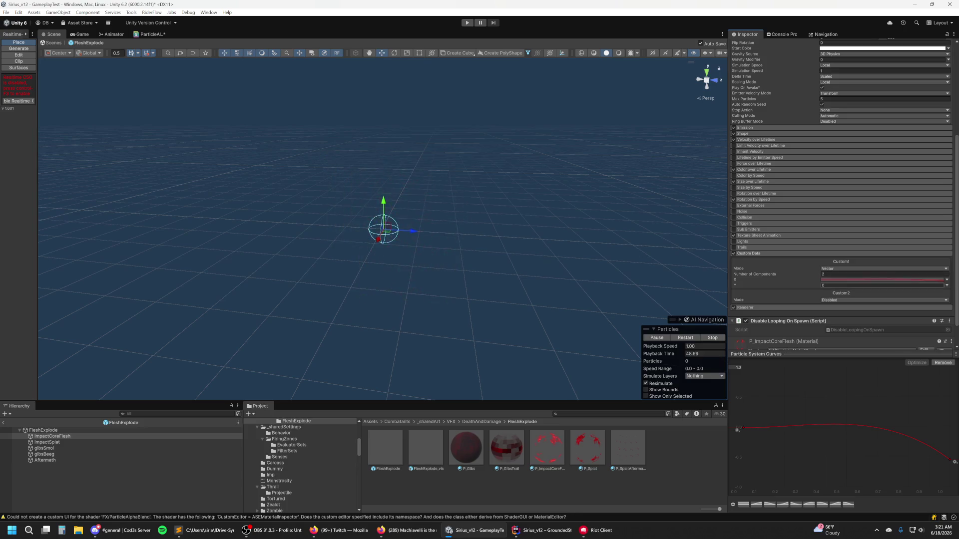
left_click(734, 253)
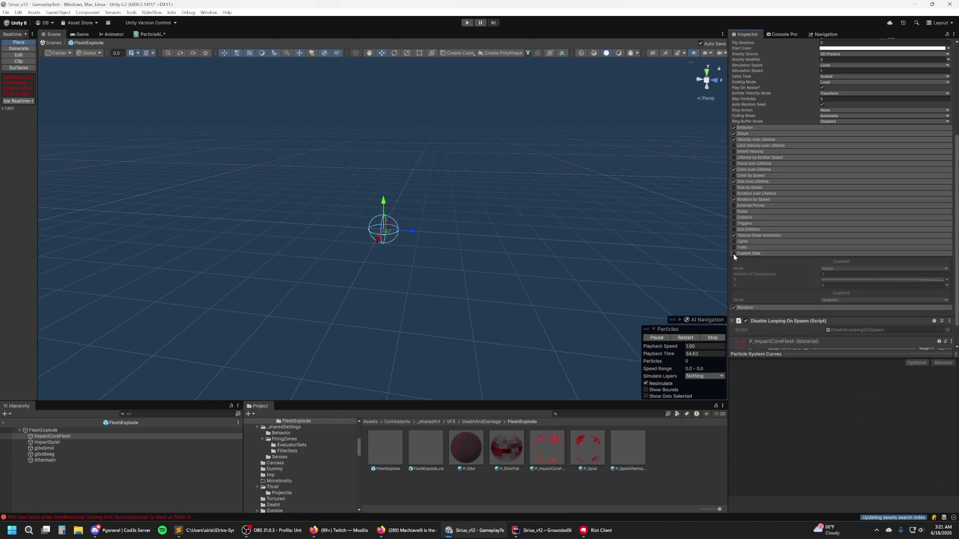
left_click(733, 253)
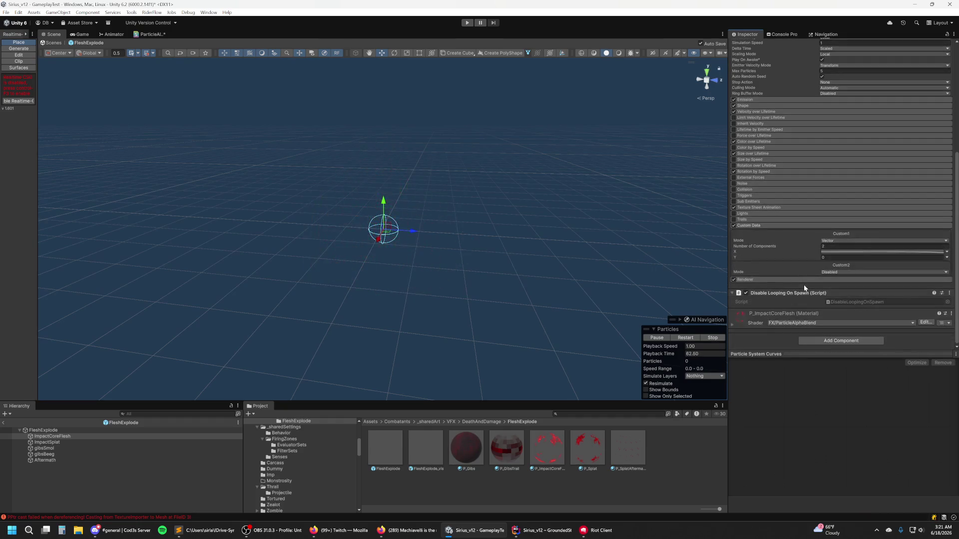
left_click(546, 448)
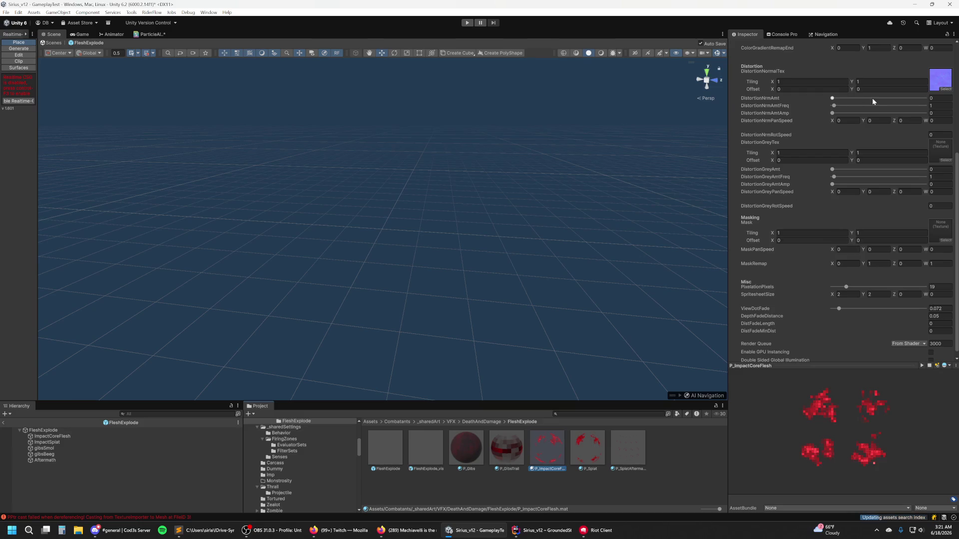
Step: Scroll through P_ImpactCoreFlesh's properties, then open ThrallProjectile.prefab by searching 'thrallproj'
scroll(867, 178, "down", 1)
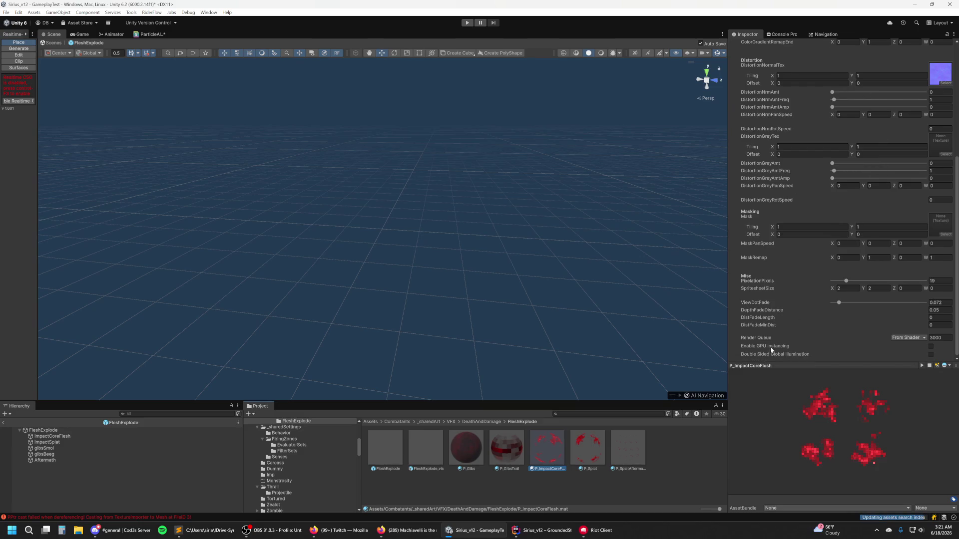
scroll(817, 281, "up", 5)
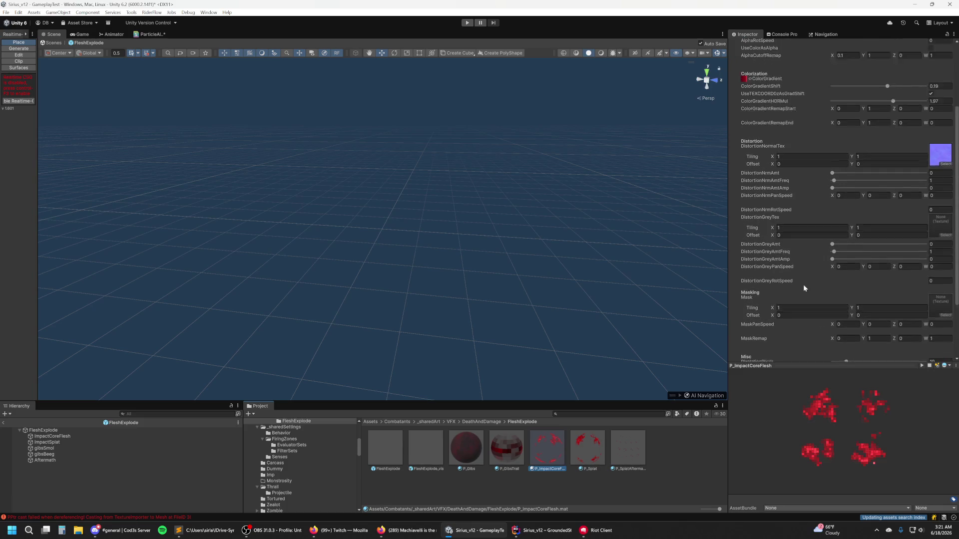
scroll(803, 284, "up", 6)
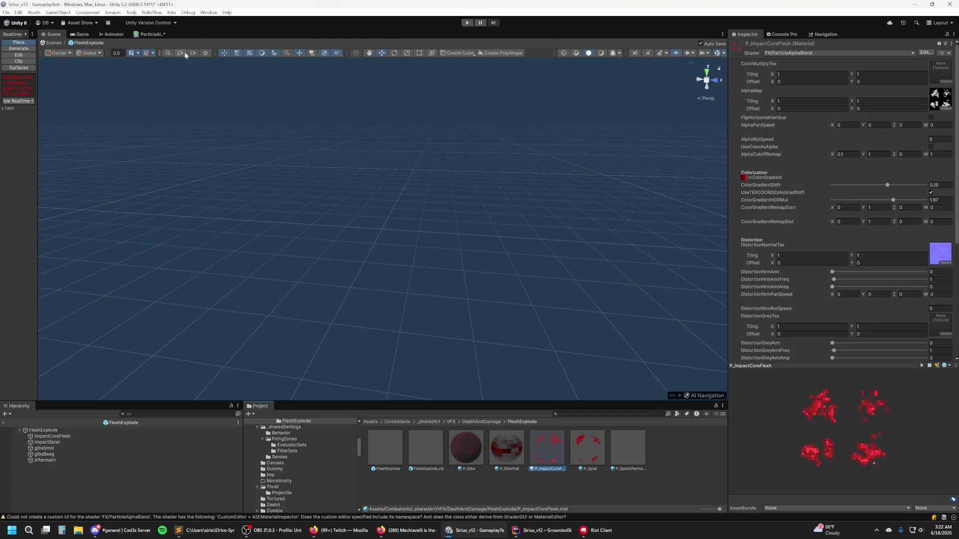
key("ctrl+k")
type("thrallpro")
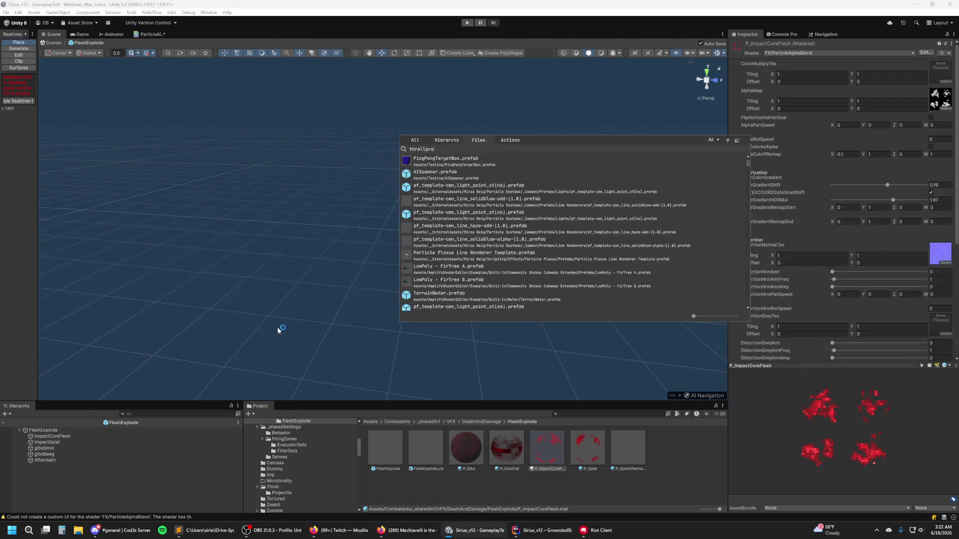
type("j")
key("Return")
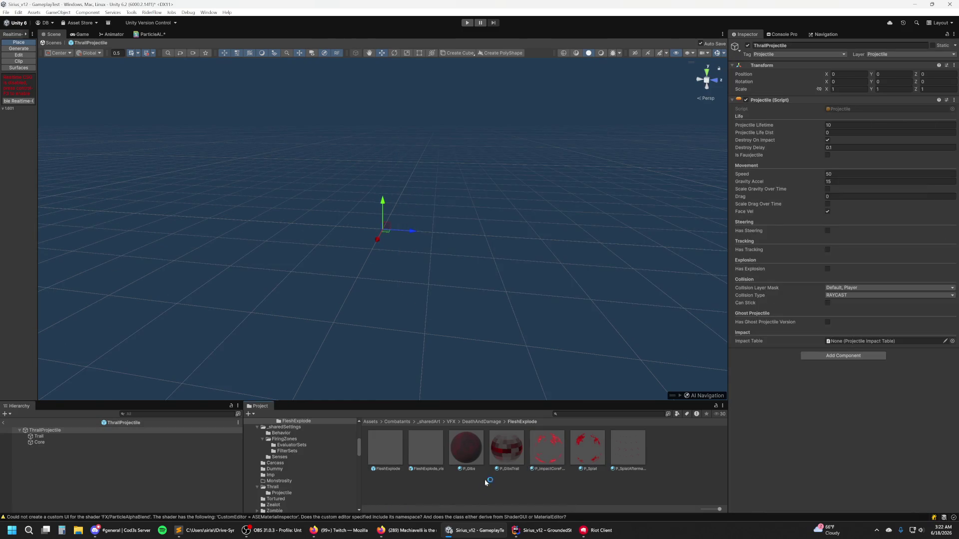
Step: Inspect the Core particle system alongside the ThrallProjectile root and Trail objects in the Hierarchy
left_click(75, 443)
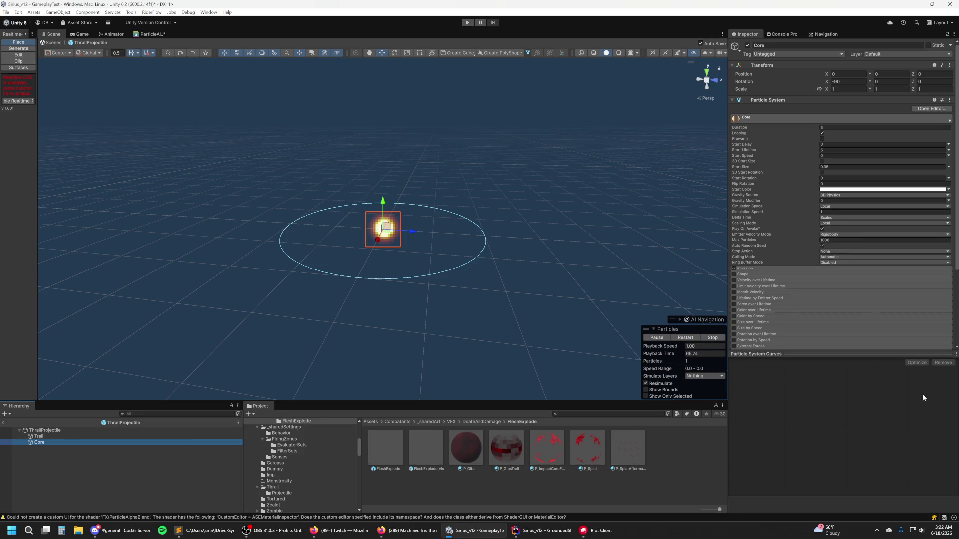
scroll(812, 309, "down", 3)
scroll(789, 322, "down", 5)
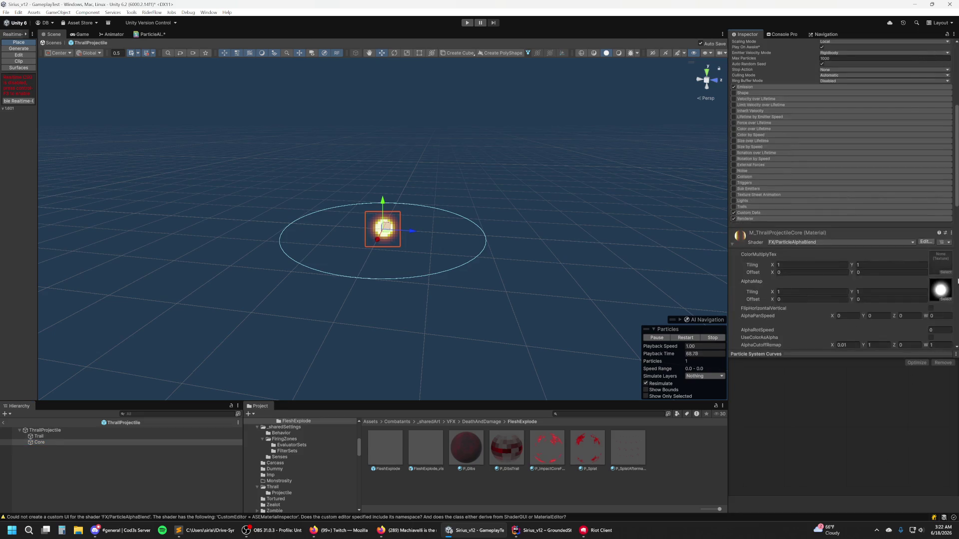
scroll(756, 313, "up", 4)
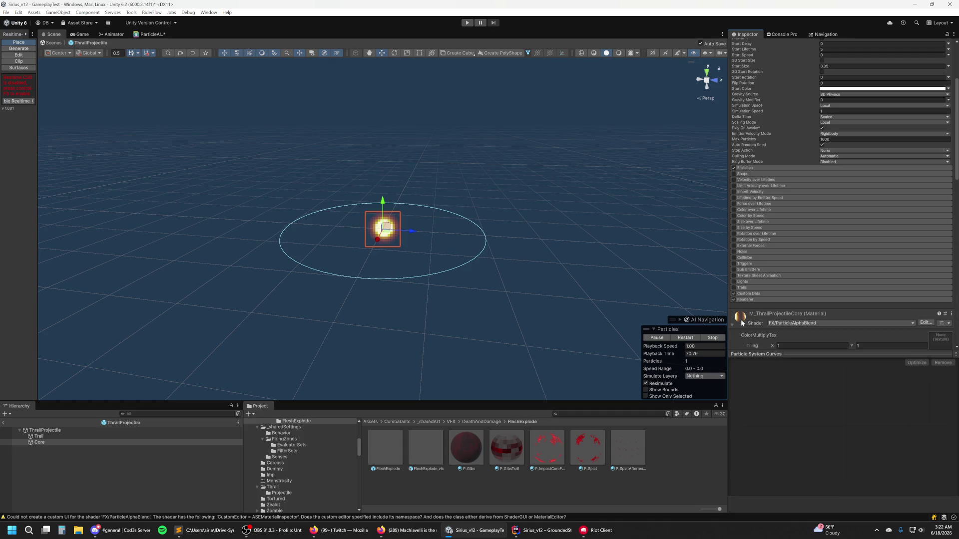
left_click(52, 431)
left_click(53, 436)
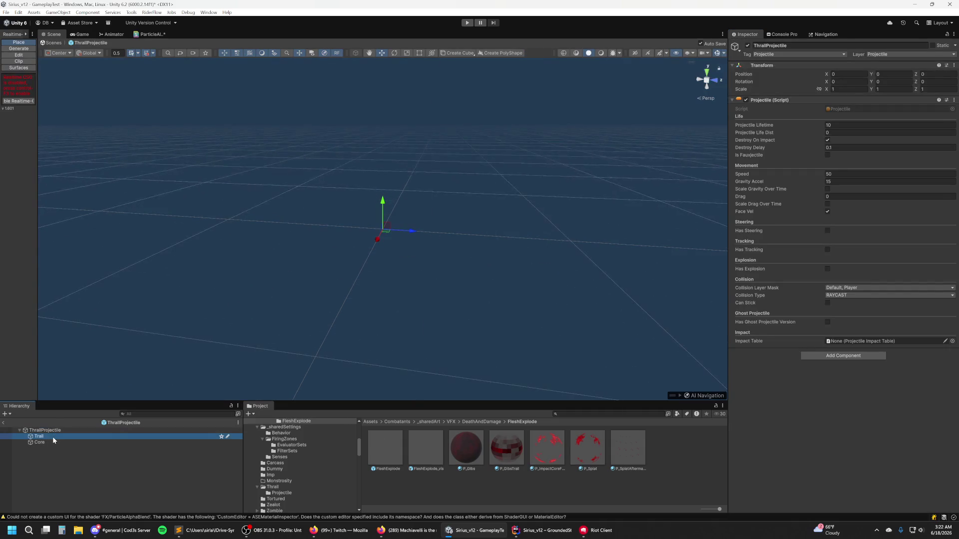
left_click(88, 442)
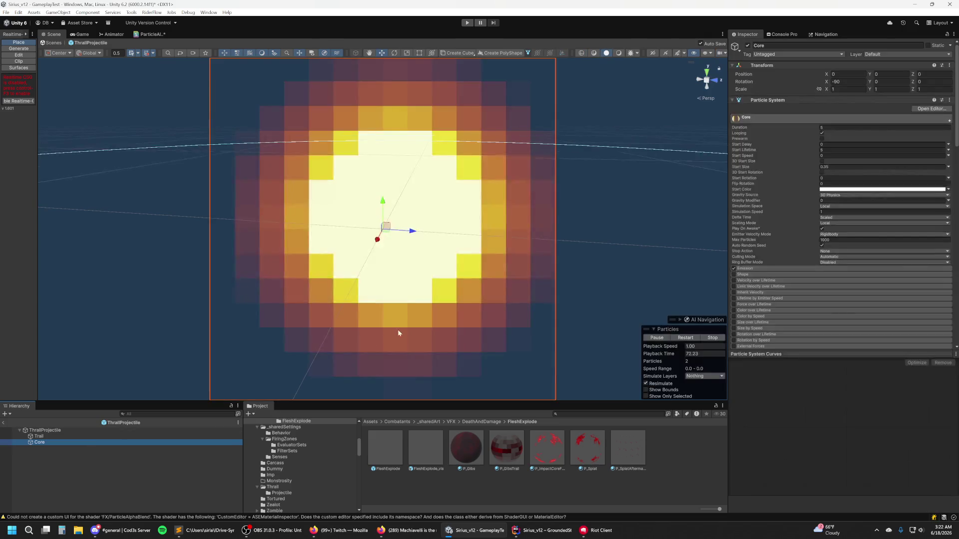
right_click(61, 430)
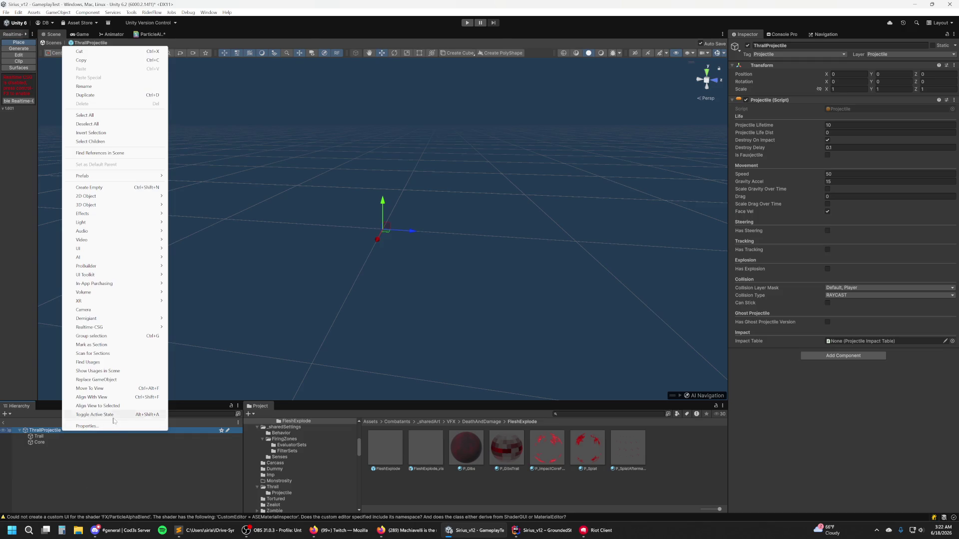
left_click(55, 440)
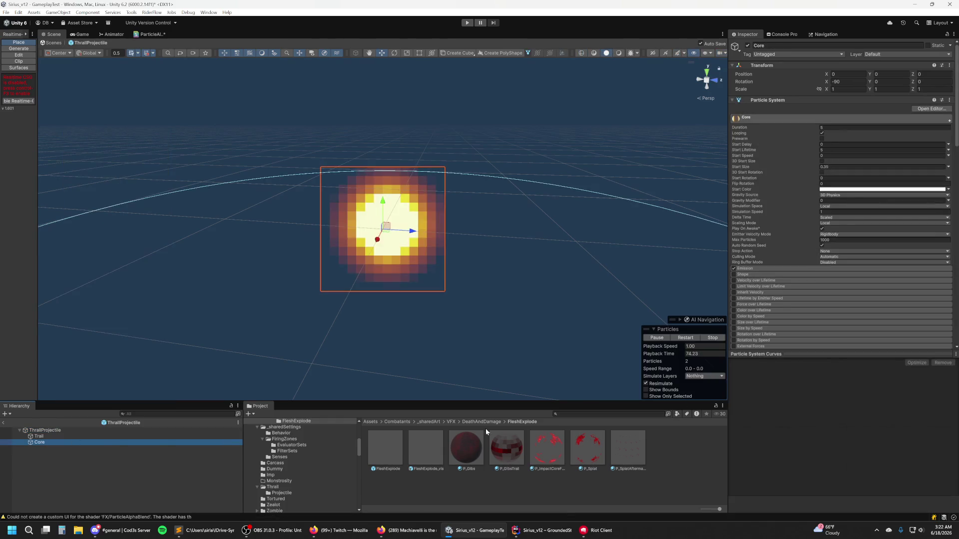
Step: Ping Core's renderer material and bring up M_ThrallProjectileCore's properties from the Thrall/Projectile folder
scroll(834, 235, "down", 5)
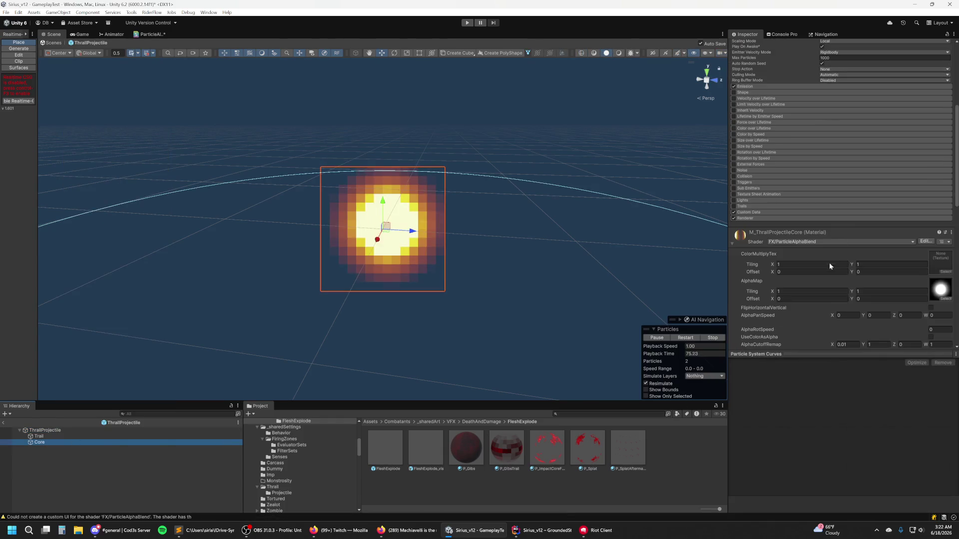
left_click(754, 220)
left_click(844, 237)
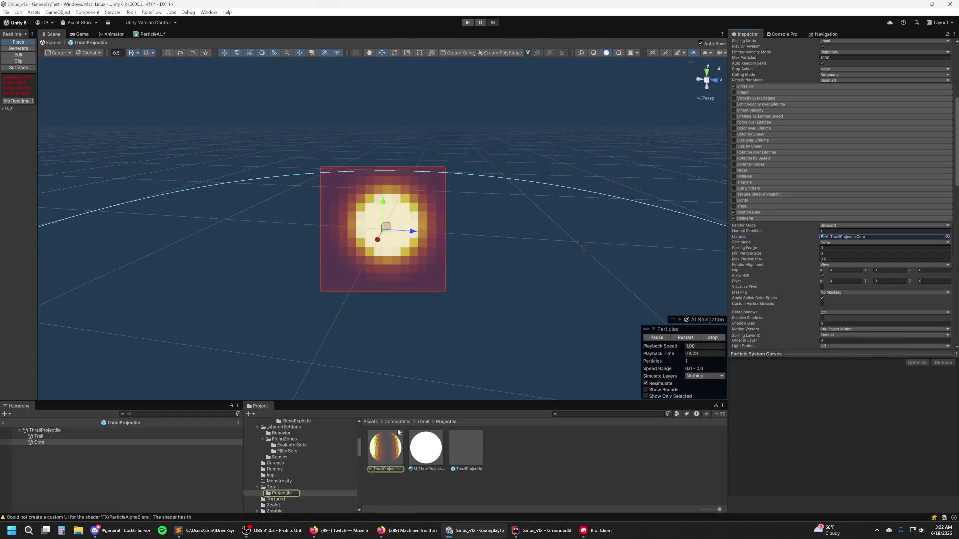
left_click(398, 433)
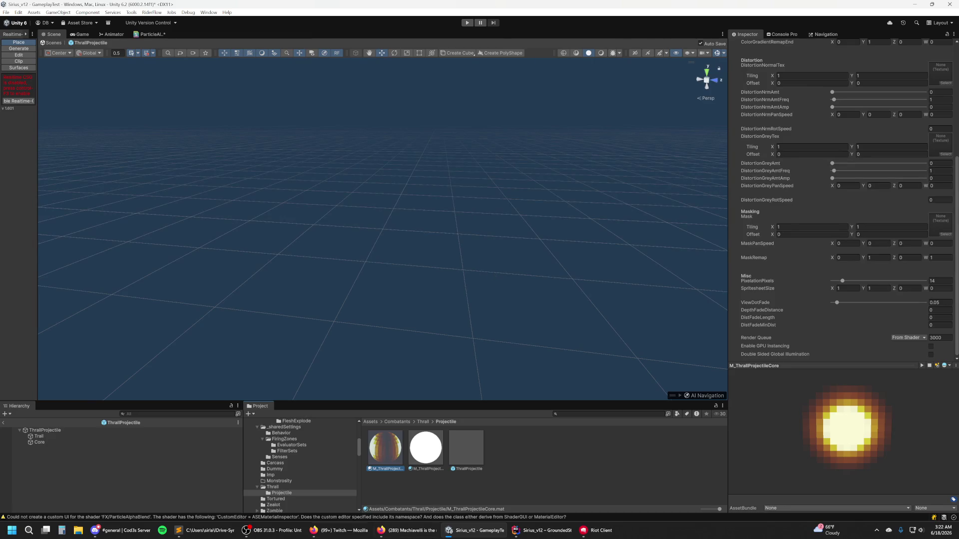
left_click(400, 530)
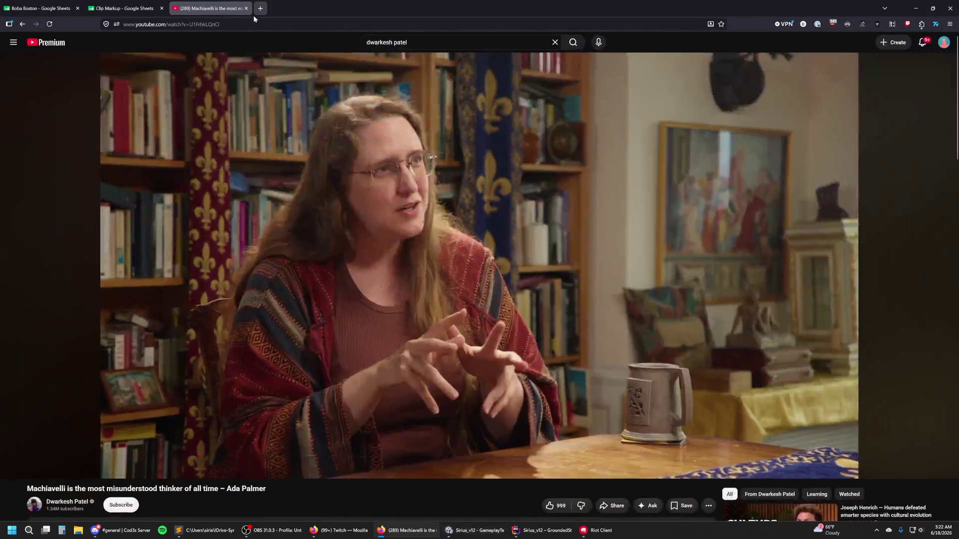
Step: Search the web for 'unity select active in project folder', then return to Unity with Core selected
middle_click(185, 10)
left_click(184, 10)
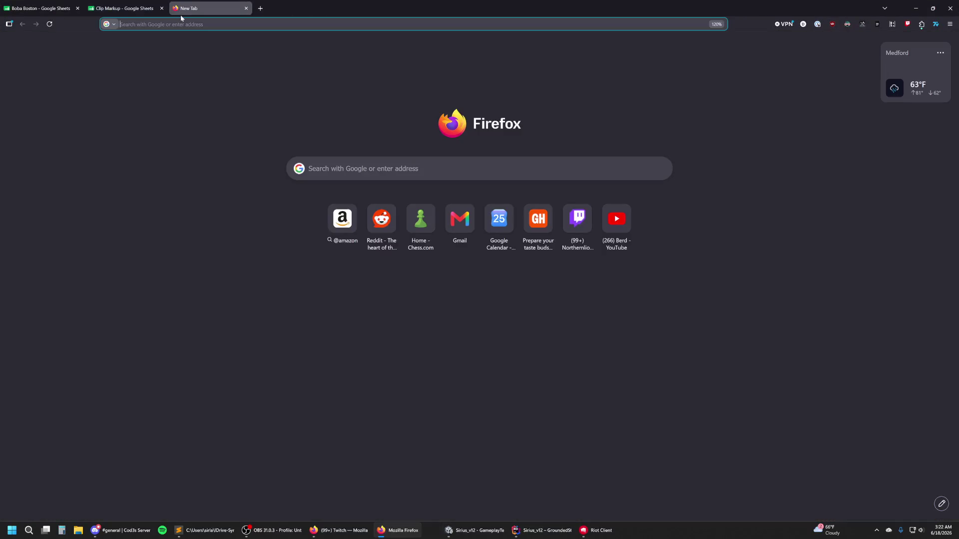
type("unity select active in")
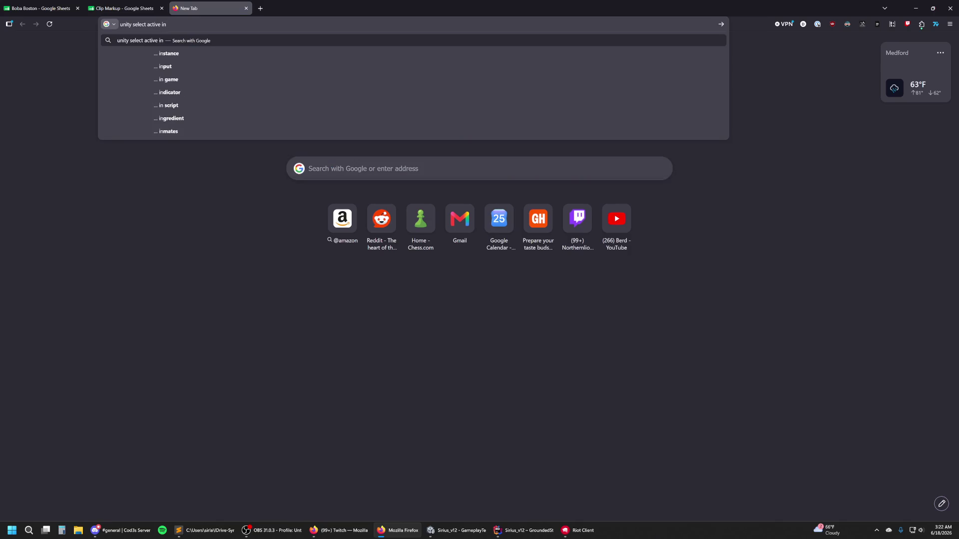
type("oject folder")
key("Return")
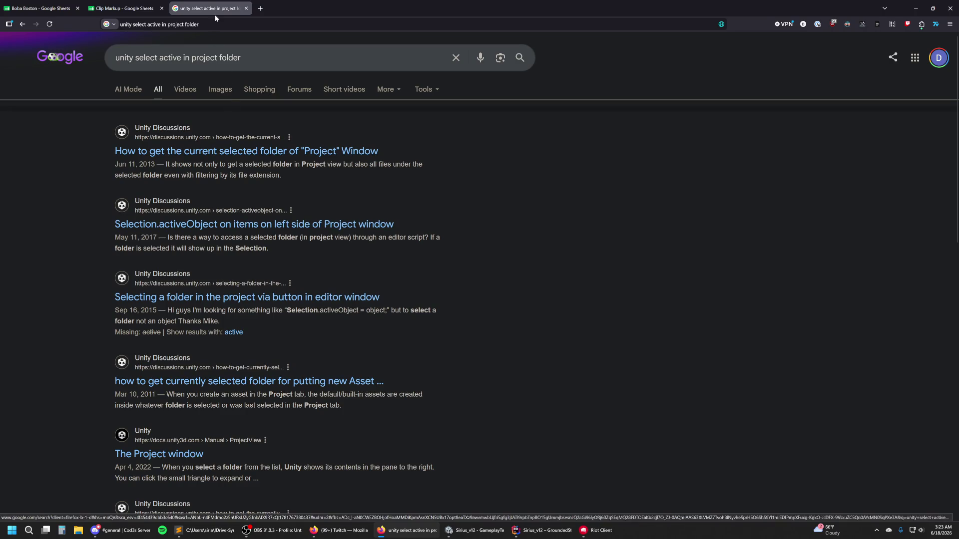
left_click(246, 8)
left_click(911, 12)
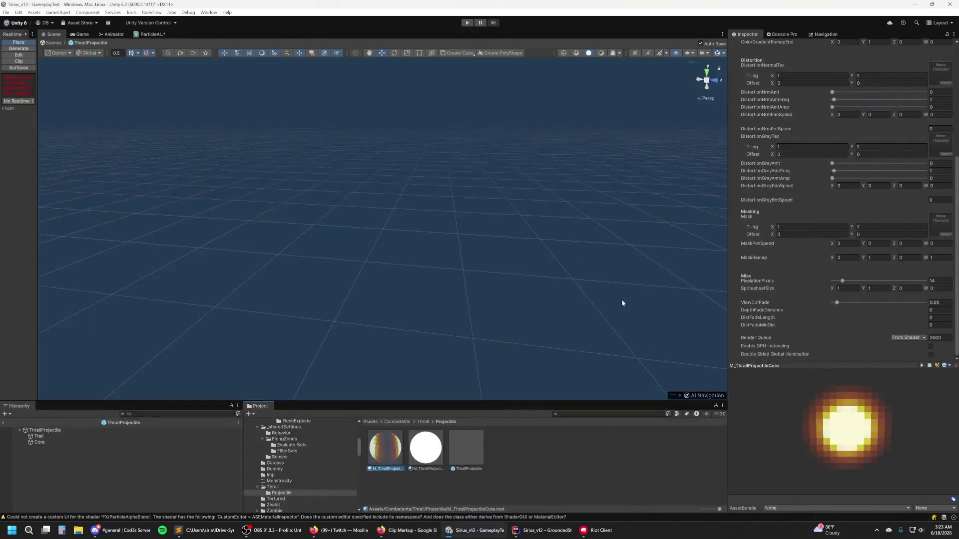
left_click(40, 443)
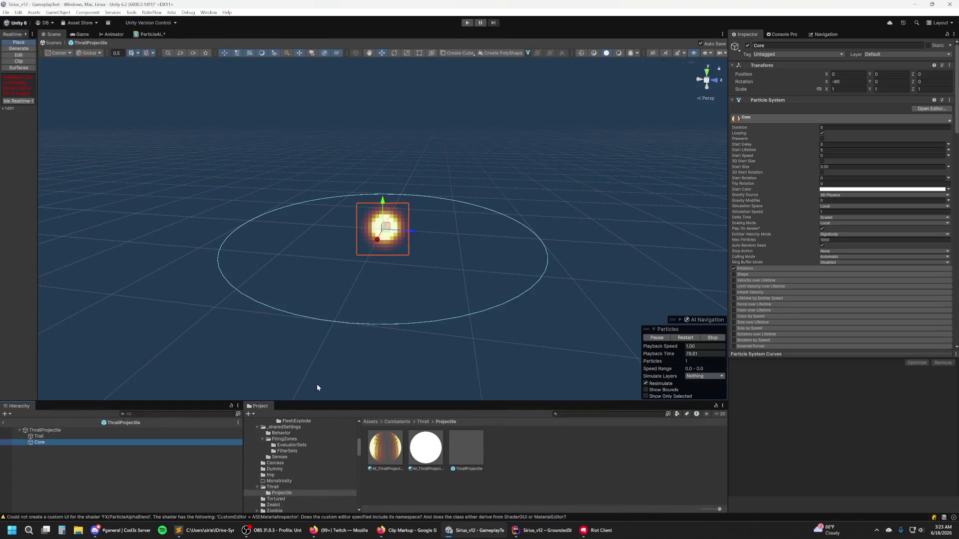
scroll(834, 217, "down", 5)
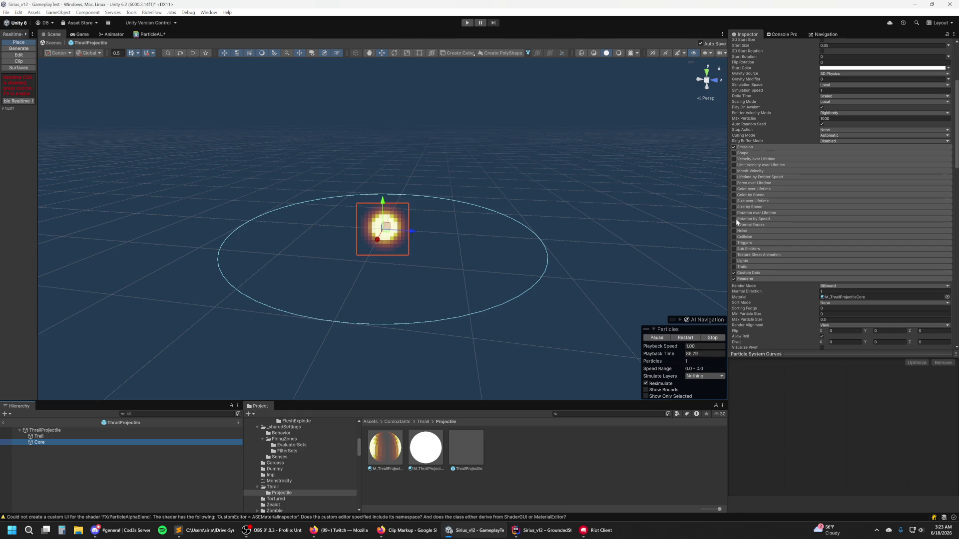
Step: Enable Size over Lifetime on Core and bend its size curve into an ease-out shape
left_click(734, 201)
left_click(778, 203)
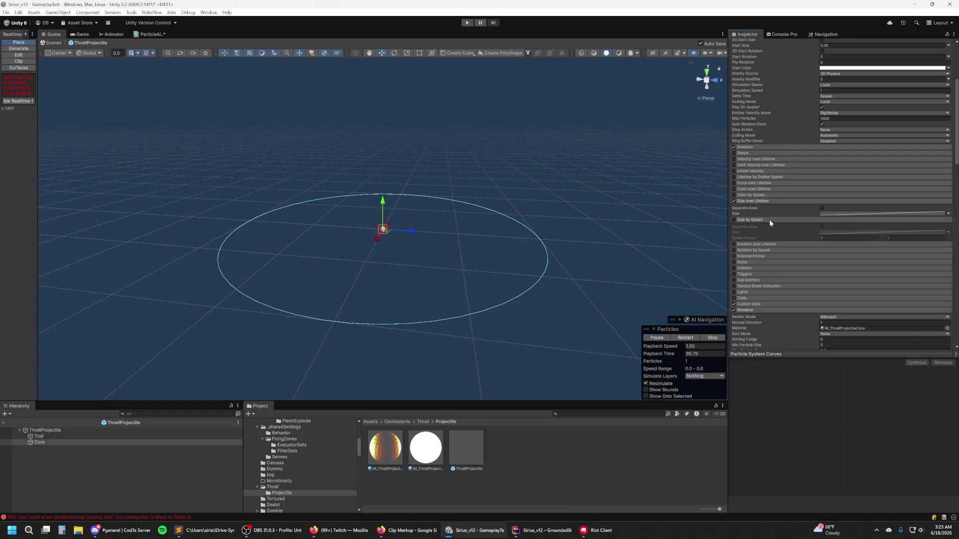
left_click(770, 220)
left_click(837, 213)
left_click_drag(955, 364, 845, 368)
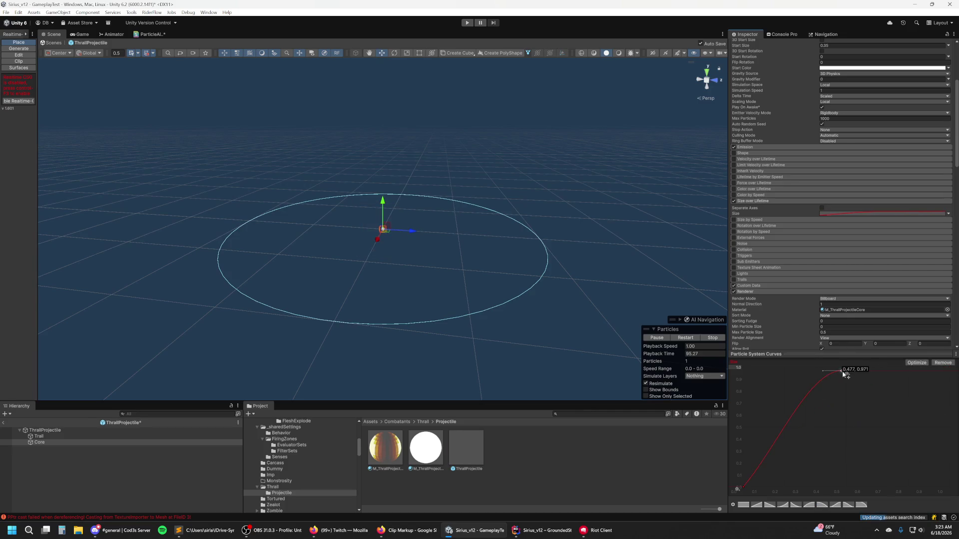
Step: Add an end key to the size curve at time 1, value 0
double_click(886, 368)
right_click(887, 369)
left_click(892, 383)
type("0")
key("Tab")
type("1")
key("Return")
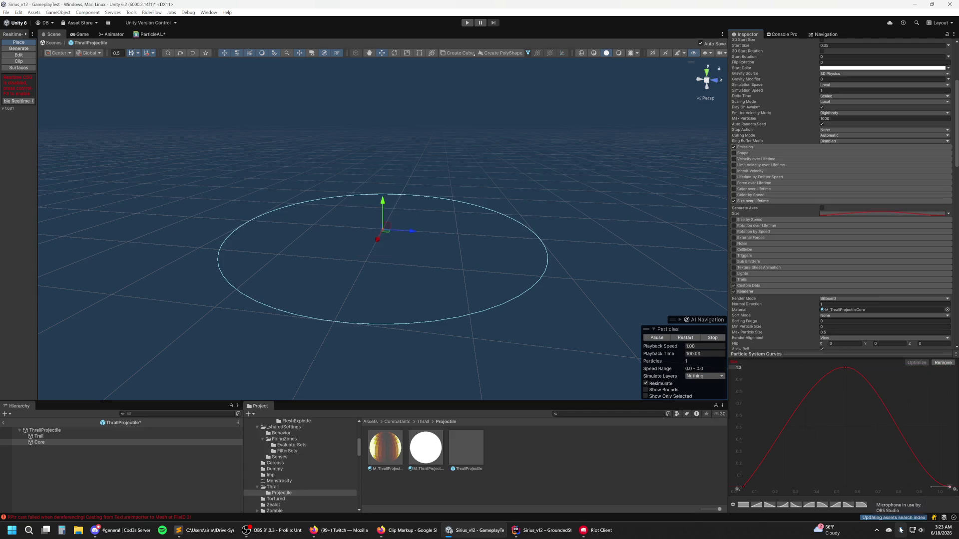
Step: Move the size curve's peak key to time 0.5 so it forms a bell
right_click(847, 367)
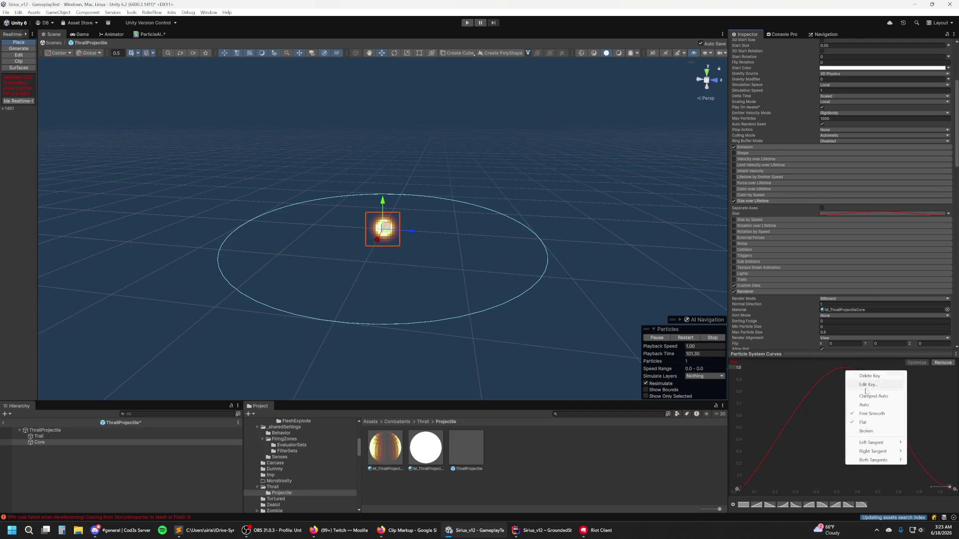
left_click(844, 368)
right_click(844, 367)
left_click(860, 382)
type("0.5")
key("Return")
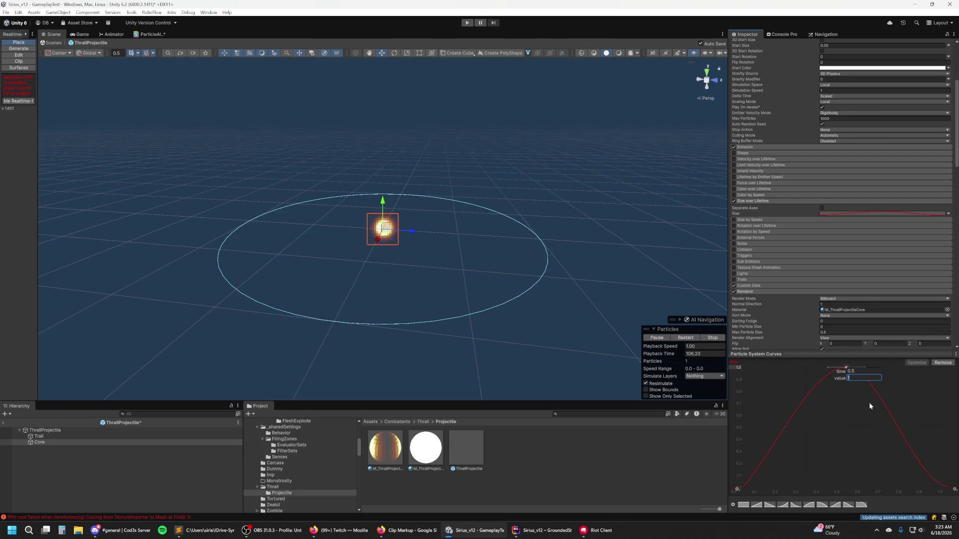
left_click(618, 276)
Step: Flatten the size curve's starting tangent, keep single-curve mode, lower the peak to about 0.95, and reframe
left_click(84, 442)
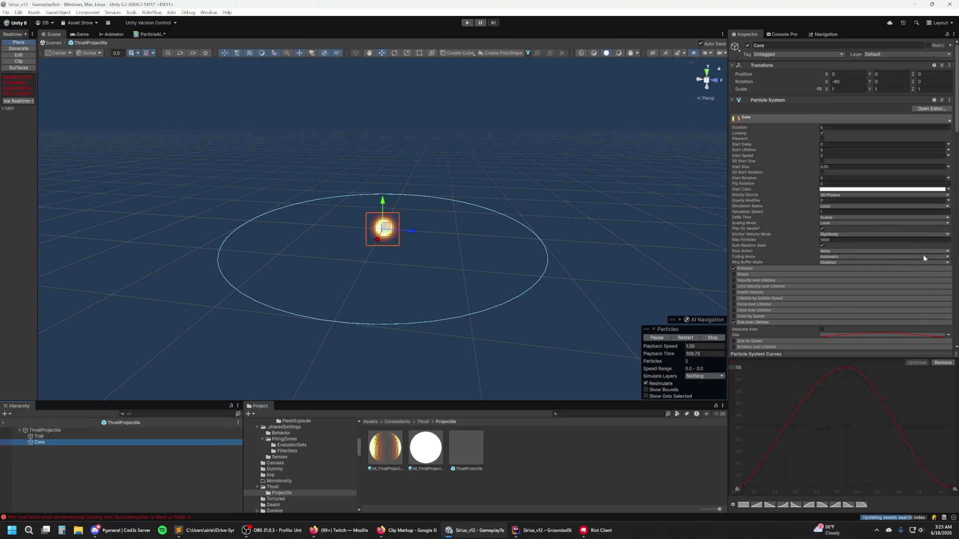
scroll(882, 304, "down", 3)
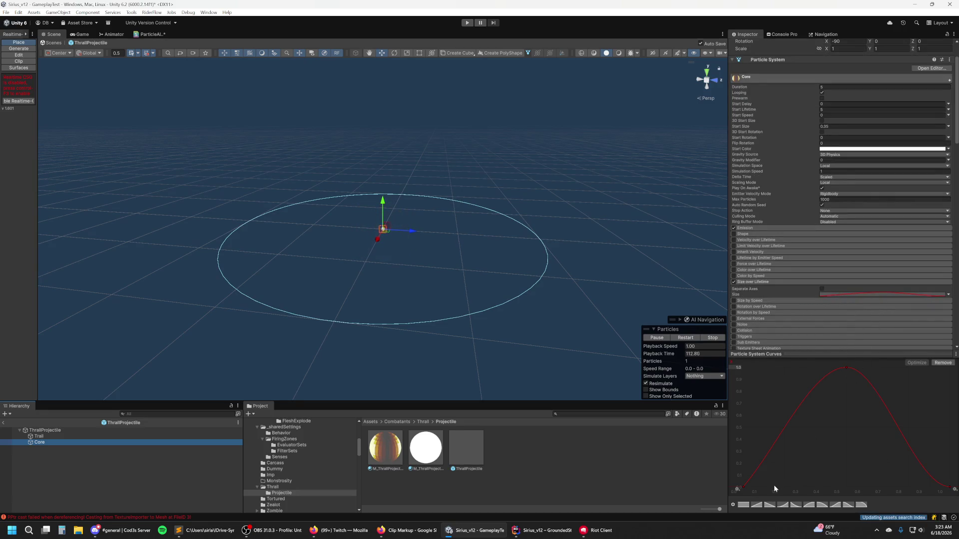
left_click(744, 487)
left_click_drag(759, 487, 761, 487)
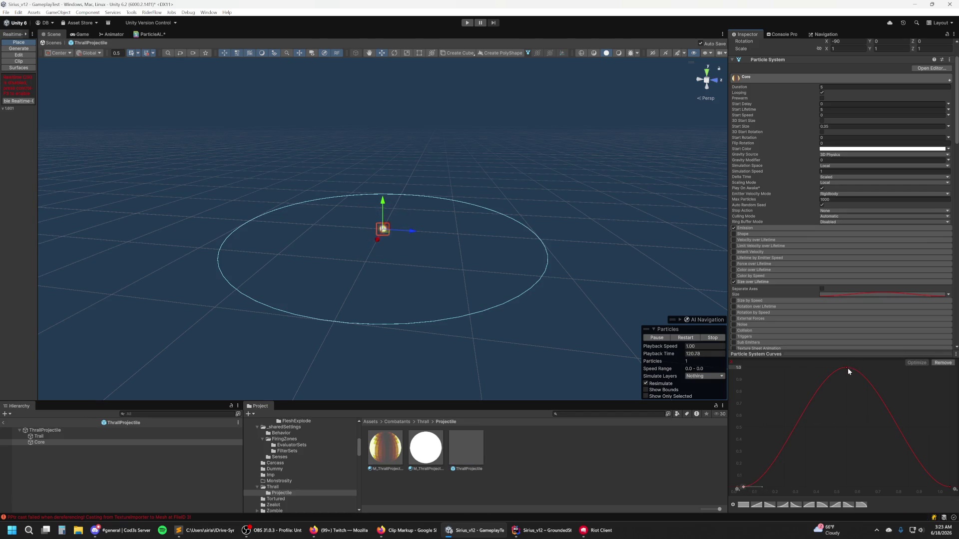
left_click(950, 488)
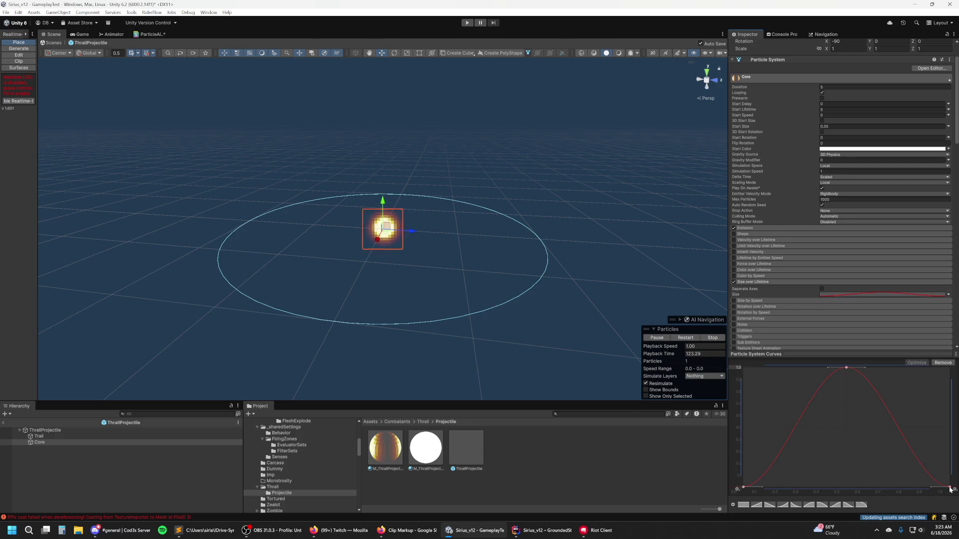
left_click(948, 295)
left_click(769, 295)
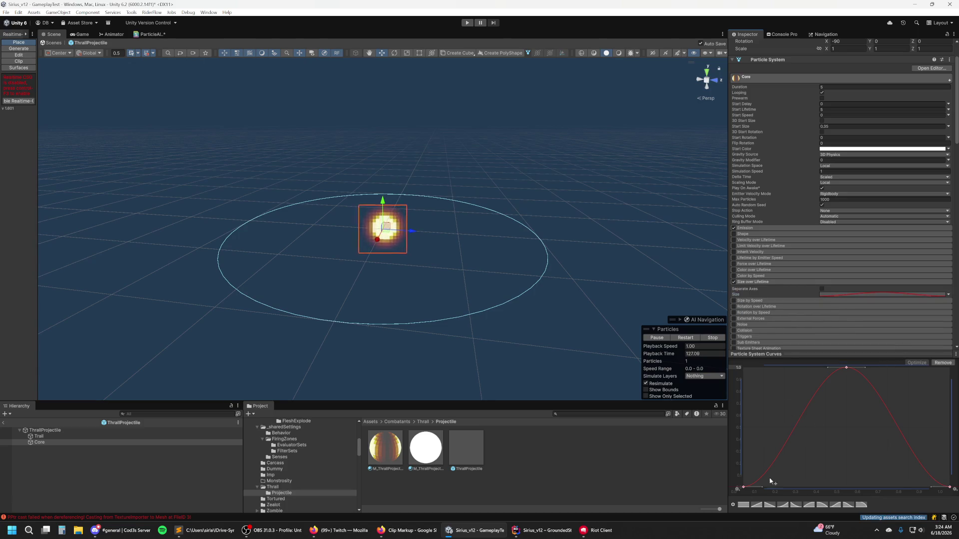
mouse_move(853, 362)
left_mouse_down()
mouse_move(852, 375)
mouse_move(856, 362)
left_mouse_up()
left_click_drag(839, 487, 839, 430)
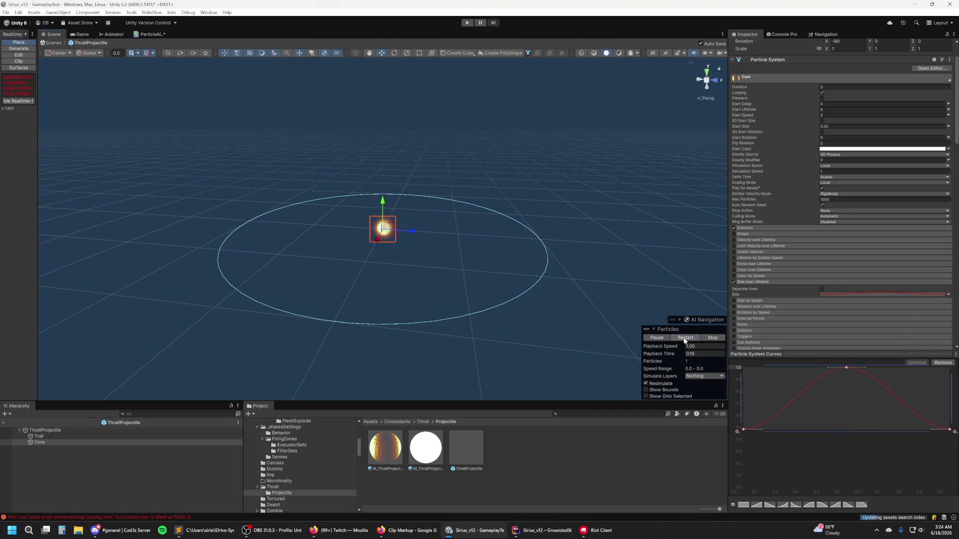
Step: Set Core's Duration to 1 and its Start Lifetime to 0.8
left_click(838, 86)
type("1")
left_click(844, 109)
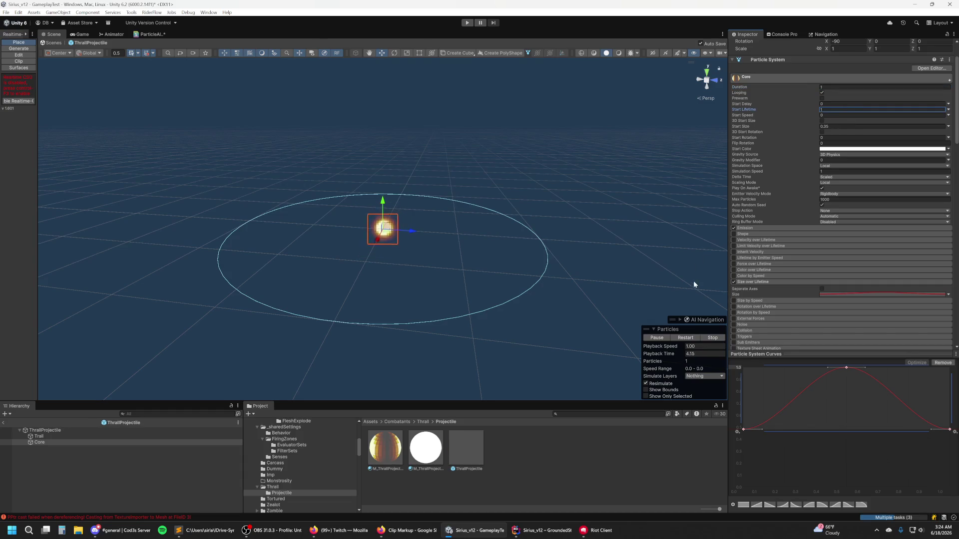
type("5")
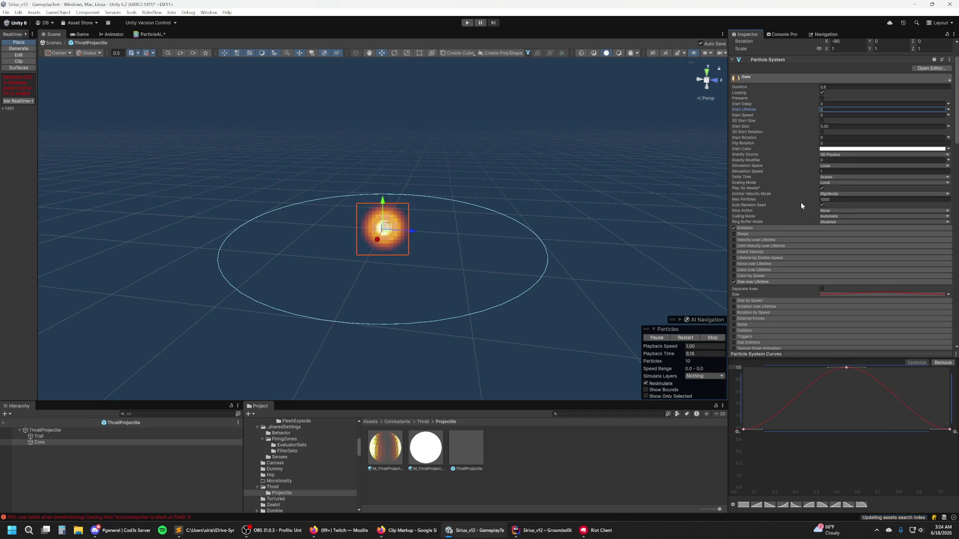
left_click(693, 338)
left_click(849, 110)
type("0.5")
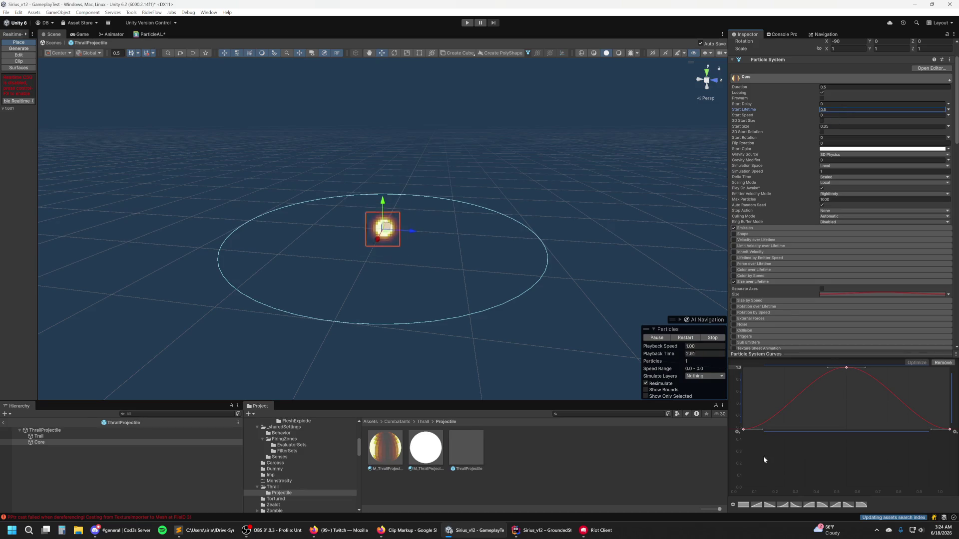
Step: Raise the size curve's start and end keys above zero, then reselect Core
left_click_drag(808, 430, 807, 384)
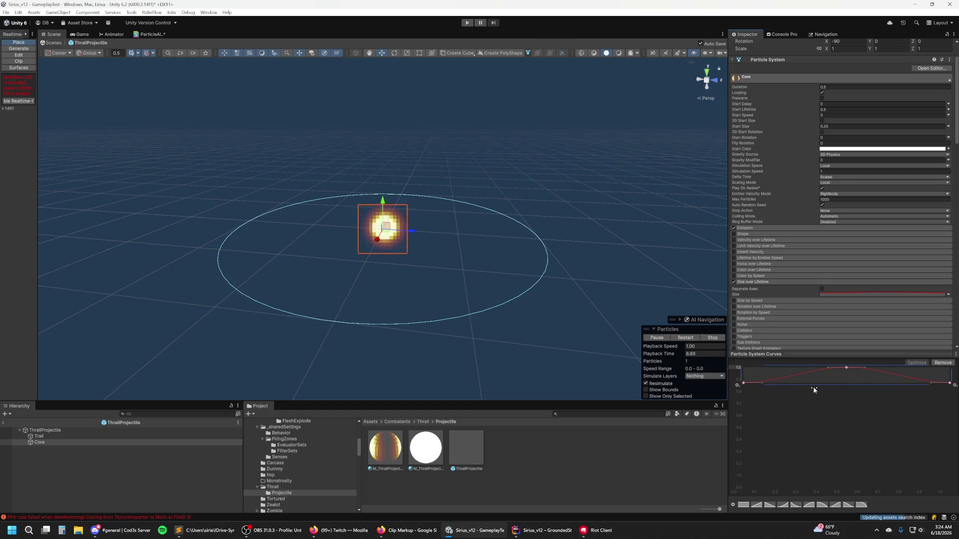
left_click_drag(812, 388, 814, 388)
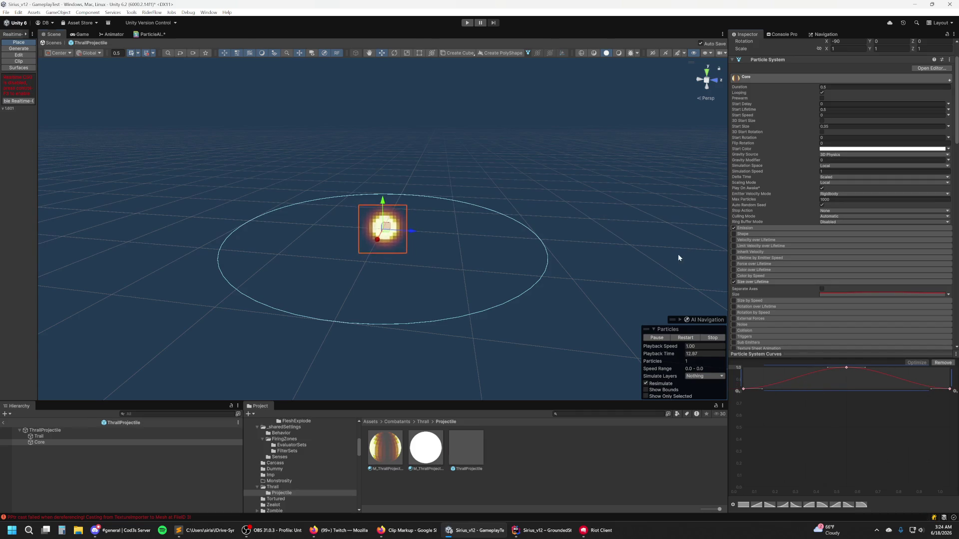
left_click(589, 296)
left_click(92, 436)
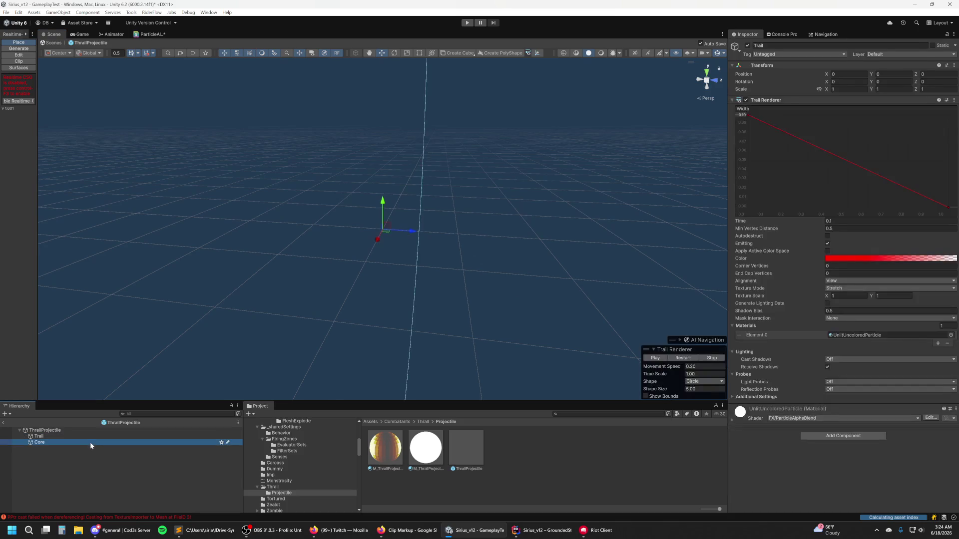
Step: Expand Core's Custom Data module to show Custom1 as a 2-component Vector with its curves
left_click(90, 442)
left_click(846, 212)
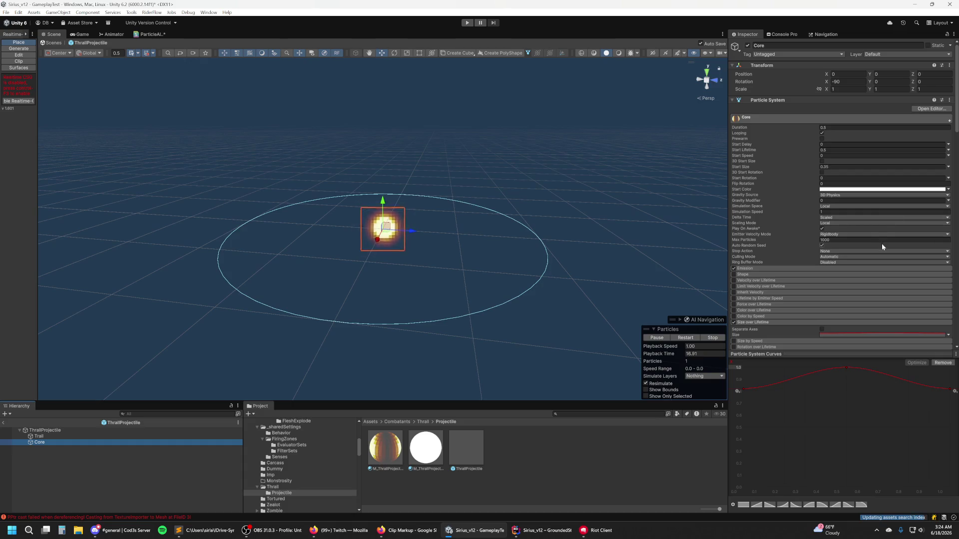
scroll(882, 230, "down", 3)
scroll(864, 204, "down", 8)
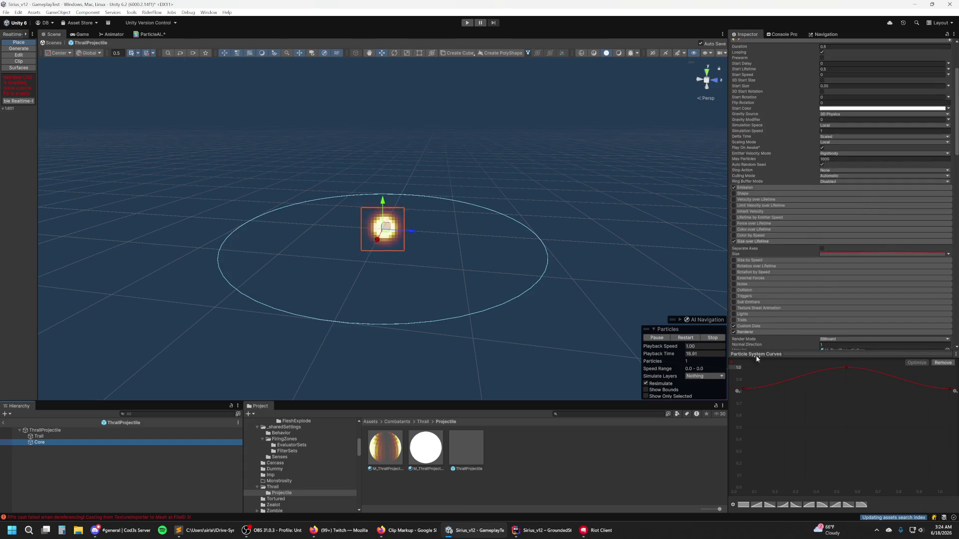
scroll(808, 241, "down", 7)
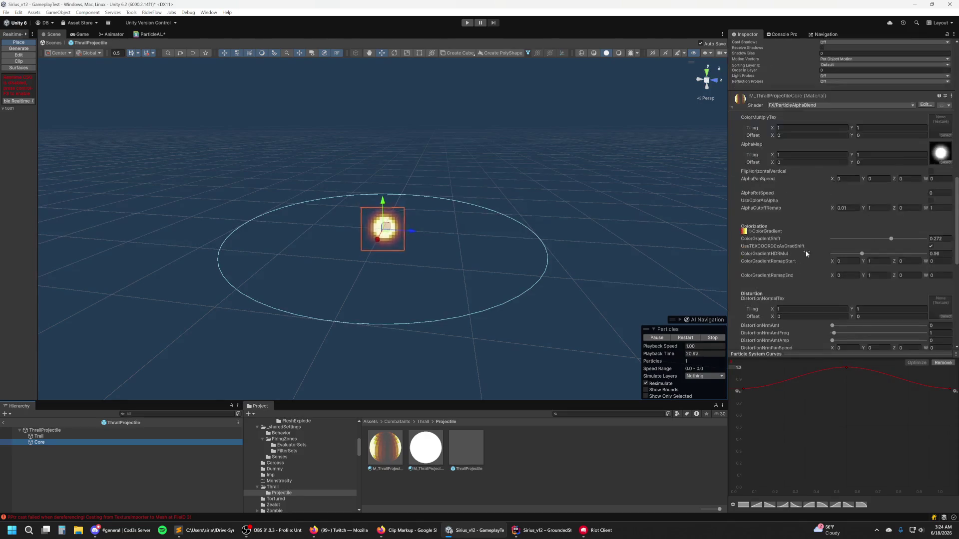
scroll(808, 241, "up", 6)
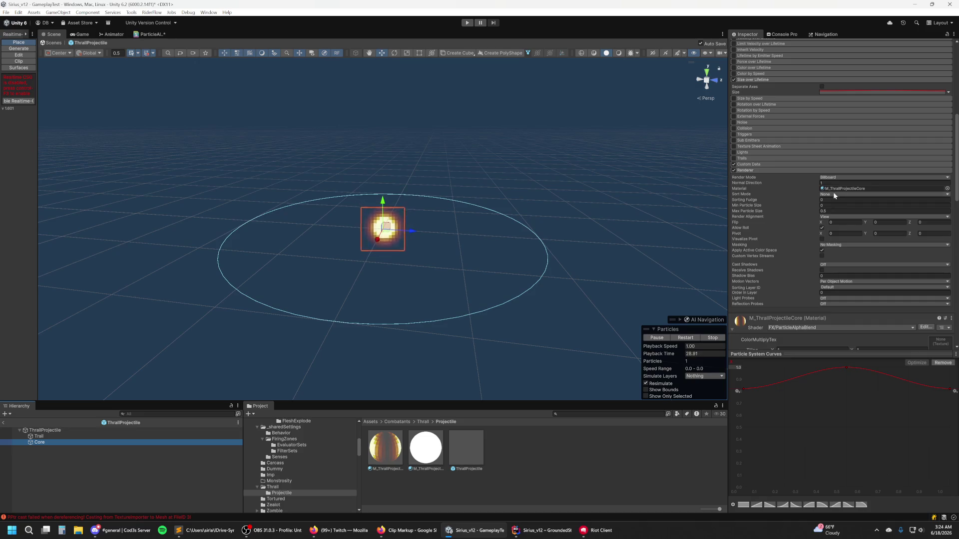
left_click(760, 164)
left_click(840, 192)
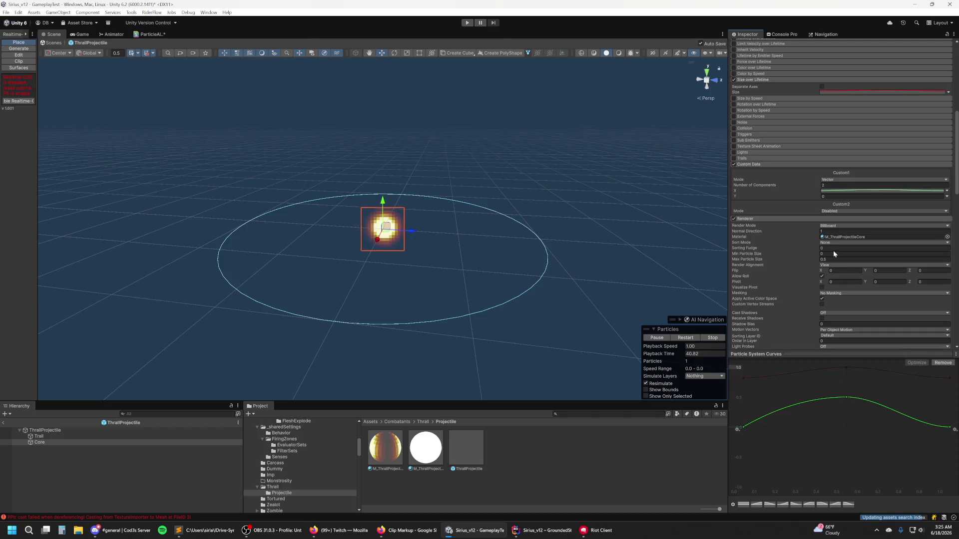
Step: Show only the Custom1 X curve and flatten its first key's tangent
left_click(835, 192)
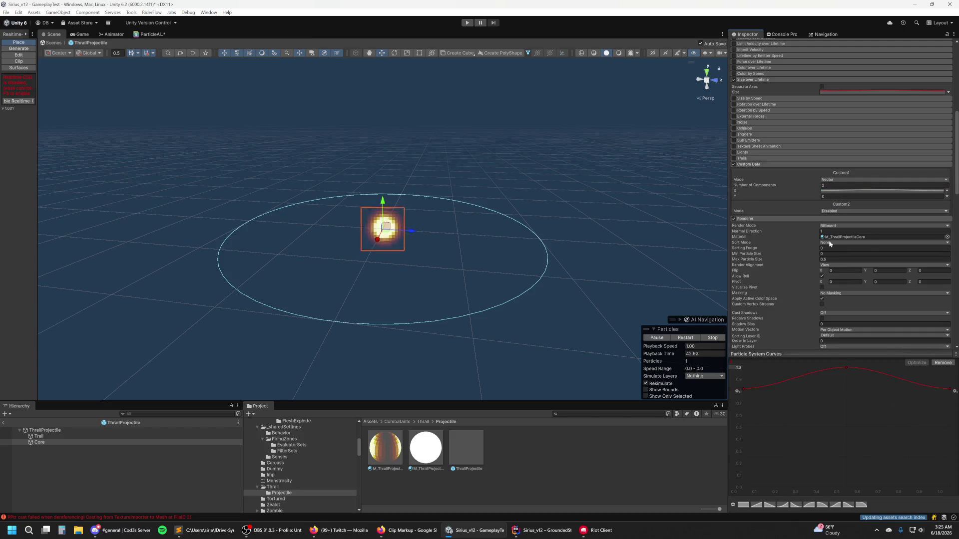
left_click(844, 191)
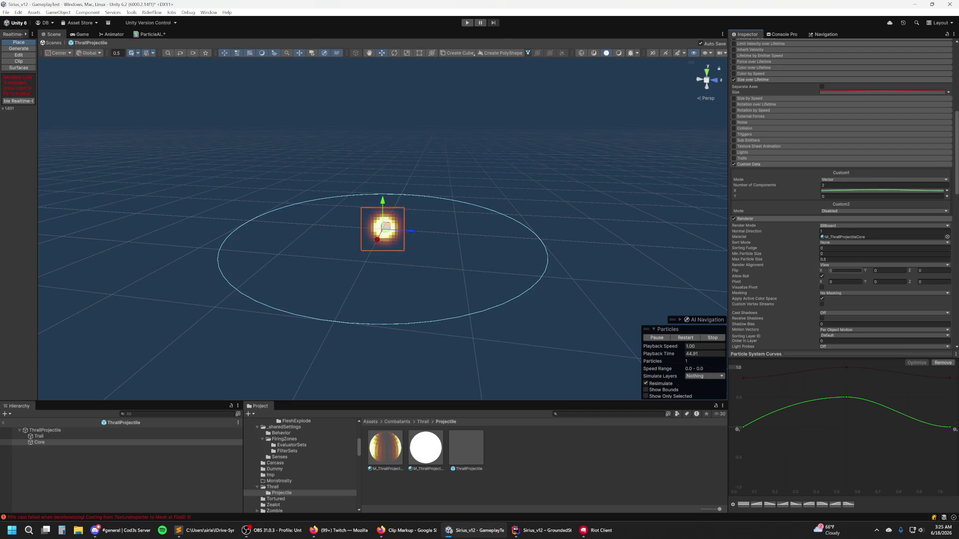
left_click(859, 92)
left_click(744, 427)
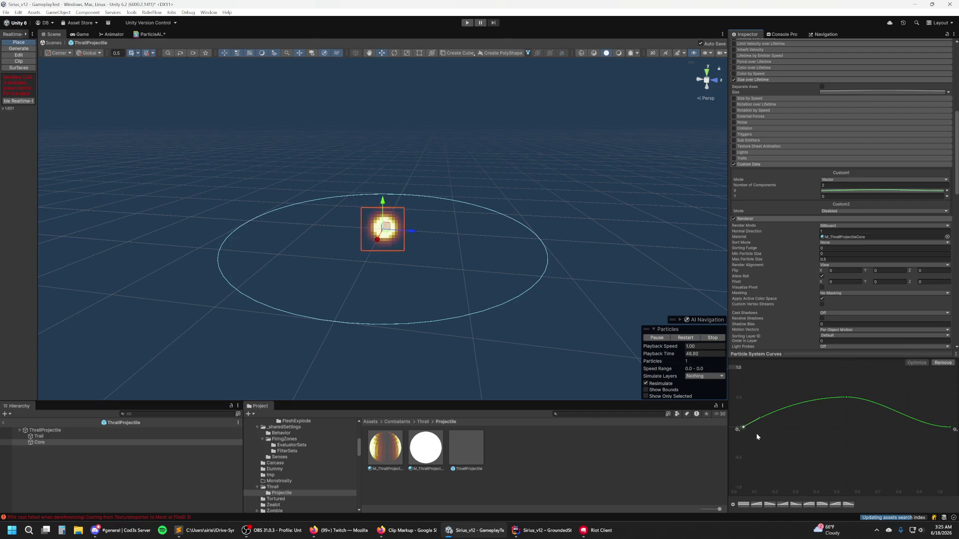
left_click_drag(759, 418, 760, 427)
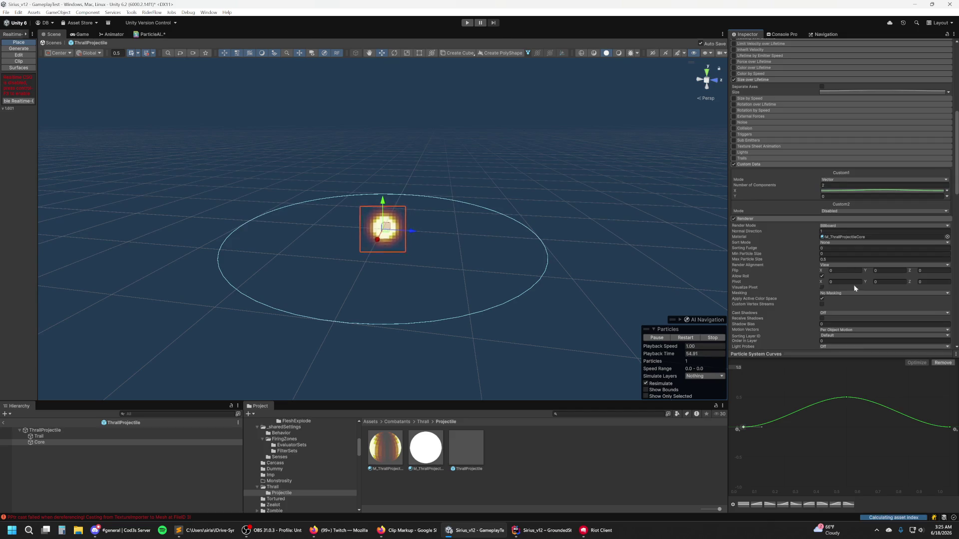
Step: Try lowering all three Custom1 X keys, undo it, and open M_ThrallProjectileCore
mouse_move(955, 449)
left_mouse_down()
mouse_move(907, 423)
mouse_move(735, 390)
left_mouse_up()
mouse_move(820, 415)
left_mouse_down()
mouse_move(819, 453)
mouse_move(846, 464)
left_mouse_up()
left_click(846, 463)
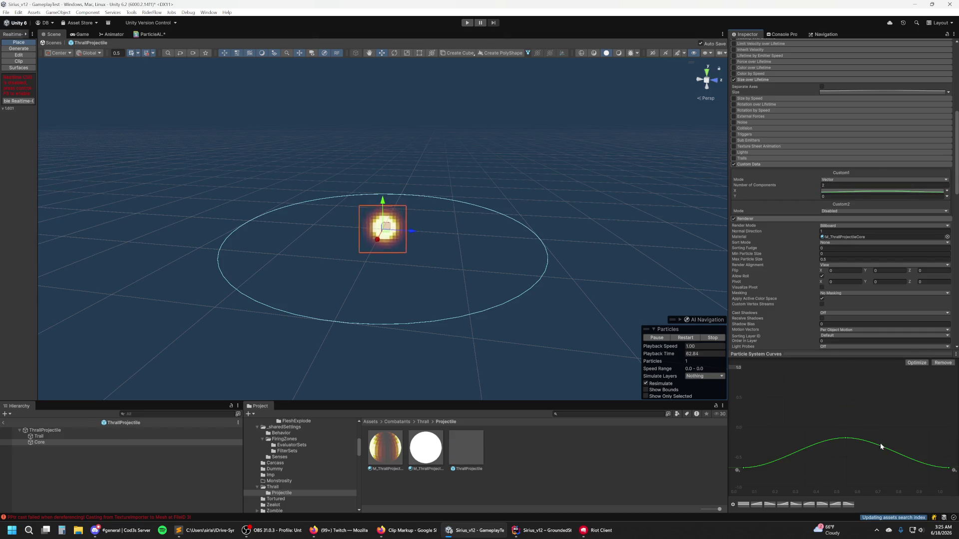
key("ctrl+z")
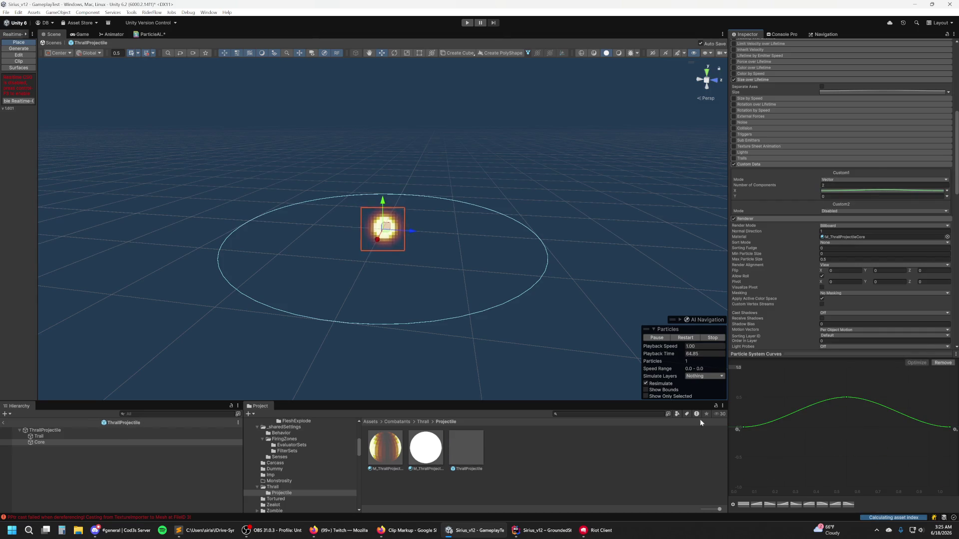
left_click(399, 449)
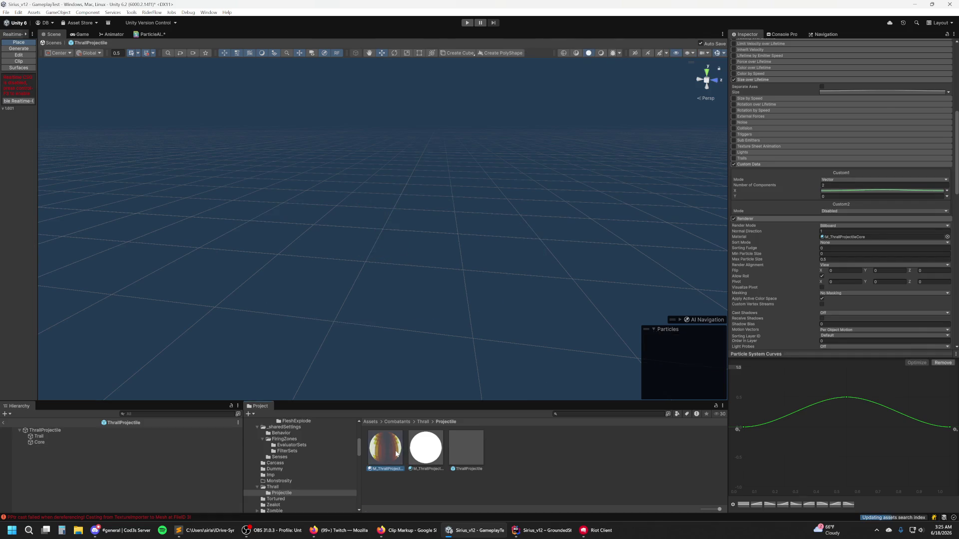
Step: Brighten M_ThrallProjectileCore (ColorGradientHDRMul 1.29, ColorGradientShift 0.343), check Core's glow, and browse AlphaMap textures
scroll(849, 170, "up", 6)
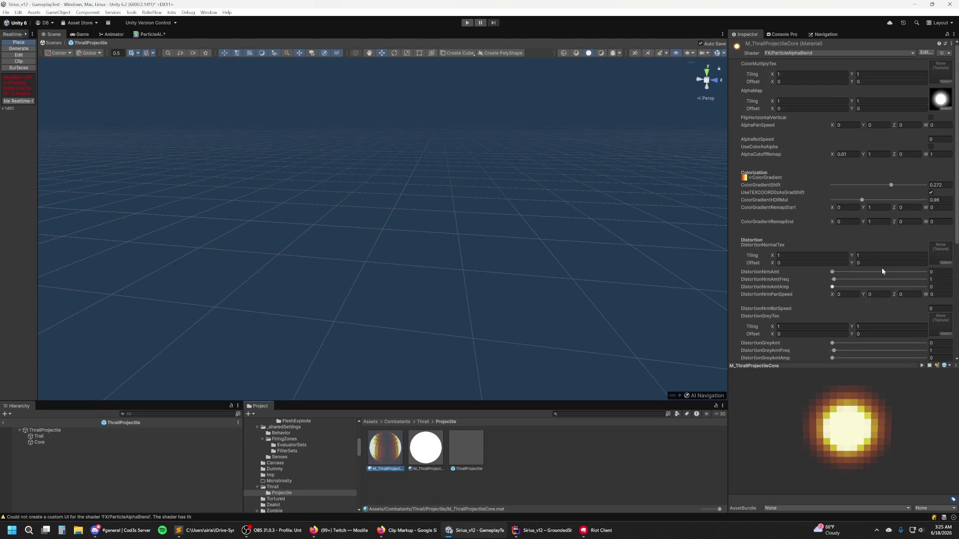
mouse_move(863, 201)
left_mouse_down()
mouse_move(875, 205)
mouse_move(883, 185)
left_mouse_up()
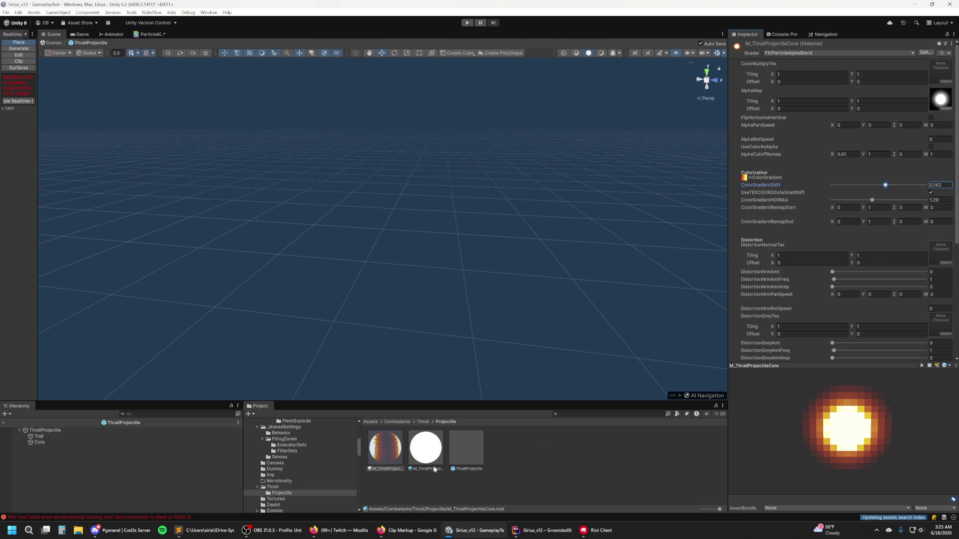
left_click(56, 440)
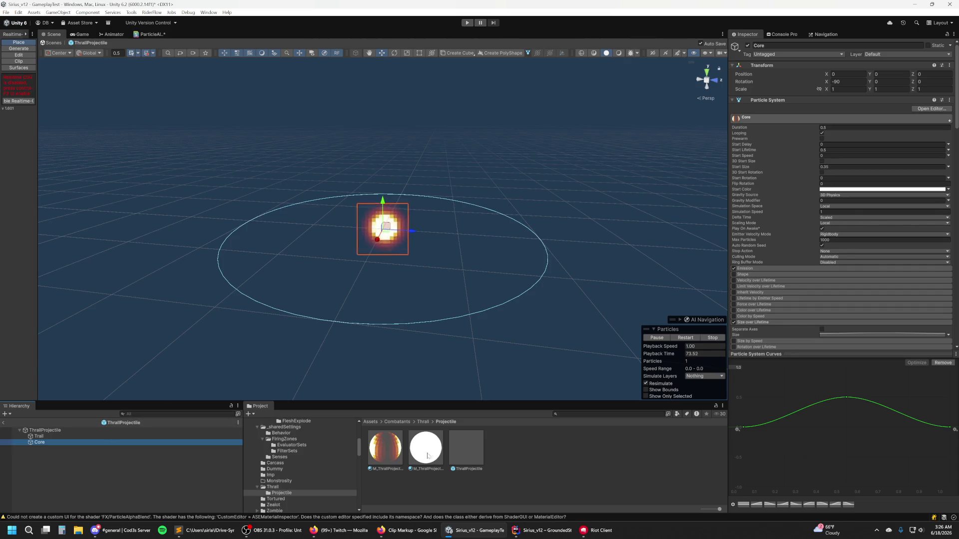
left_click(388, 446)
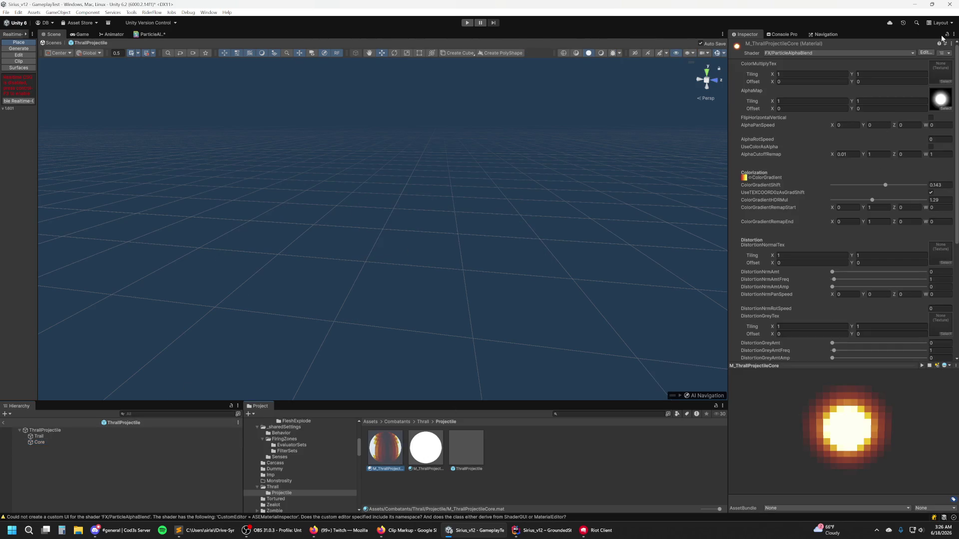
left_click(45, 442)
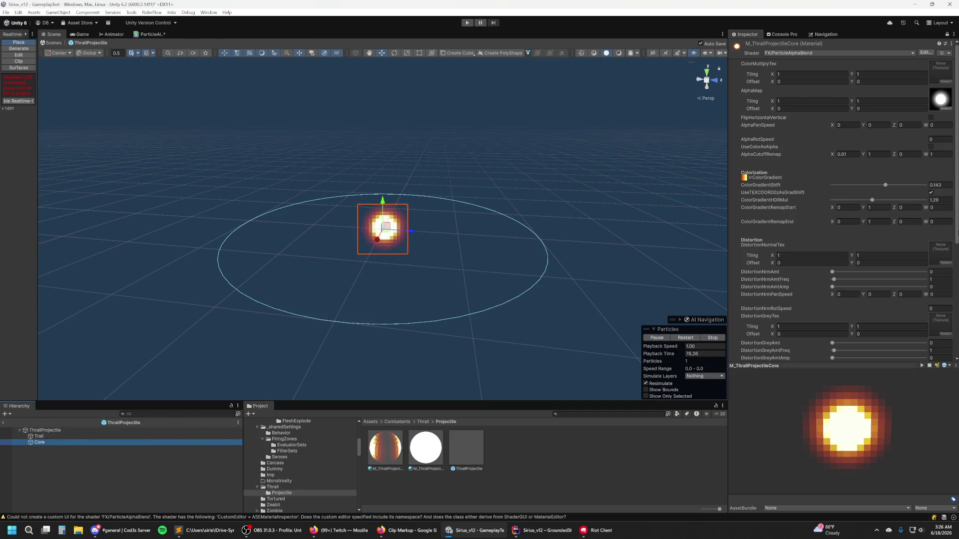
left_click(946, 108)
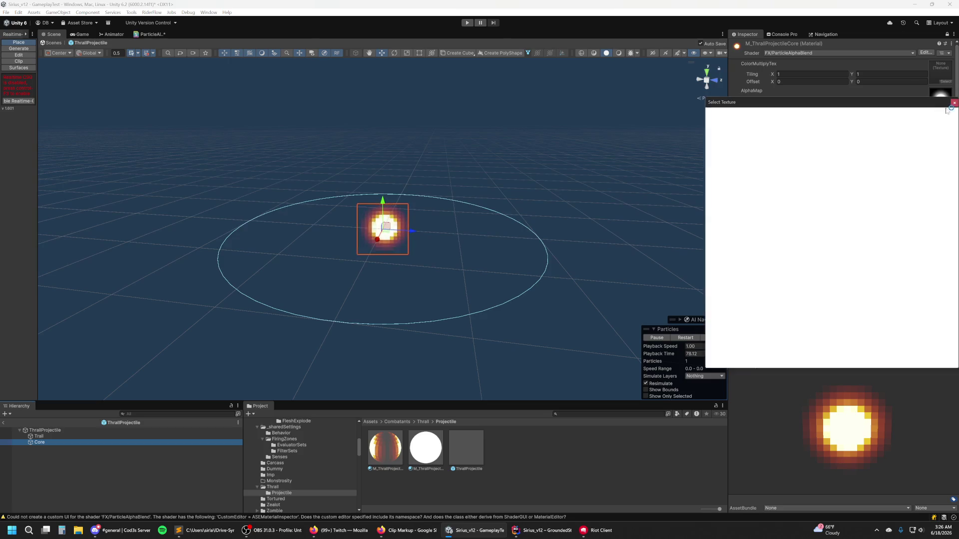
Step: Try the Glow, Glow3, Glow4 and Glow6 textures as the Core's alpha map
type("glow")
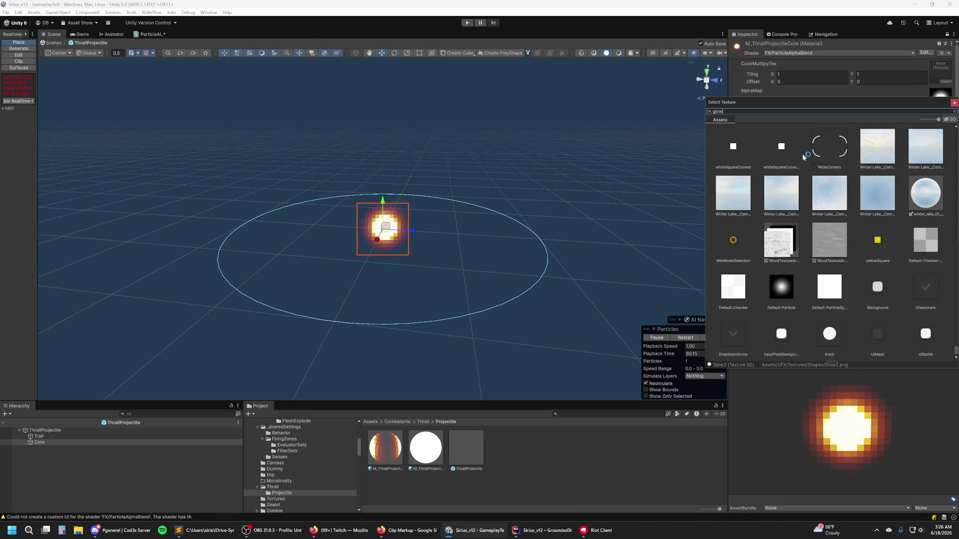
scroll(831, 200, "up", 5)
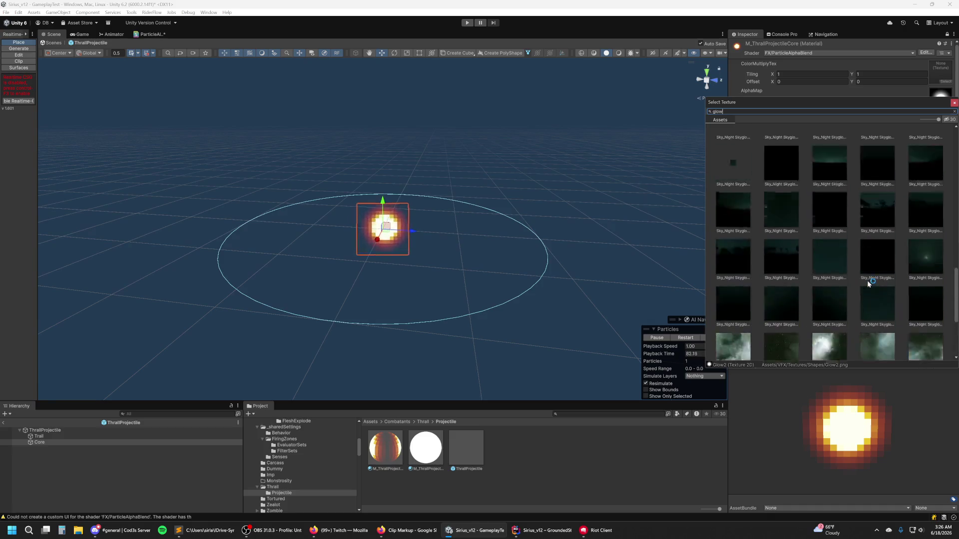
scroll(858, 265, "up", 2)
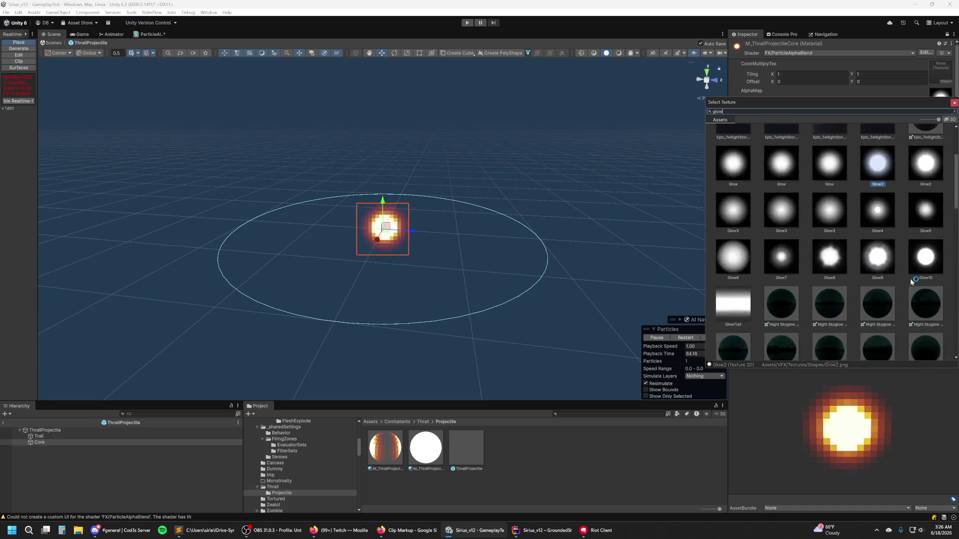
scroll(925, 333, "up", 1)
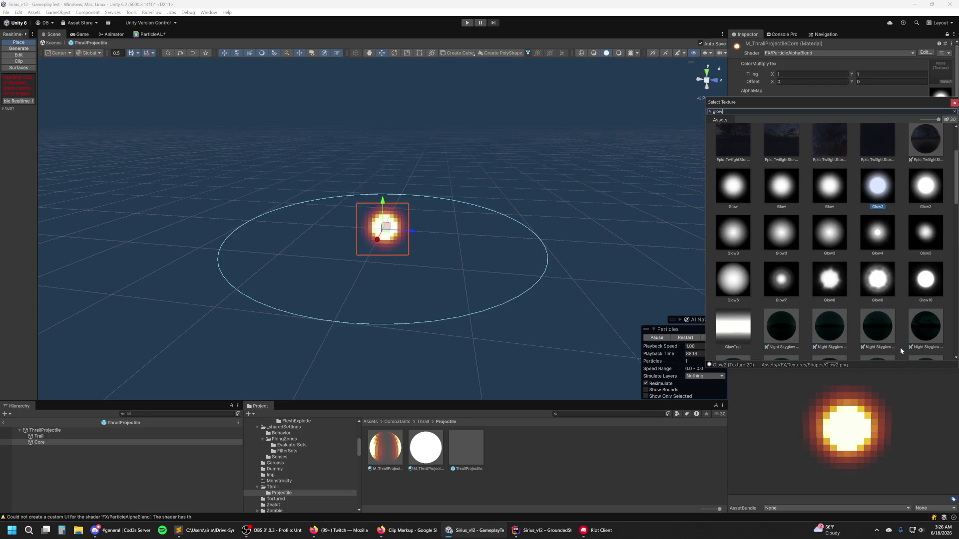
scroll(900, 346, "up", 3)
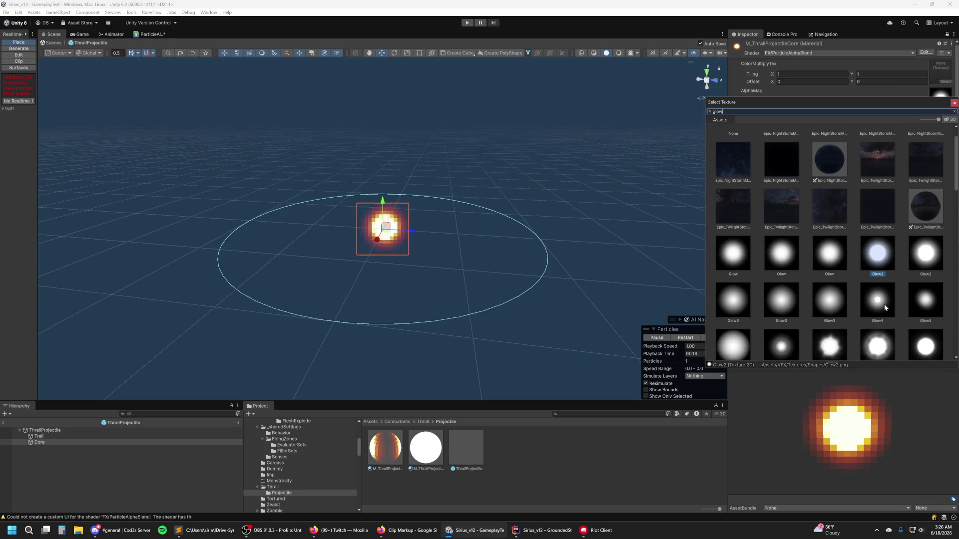
left_click(777, 257)
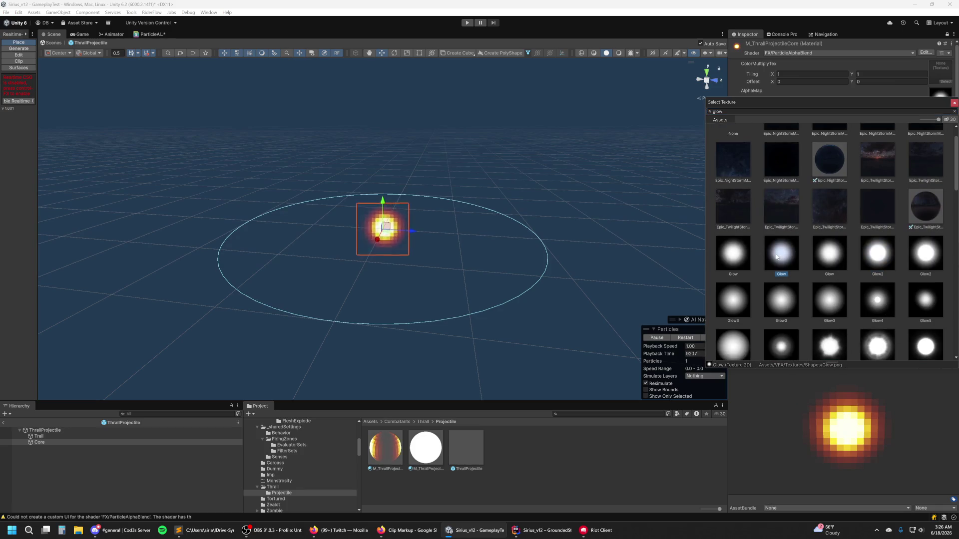
left_click(827, 265)
left_click(877, 256)
left_click(884, 308)
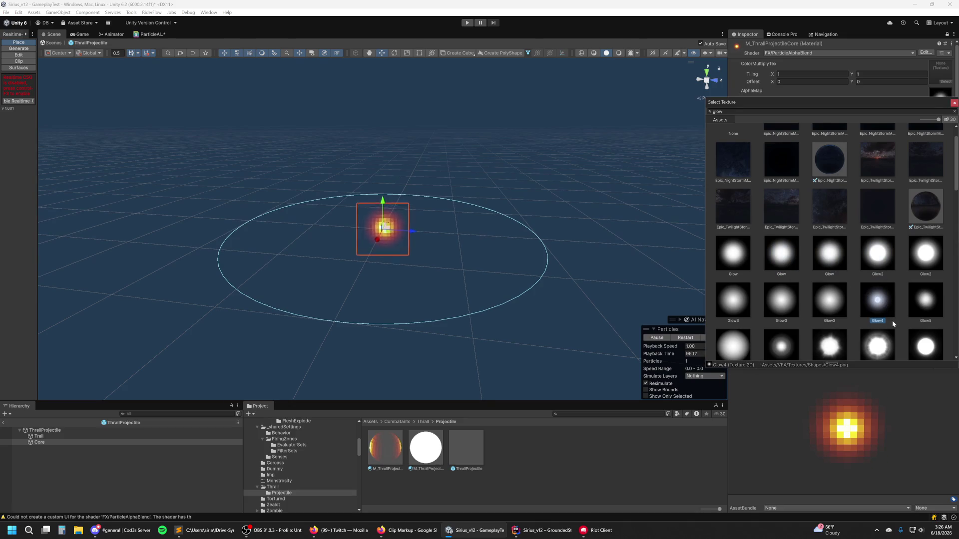
left_click(778, 304)
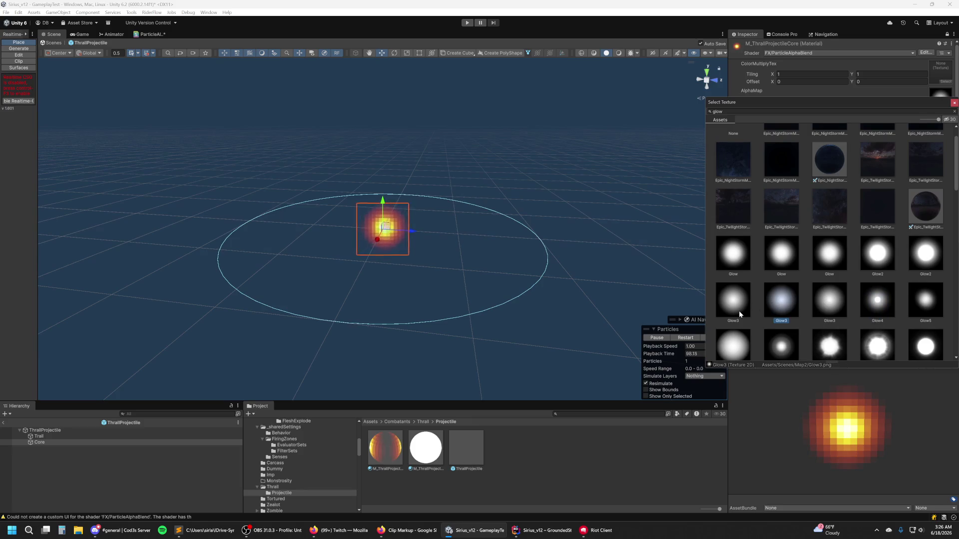
left_click(743, 265)
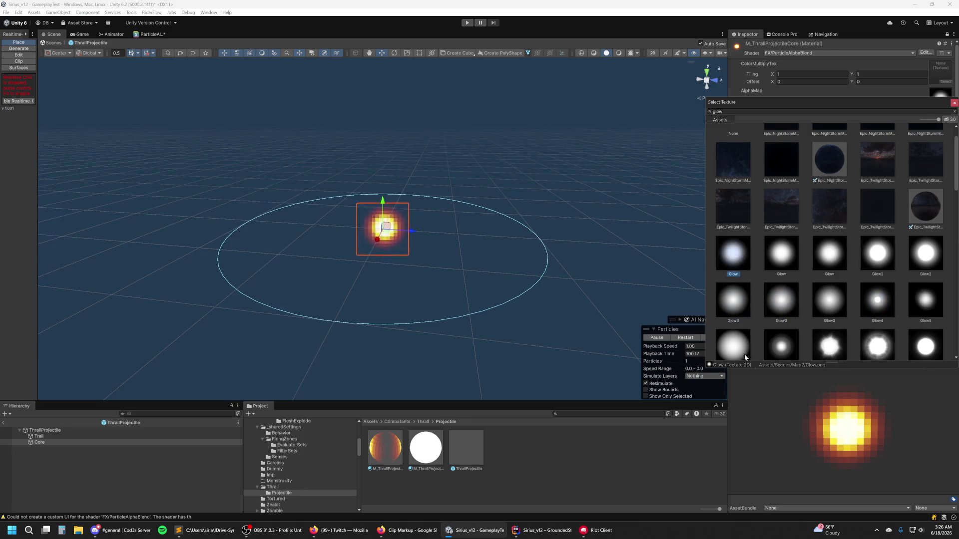
left_click(744, 356)
scroll(858, 202, "up", 1)
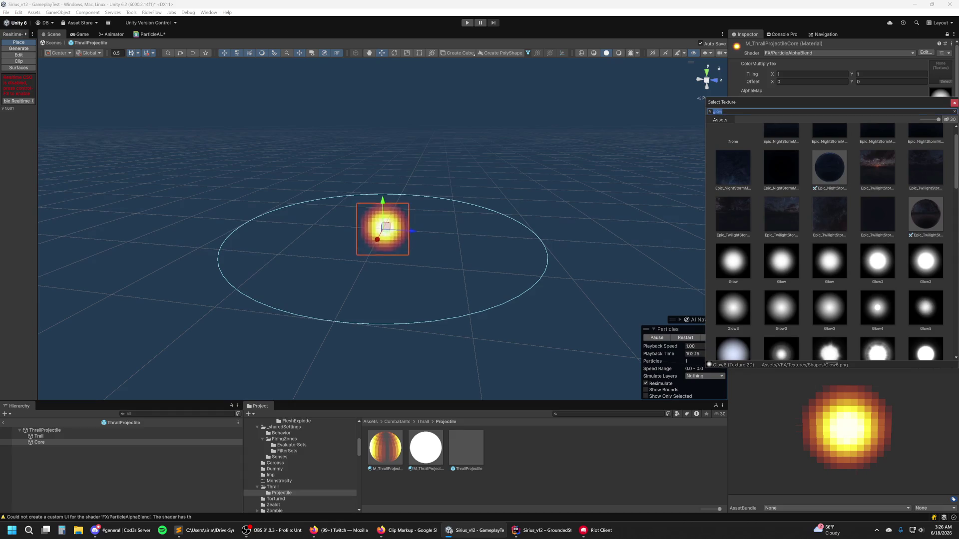
Step: Browse fire textures, then try Smoke9, Smoke17_1, Smoke18 and Smoke7 as the alpha map
type("fire")
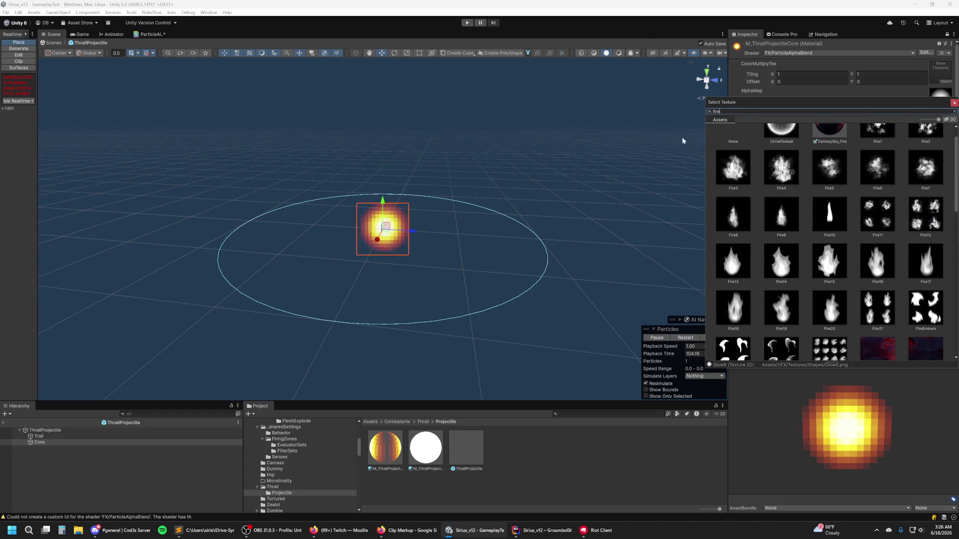
scroll(829, 239, "up", 1)
scroll(892, 187, "down", 5)
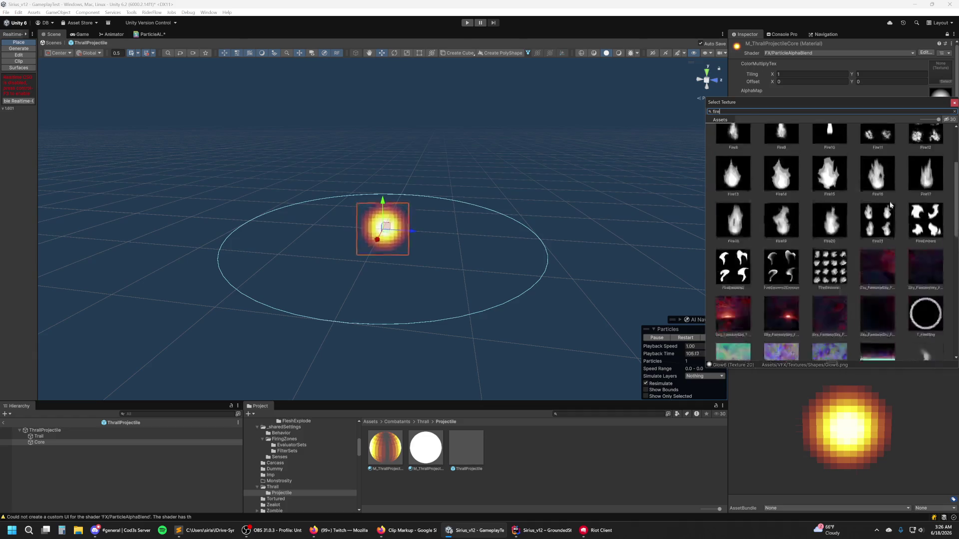
scroll(889, 200, "down", 8)
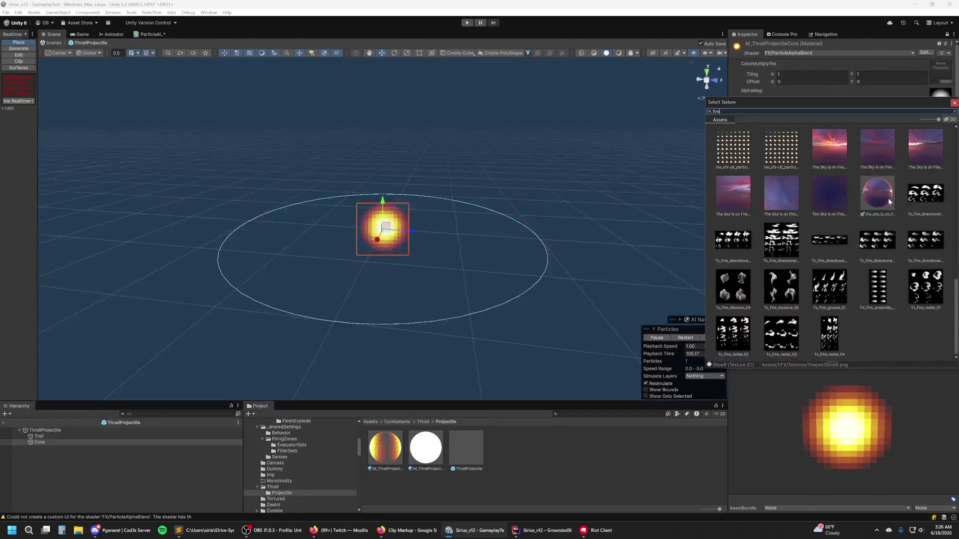
scroll(830, 188, "up", 8)
key("BackSpace")
key("BackSpace")
key("BackSpace")
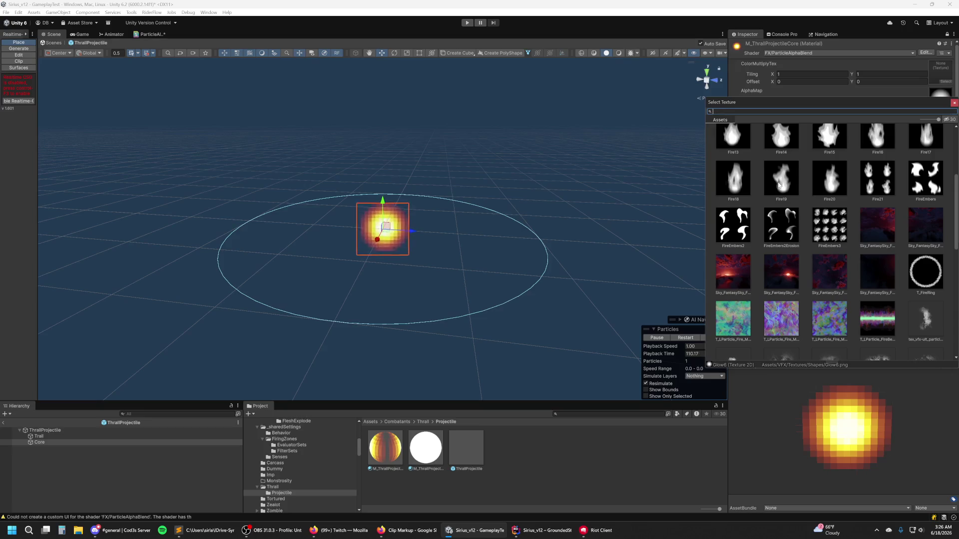
type("smoke")
scroll(778, 181, "down", 1)
left_click(780, 190)
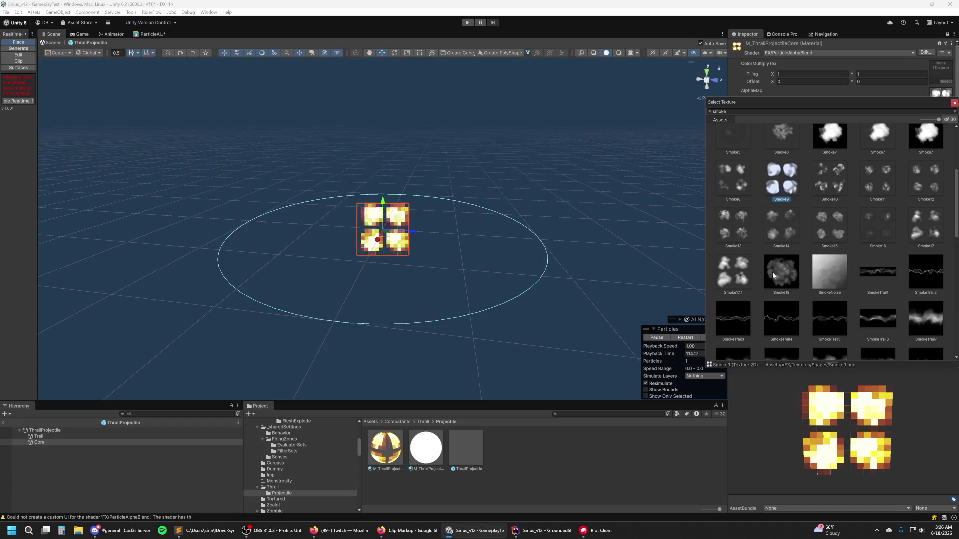
left_click(744, 284)
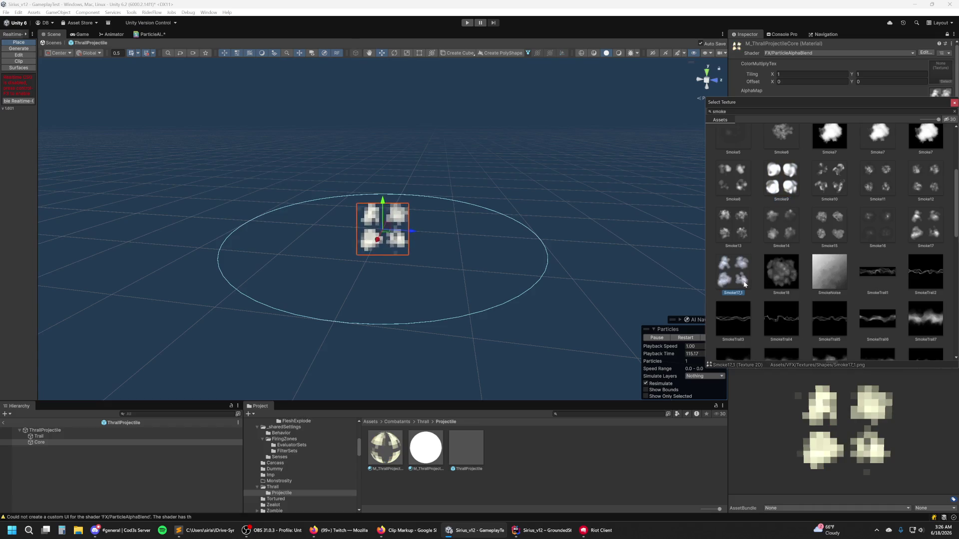
left_click(780, 281)
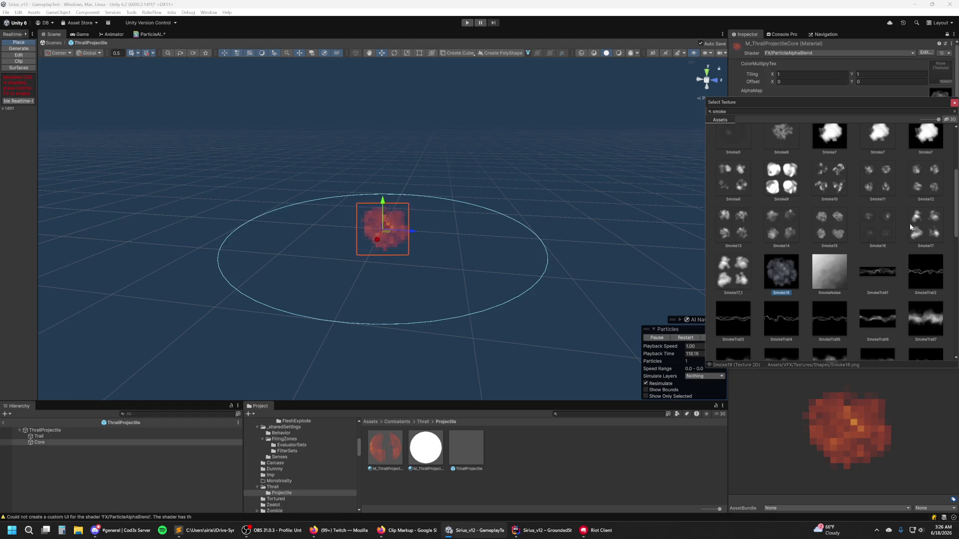
left_click(925, 135)
Step: Compare the Smoke and Smoke2 textures and confirm the smoke texture as the alpha map
scroll(896, 247, "down", 2)
scroll(896, 289, "up", 5)
scroll(835, 294, "up", 1)
left_click(934, 199)
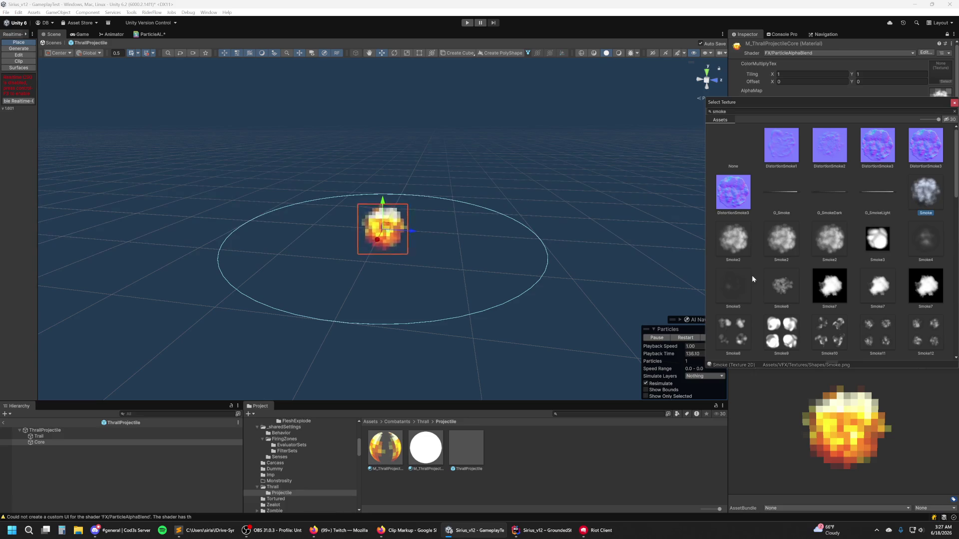
left_click(733, 244)
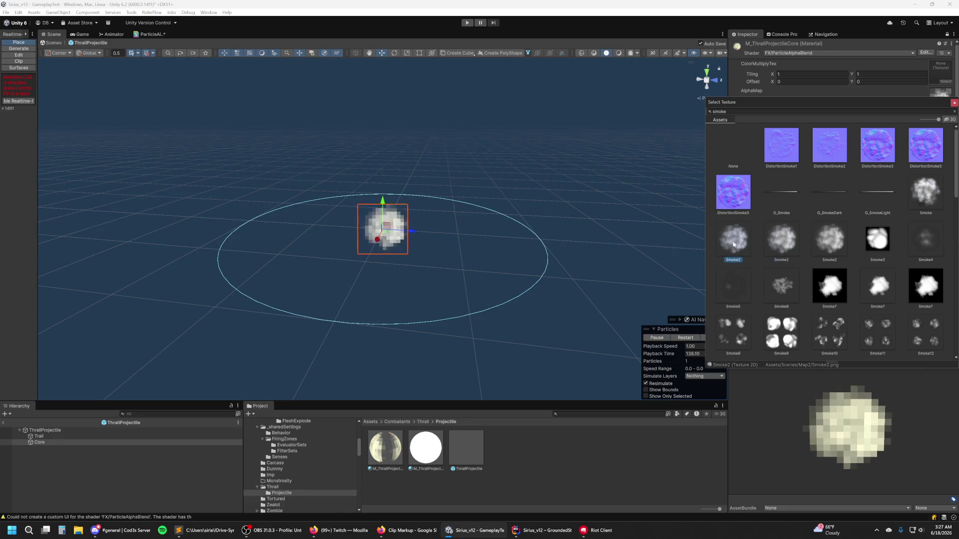
left_click(930, 195)
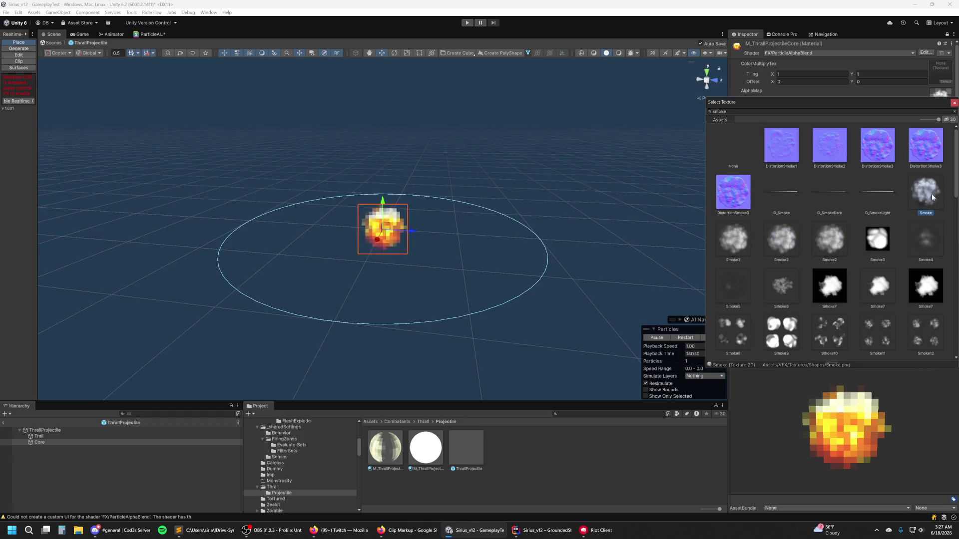
left_click(730, 242)
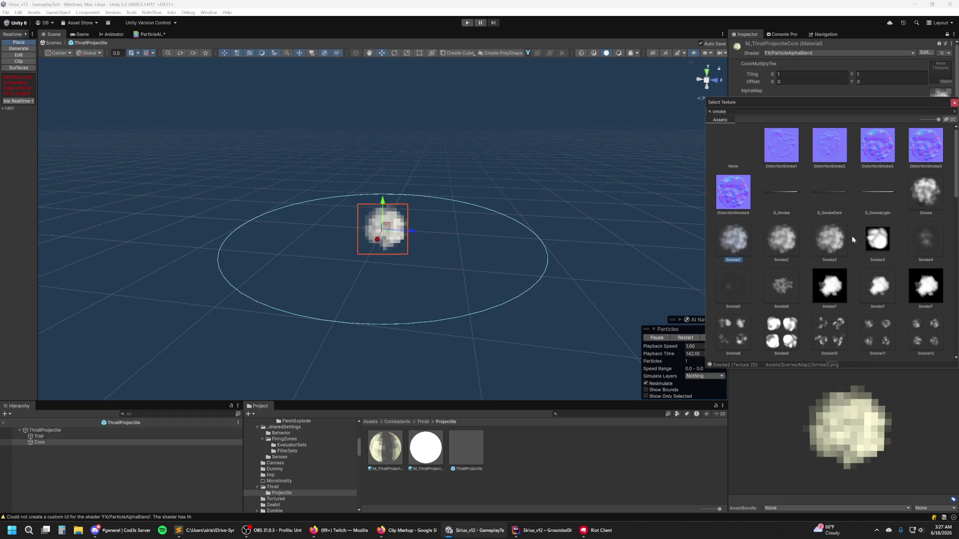
double_click(918, 201)
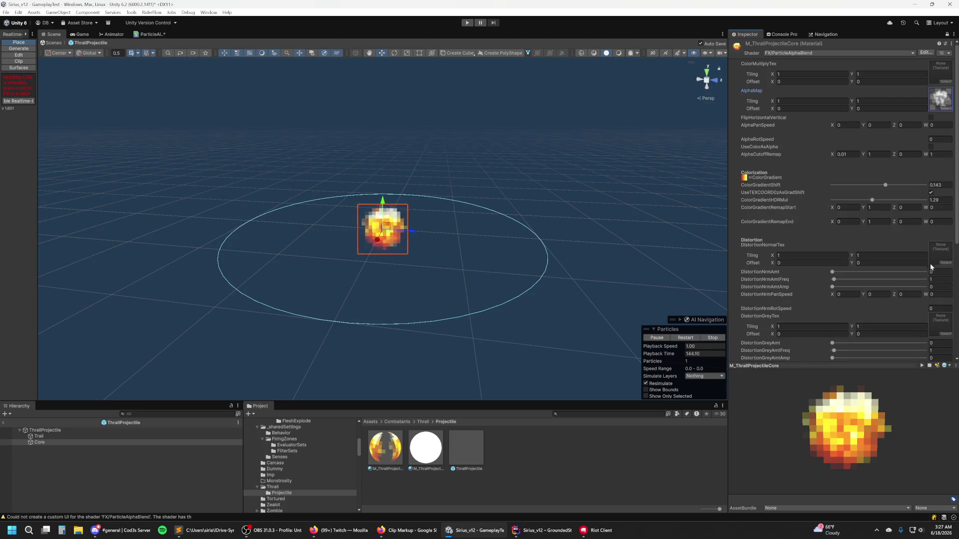
Step: Lower ColorGradientShift to 0.132, apply G_BurnCool, and raise ColorGradientHDRMul to 1.8
left_click_drag(884, 186, 883, 186)
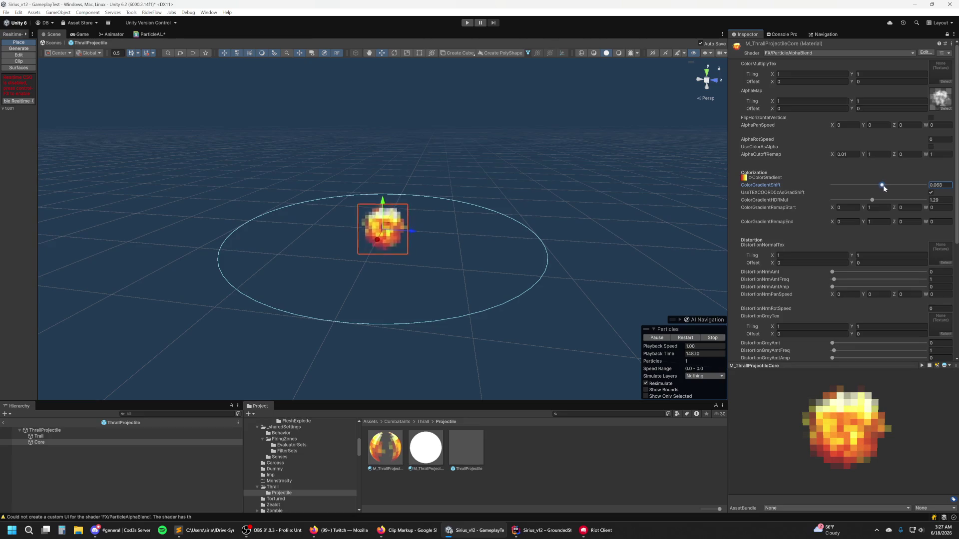
left_click(750, 178)
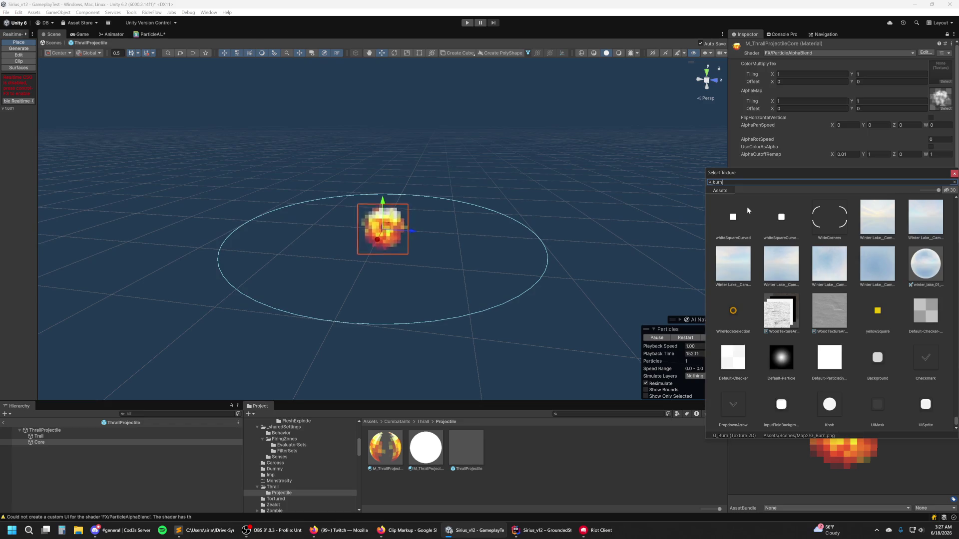
type("burn")
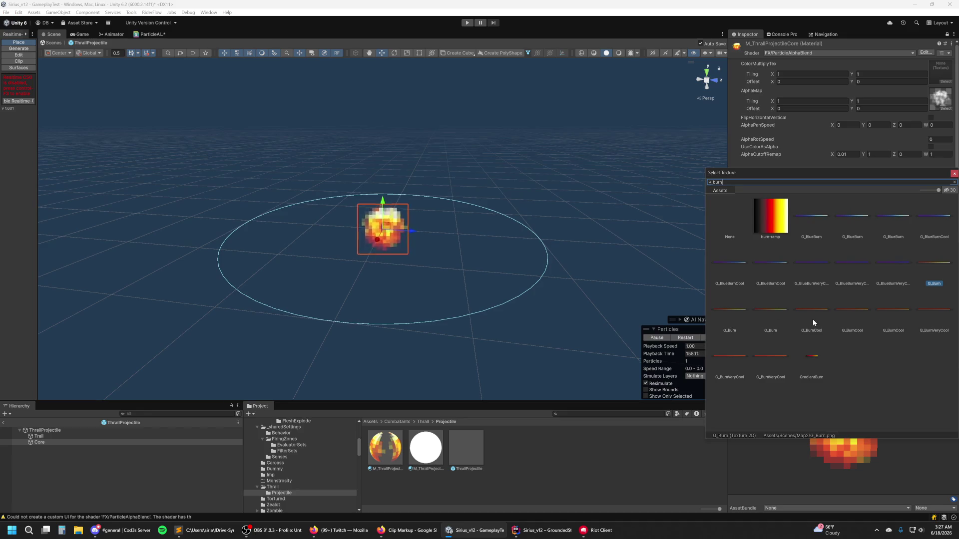
double_click(855, 315)
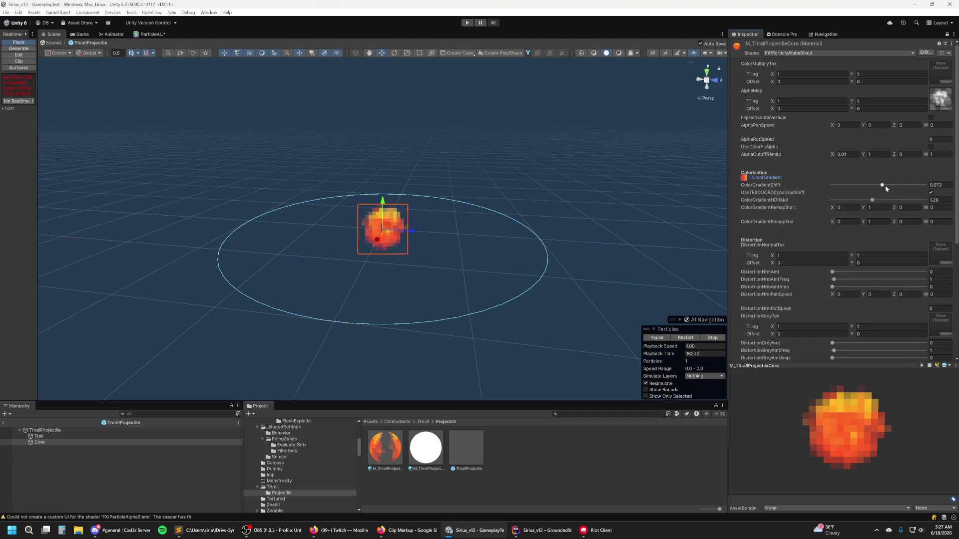
mouse_move(874, 200)
left_mouse_down()
mouse_move(892, 188)
mouse_move(874, 187)
mouse_move(886, 188)
left_mouse_up()
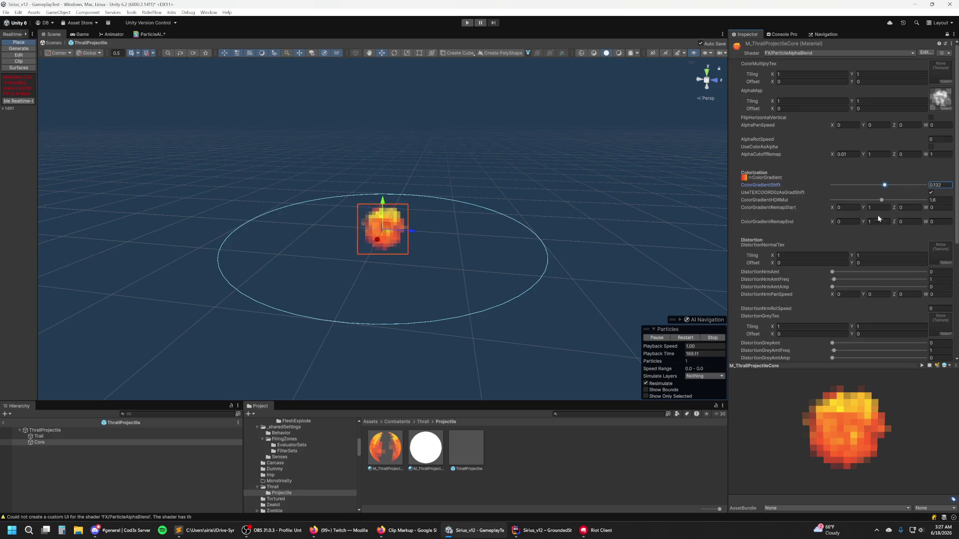
scroll(875, 249, "down", 3)
scroll(872, 311, "down", 4)
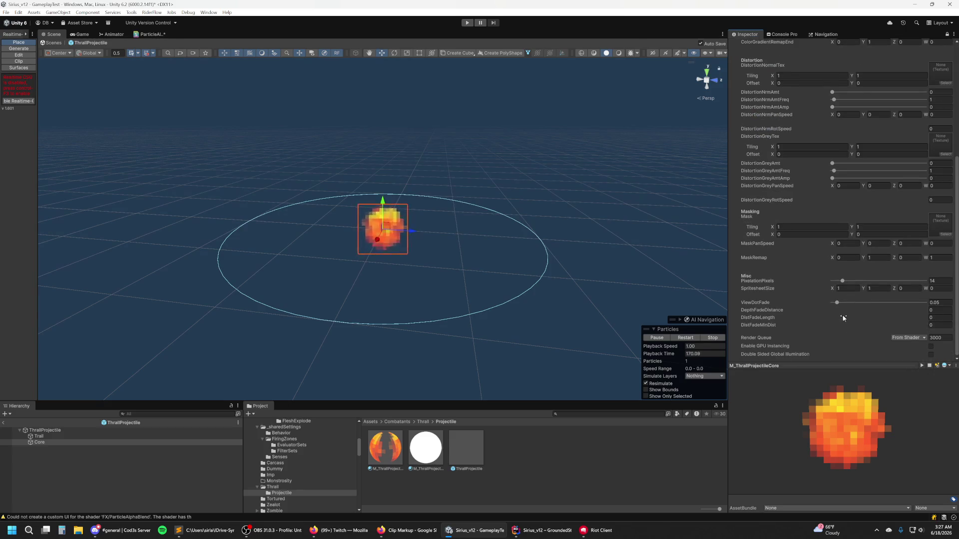
scroll(820, 295, "up", 8)
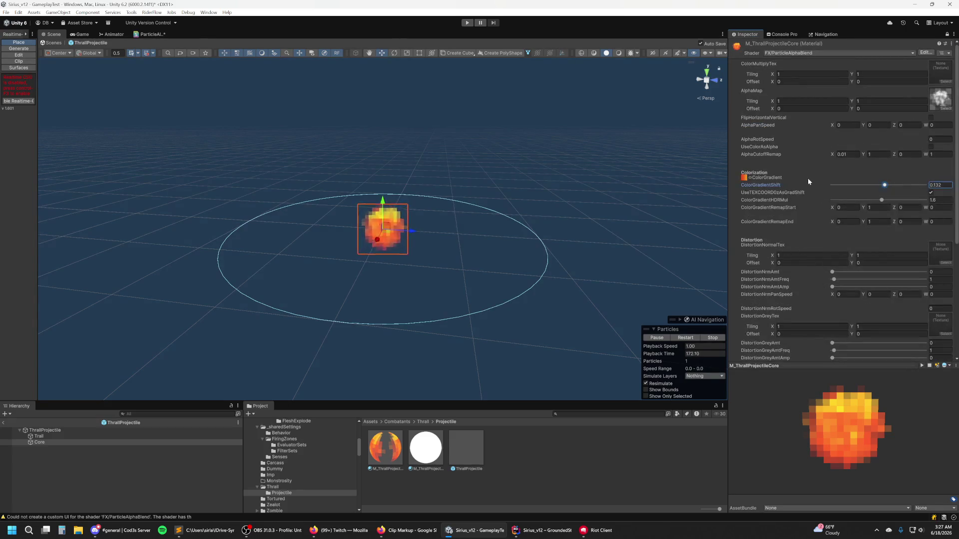
left_click(749, 178)
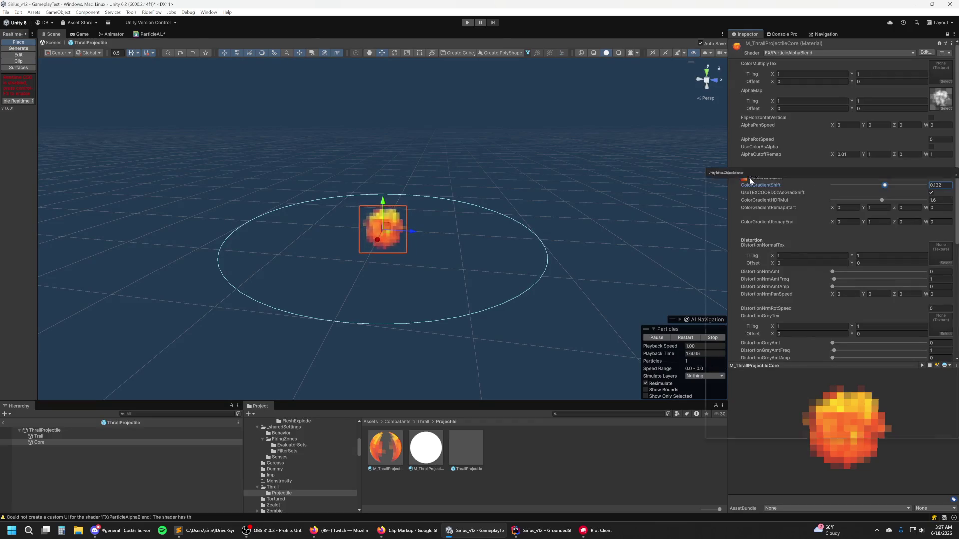
Step: Apply the G_Burn gradient from Color Gradients and nudge ColorGradientShift down to 0.051
type("g_burn")
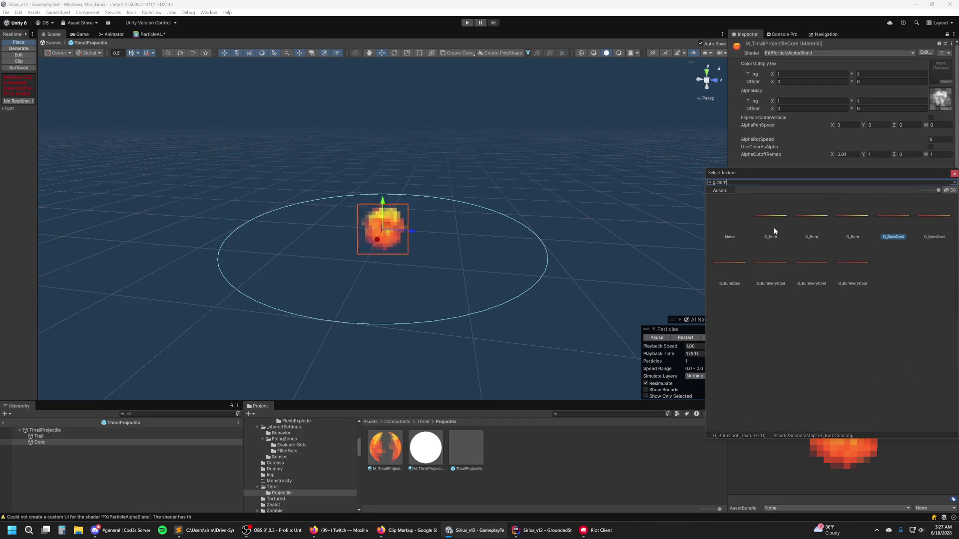
left_click(812, 221)
left_click(846, 220)
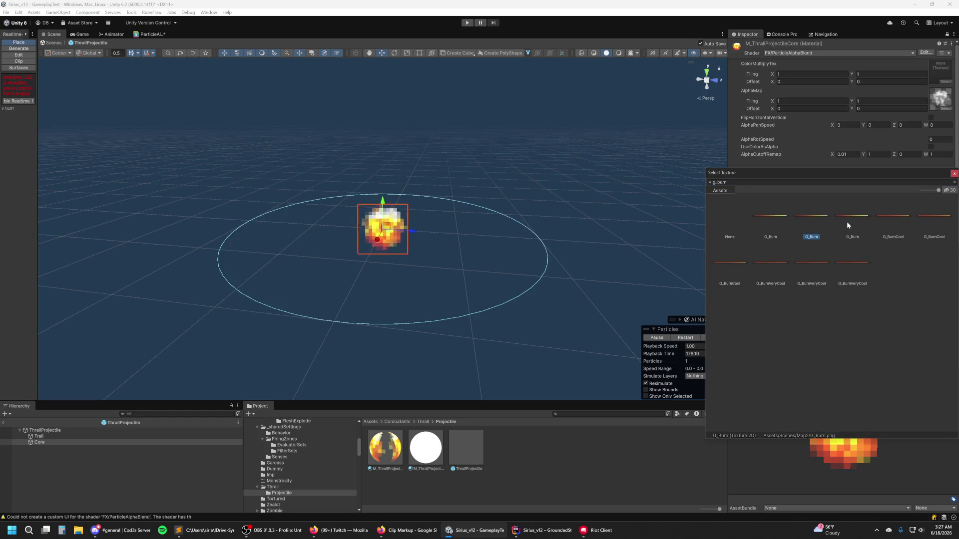
left_click(783, 223)
left_click(798, 222)
left_click(835, 243)
double_click(856, 226)
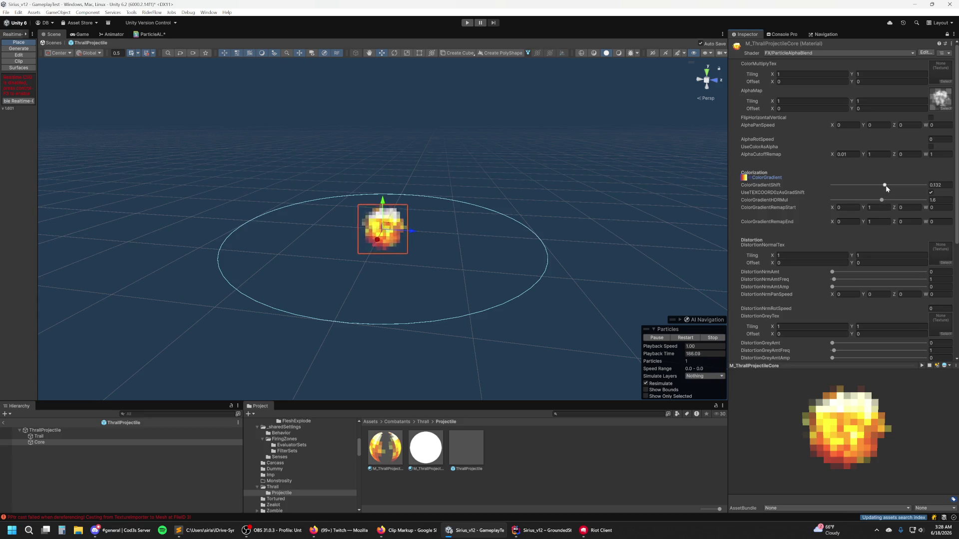
mouse_move(887, 188)
left_mouse_down()
mouse_move(872, 187)
mouse_move(882, 186)
left_mouse_up()
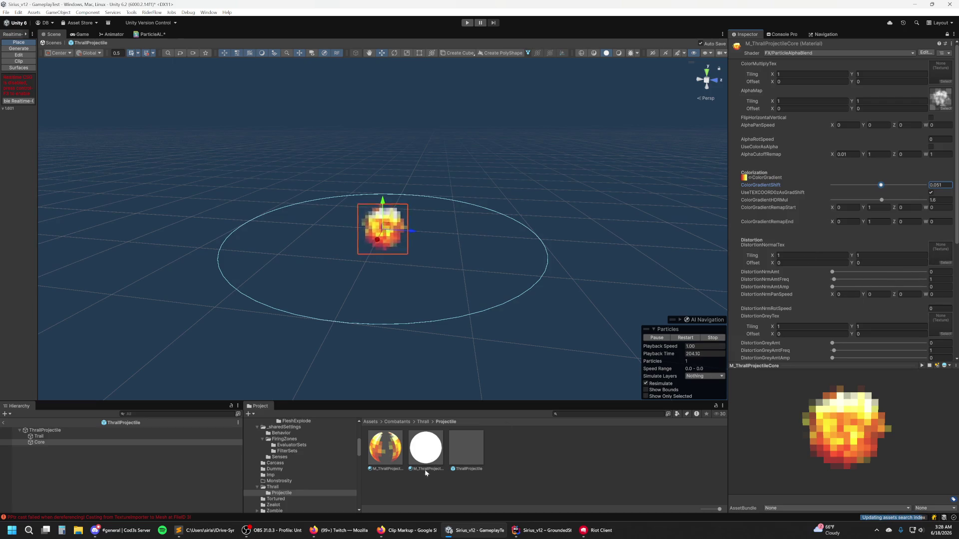
Step: Duplicate M_ThrallProjectileCore, rename the copy with an 'R' suffix, then reselect the original
left_click(446, 474)
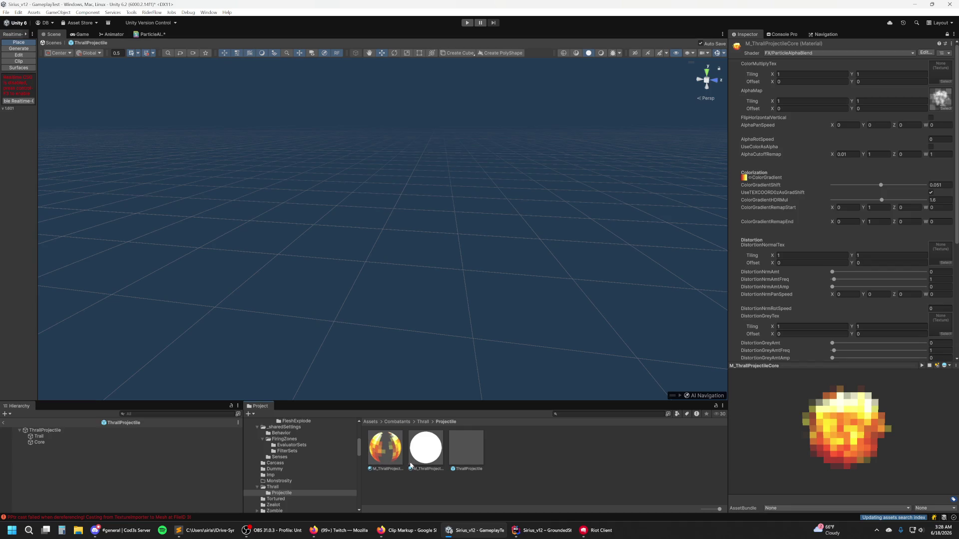
left_click(403, 466)
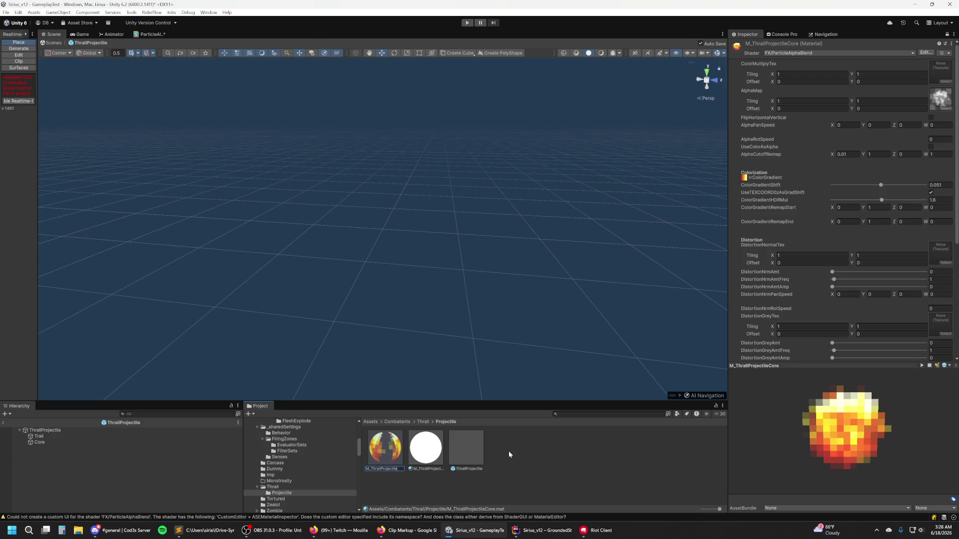
key("Escape")
key("ctrl+d")
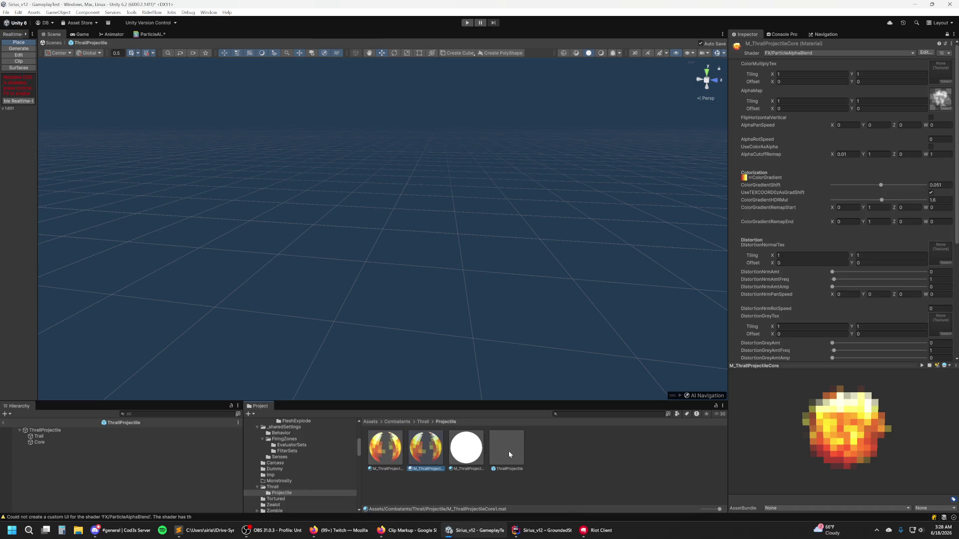
key("F2")
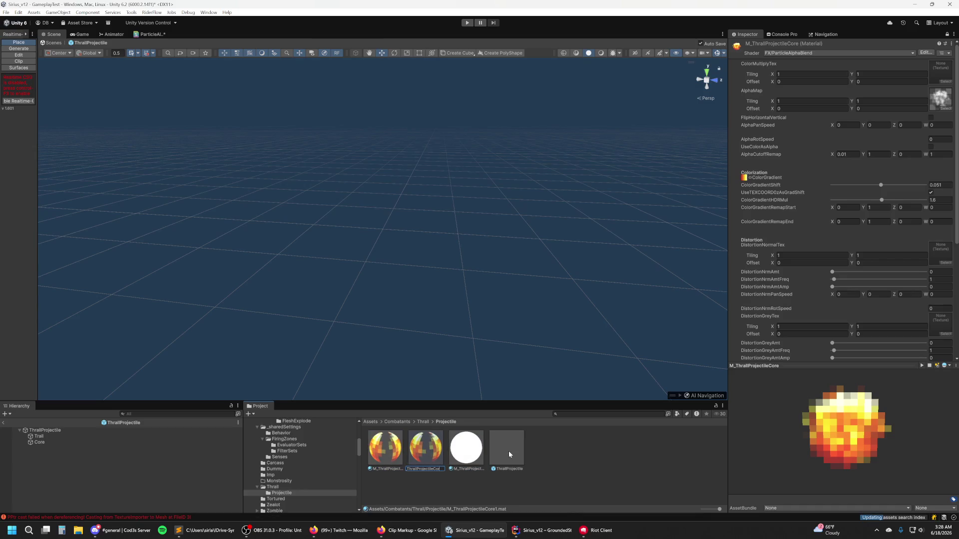
key("BackSpace")
type("R")
key("Return")
left_click(385, 448)
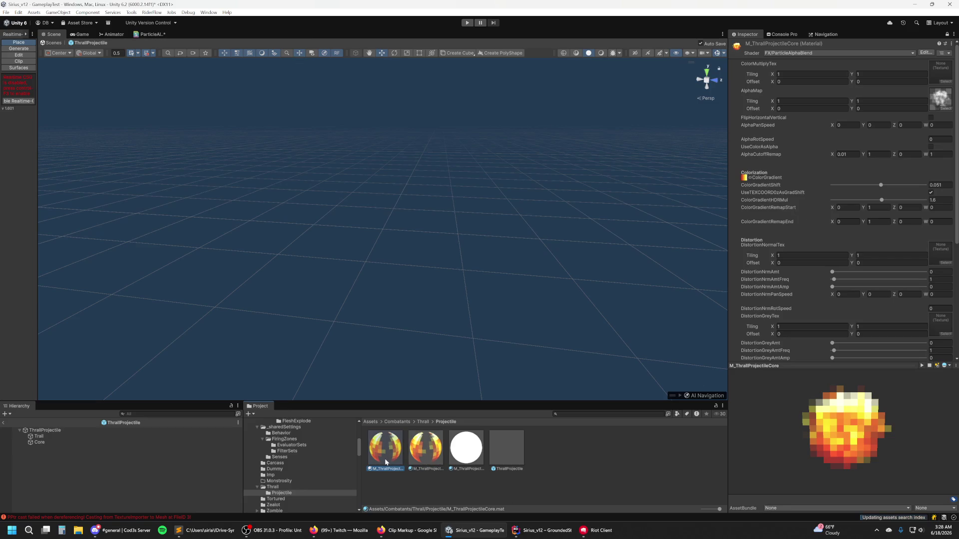
Step: Preview Glow, Glow3, Glow4, Glow5, Glow7 and Glow9, then apply Glow2 as the core's alpha map
left_click(945, 108)
type("glow")
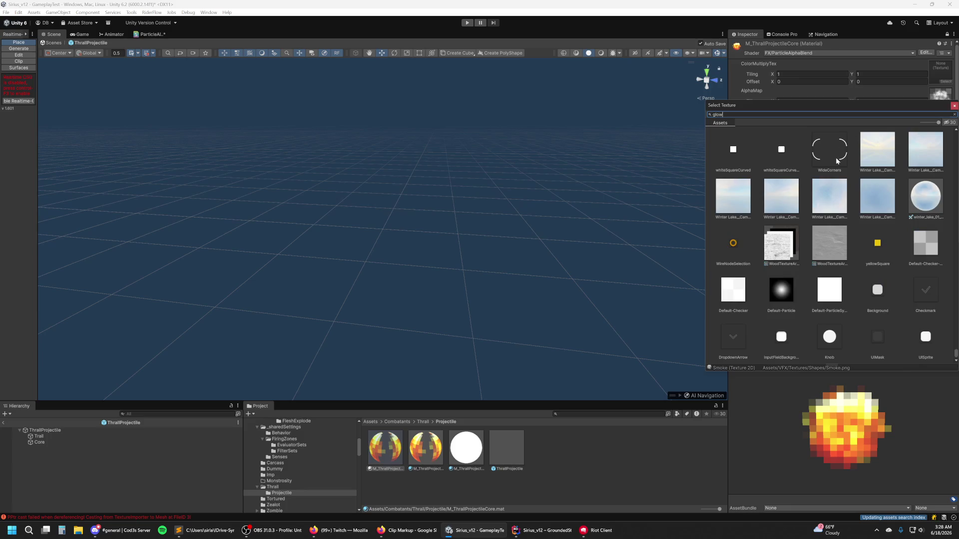
scroll(831, 202, "up", 10)
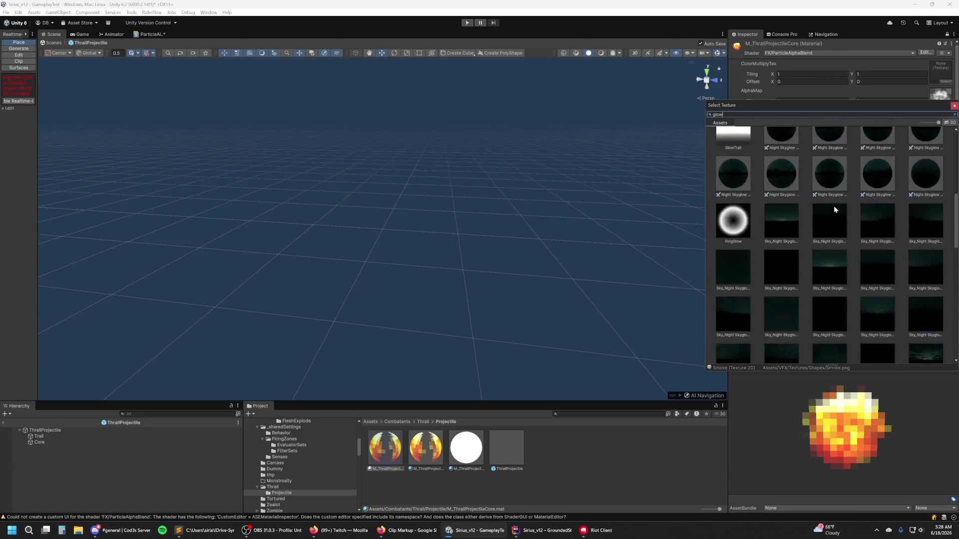
scroll(902, 215, "down", 2)
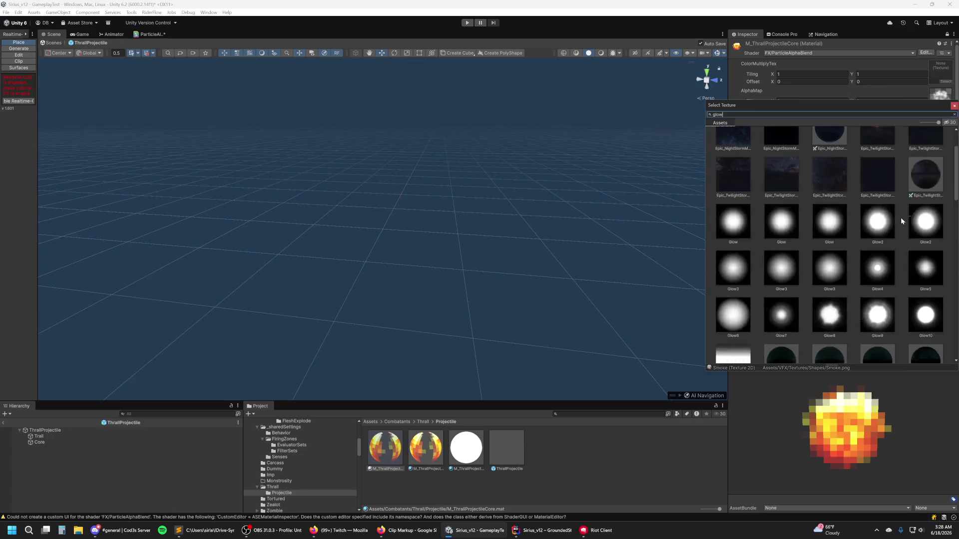
left_click(930, 274)
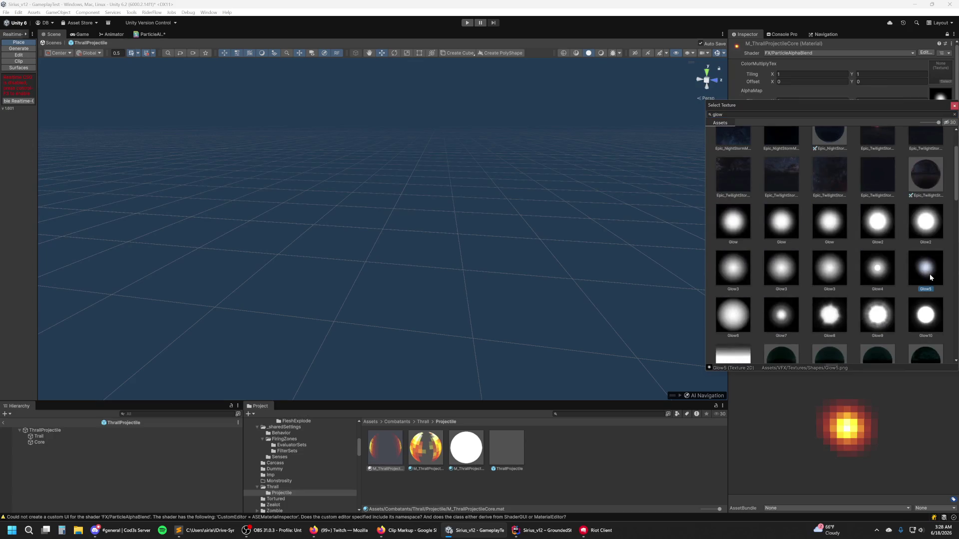
left_click(879, 268)
left_click(777, 318)
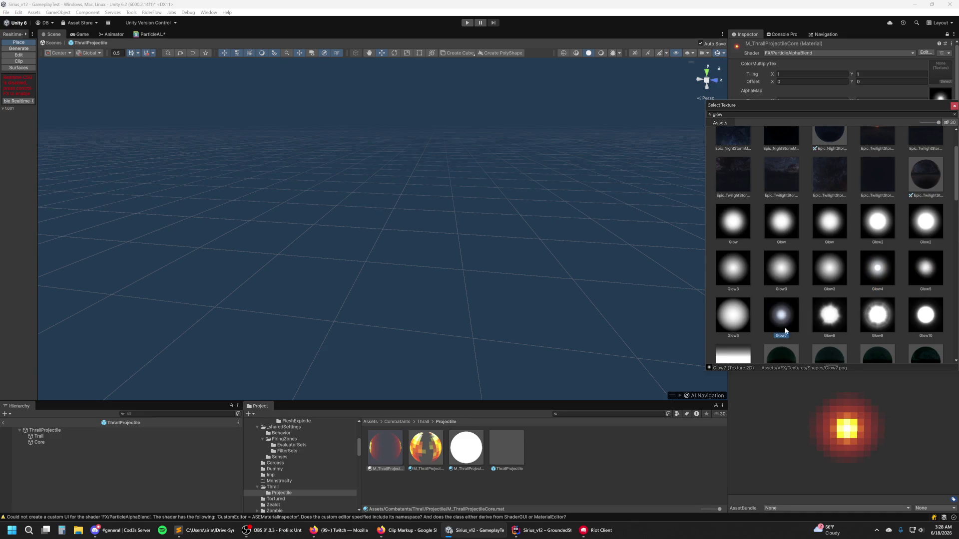
left_click(886, 325)
left_click(781, 314)
left_click(733, 314)
left_click(829, 222)
left_click(829, 268)
left_click(875, 274)
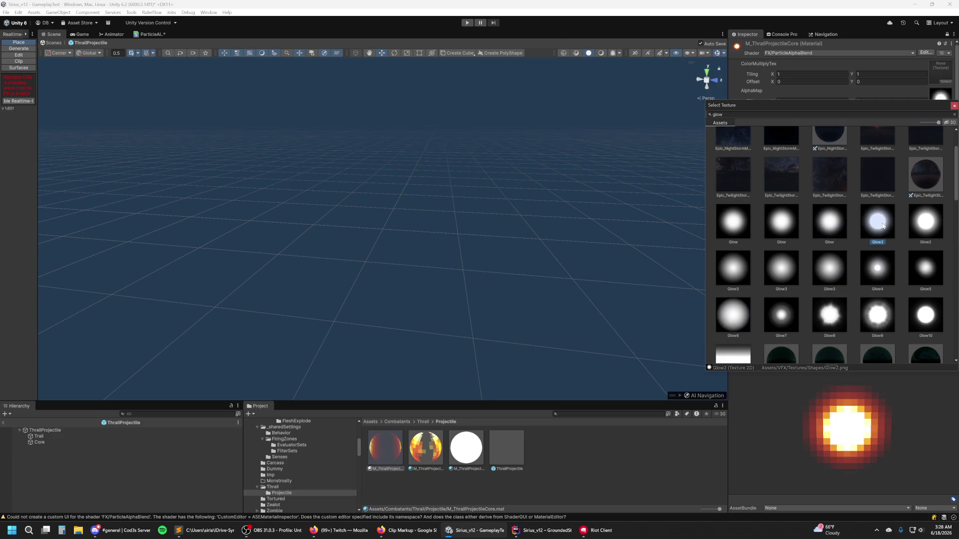
double_click(894, 211)
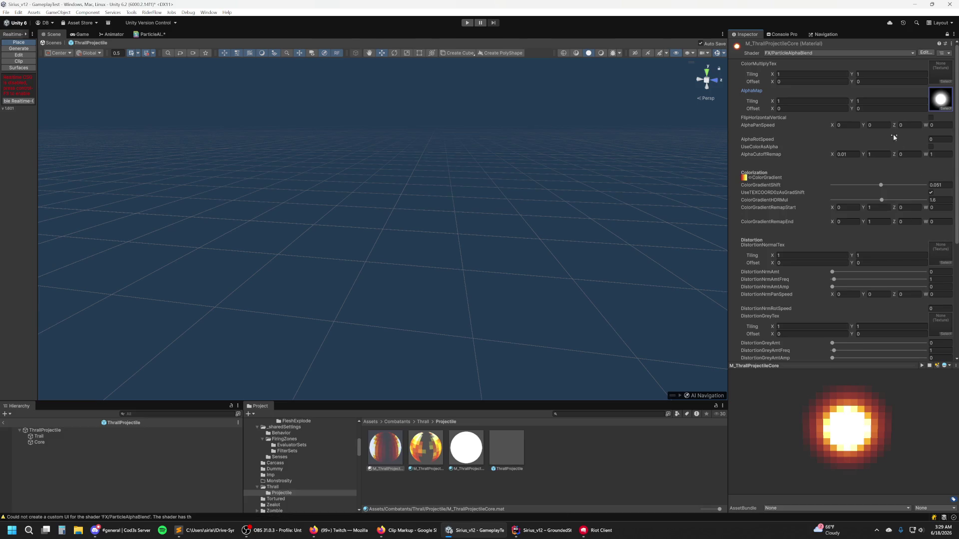
Step: Compare the G_BurnCool gradients and apply the one from VFX Color Gradients to the core
left_click(750, 178)
type("glow")
key("BackSpace")
key("BackSpace")
key("BackSpace")
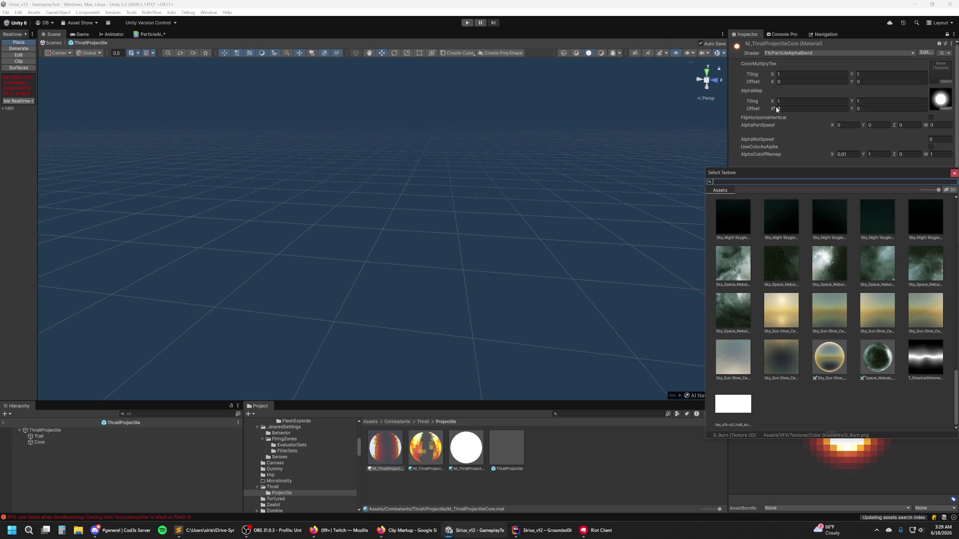
type("burncool")
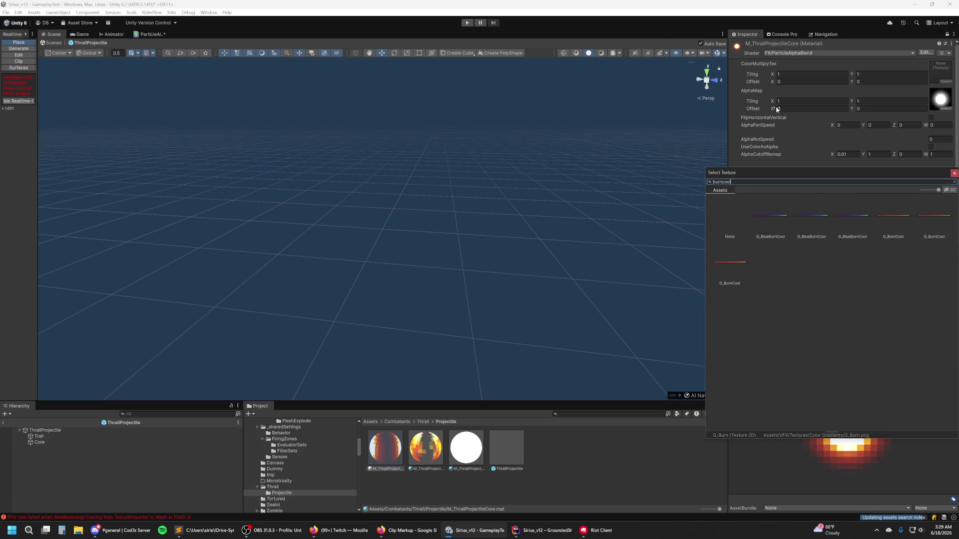
left_click_drag(879, 177, 634, 127)
left_click(696, 178)
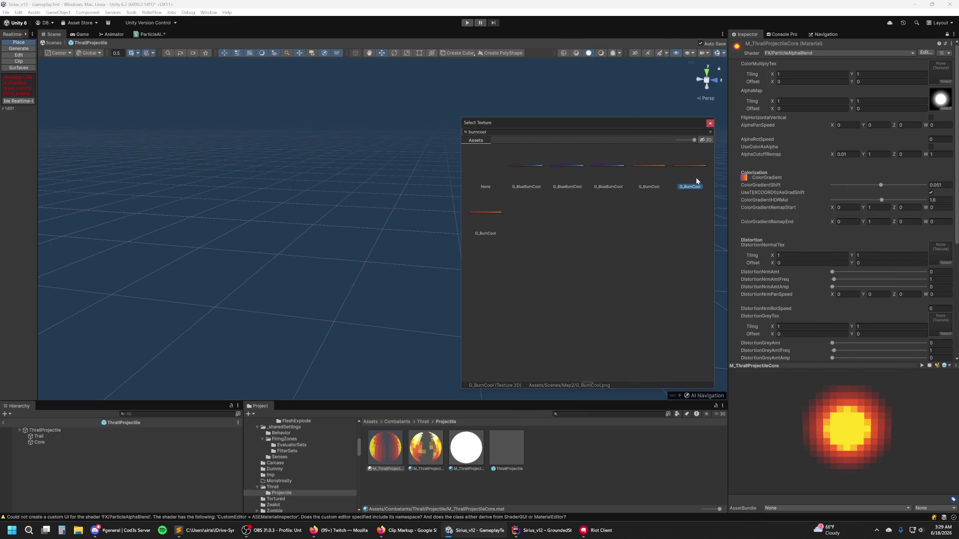
left_click(649, 187)
left_click(474, 214)
left_click(645, 170)
double_click(488, 211)
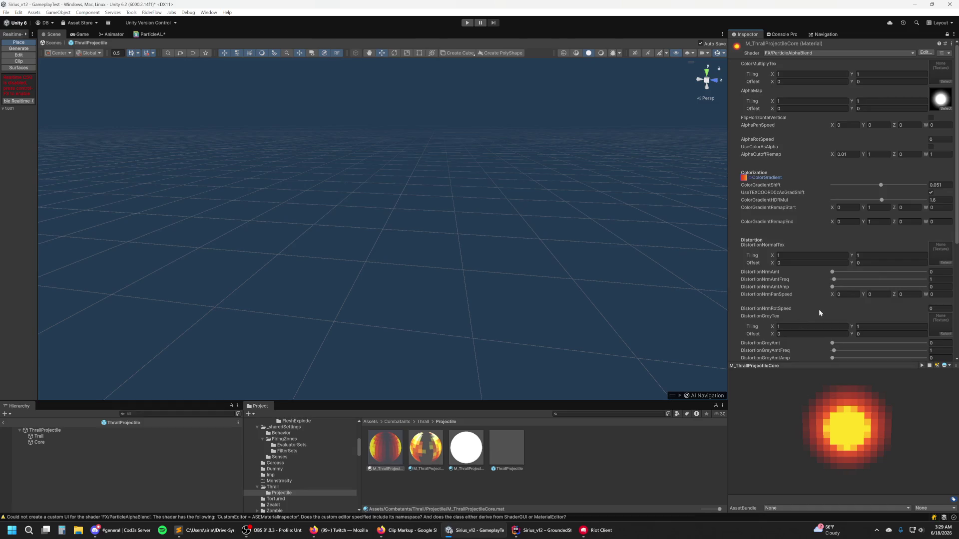
Step: Set ColorGradientShift to 0.1 and edit ColorGradientRemapEnd's Y value toward 2
mouse_move(881, 187)
left_mouse_down()
mouse_move(868, 188)
mouse_move(891, 187)
mouse_move(882, 188)
left_mouse_up()
left_click(879, 221)
type("2")
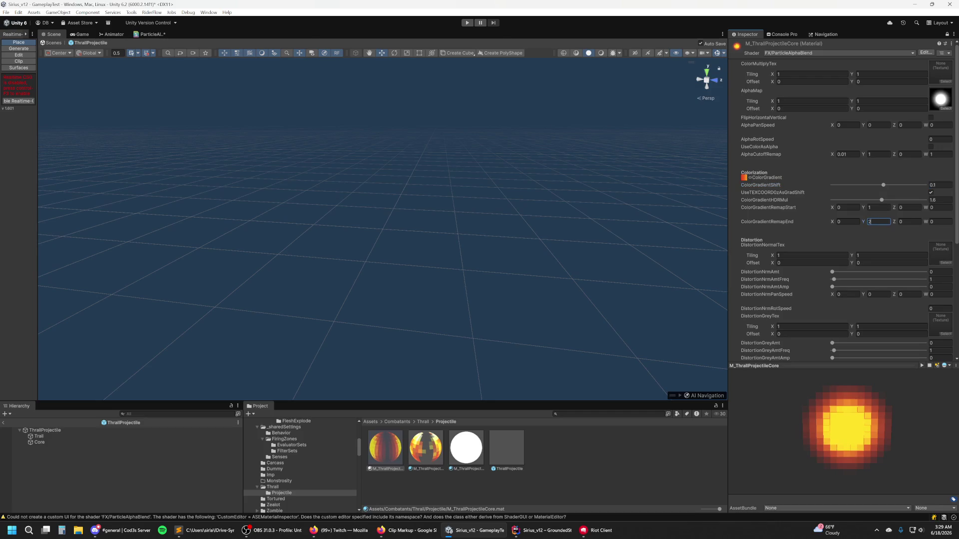
type("1")
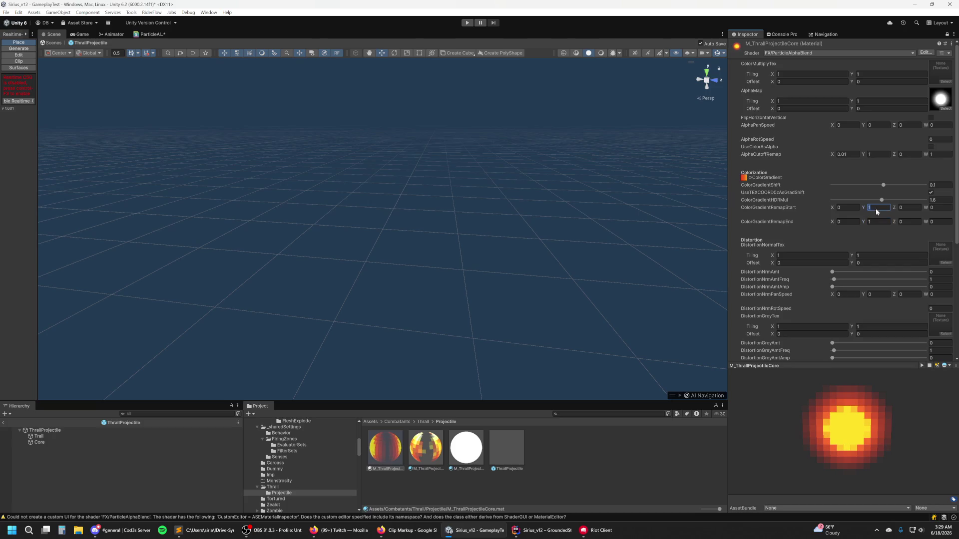
type("0.5")
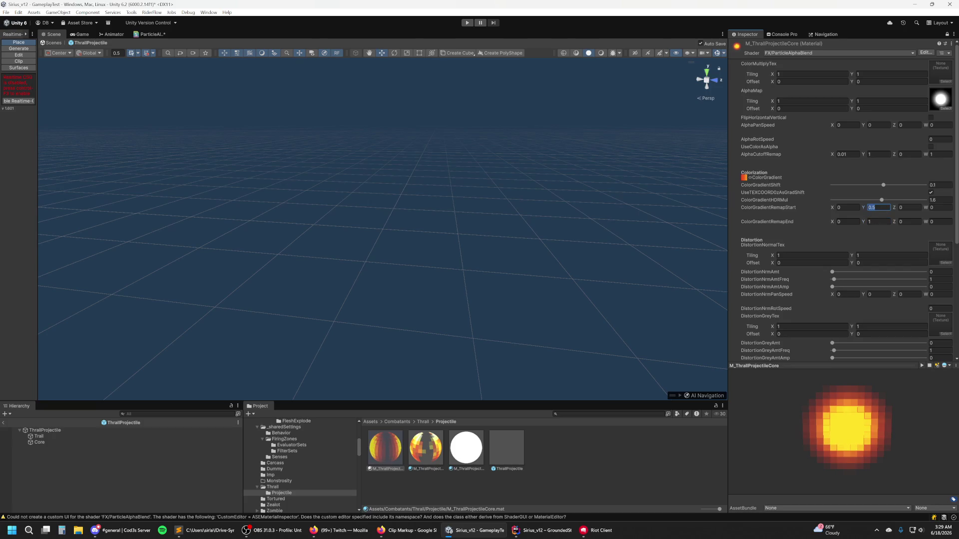
type("1")
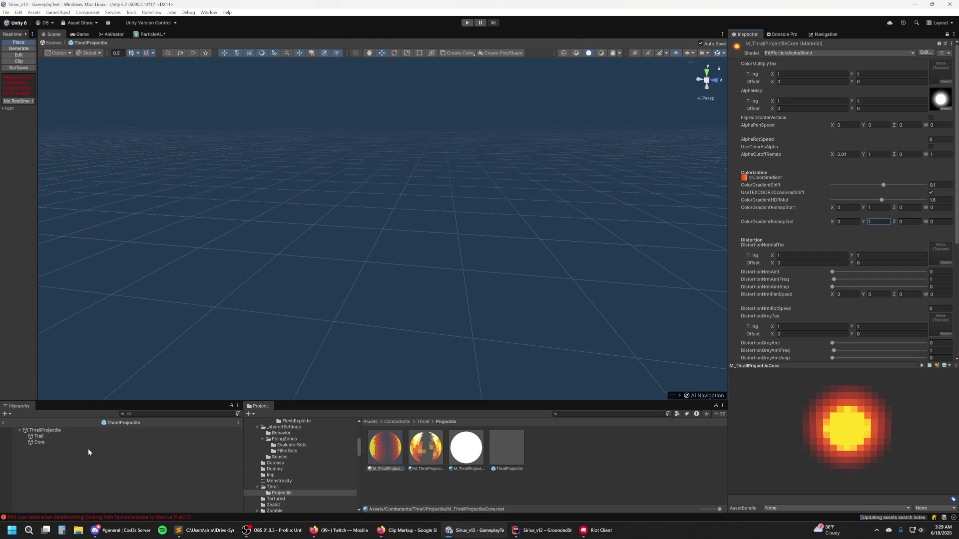
Step: With Core selected, create a new Effects particle system named Puffs under ThrallProjectile
left_click(43, 440)
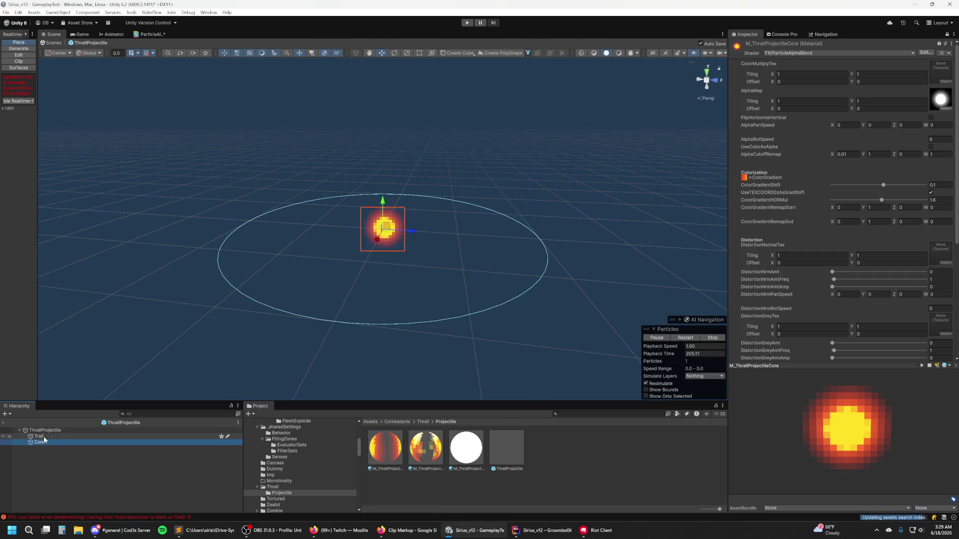
left_click(43, 436)
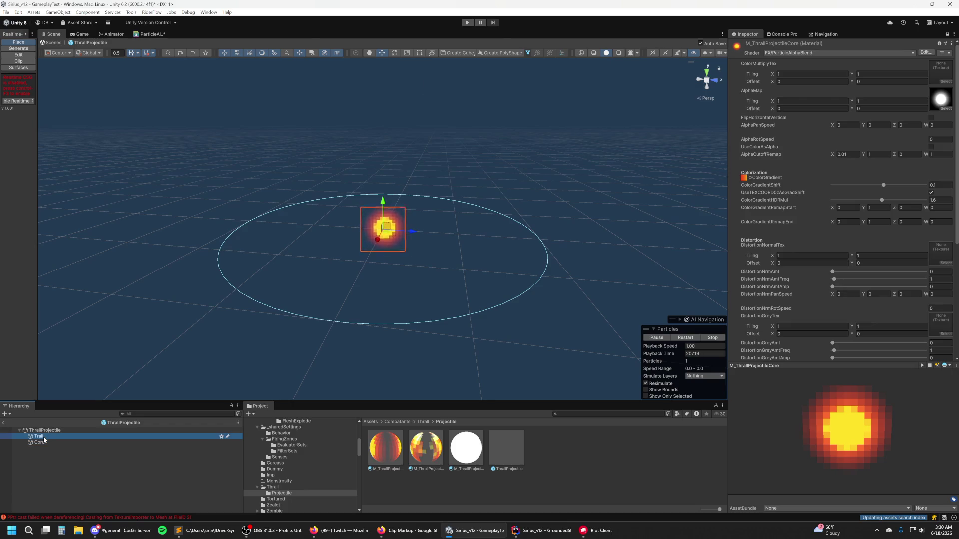
left_click(42, 442)
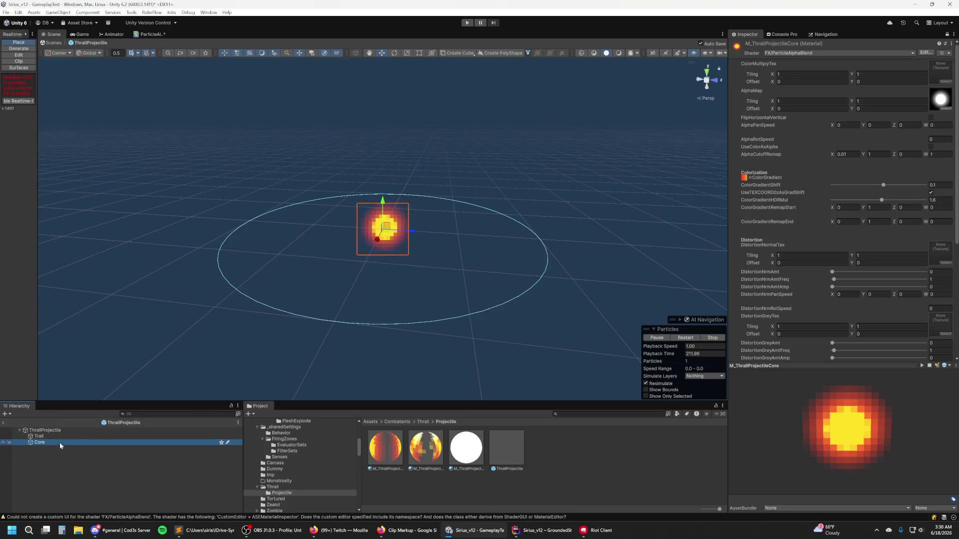
left_click(58, 12)
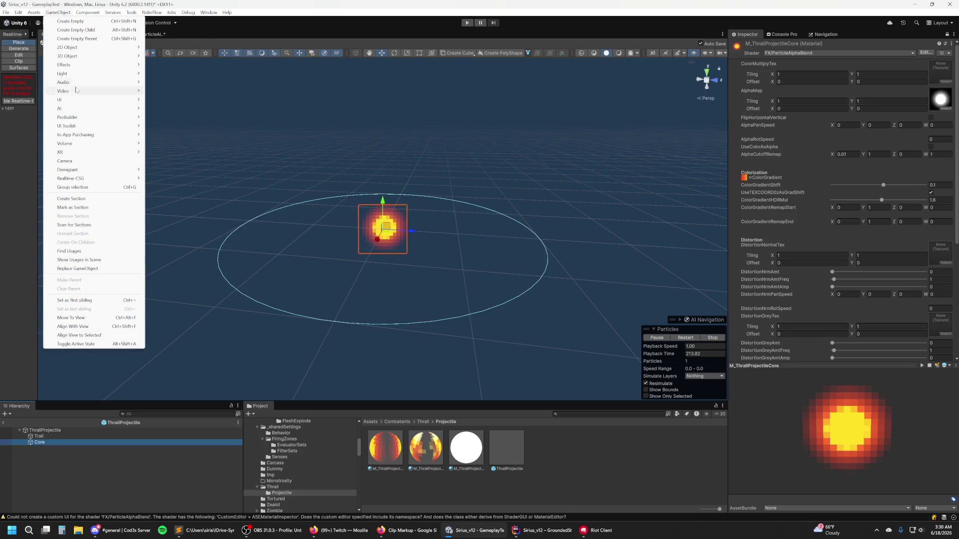
mouse_move(83, 68)
left_click(172, 65)
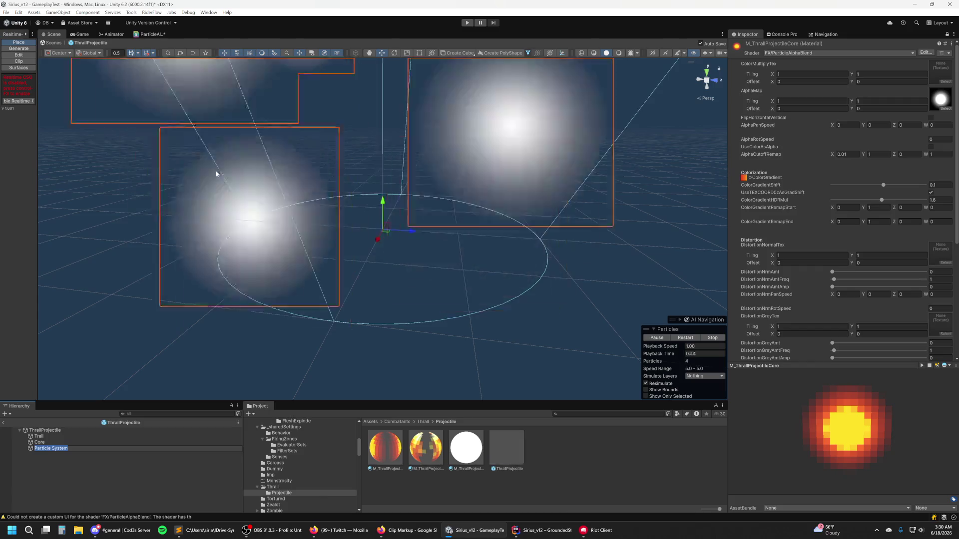
type("Puffs")
key("Return")
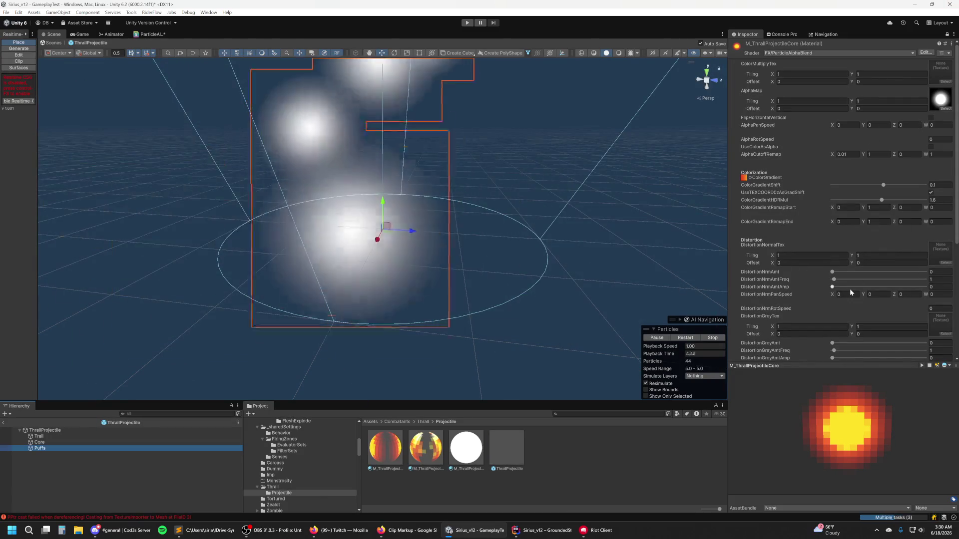
scroll(853, 277, "down", 2)
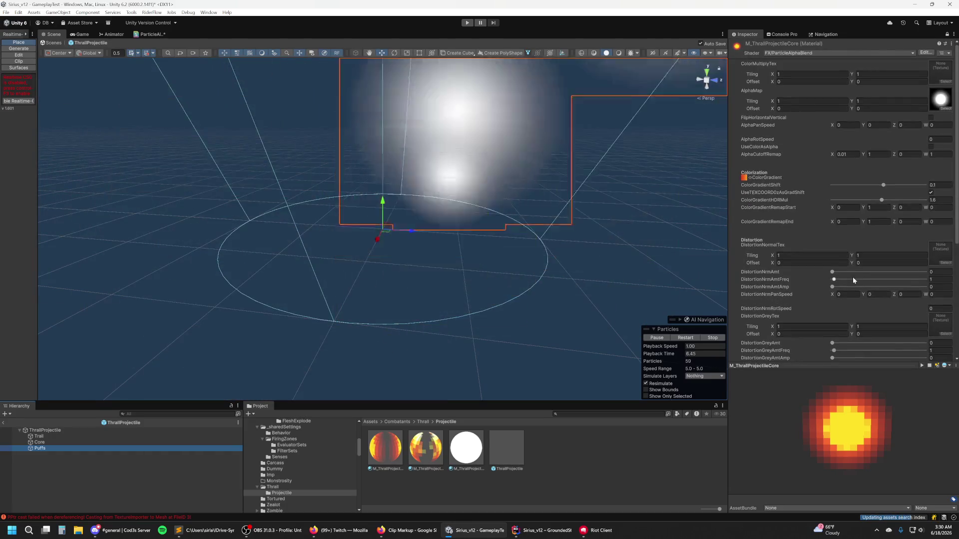
scroll(831, 66, "down", 5)
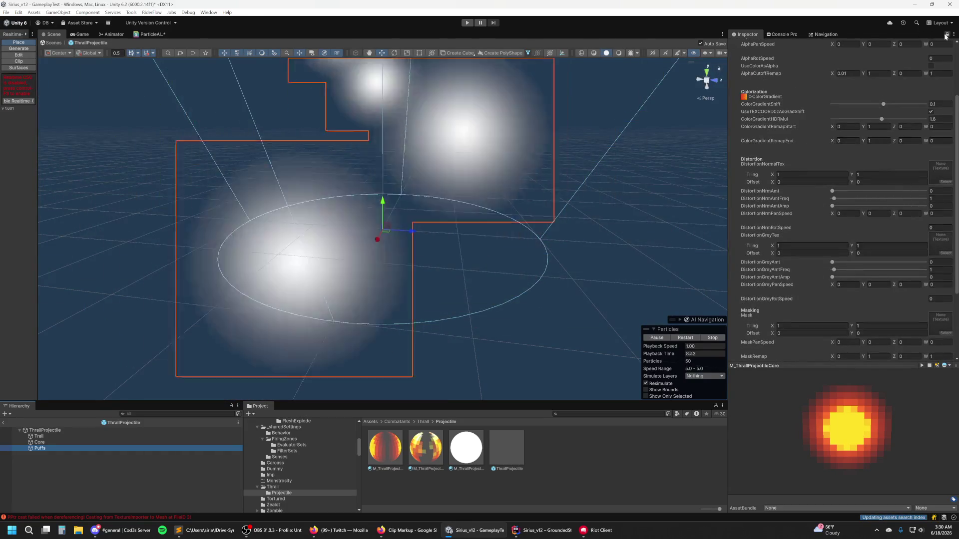
scroll(830, 150, "up", 10)
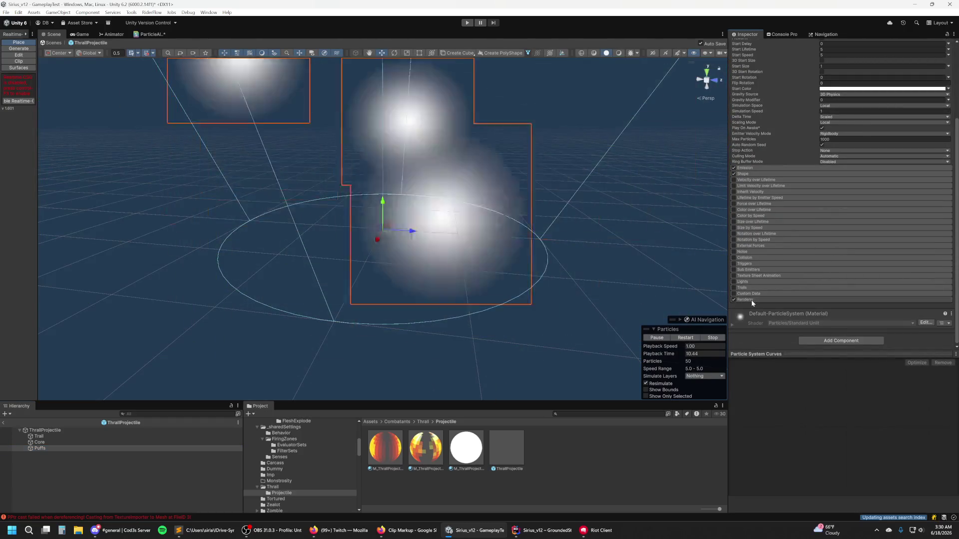
Step: Assign the M_ThrallProjectilePuff material to Puffs' renderer and set its Duration to 1
left_click(751, 299)
scroll(751, 300, "down", 6)
left_click_drag(422, 453, 879, 184)
scroll(906, 253, "up", 10)
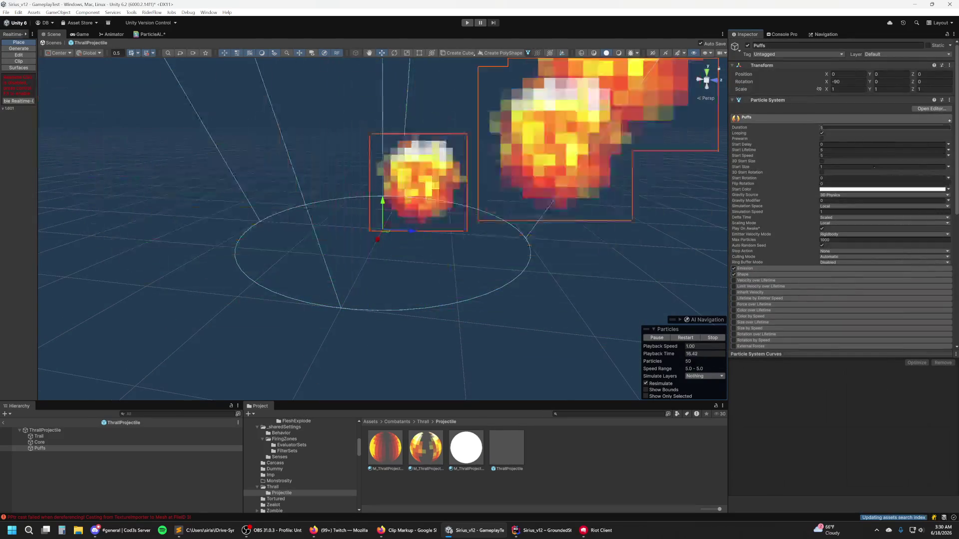
left_click(883, 127)
type("1")
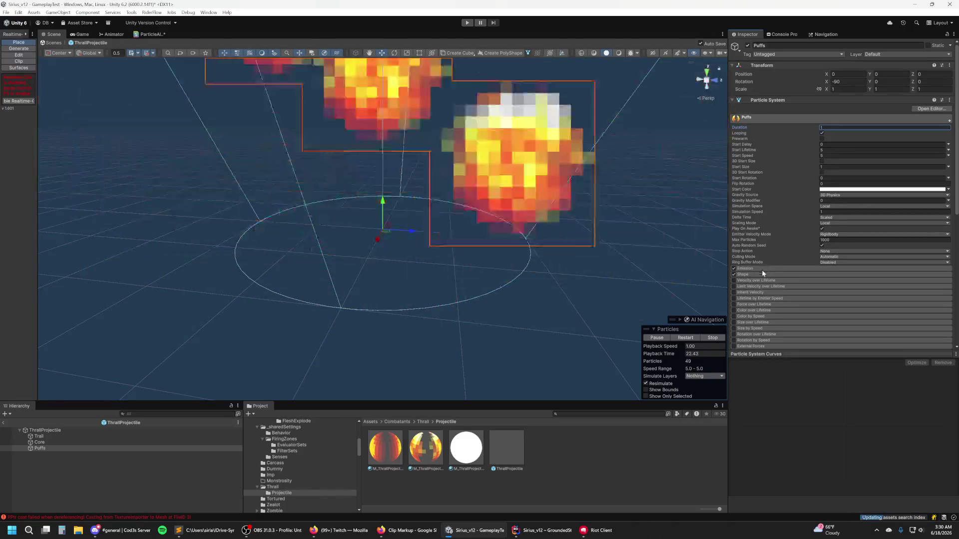
Step: Switch the Scene transform gizmo from Global to Local orientation
left_click(766, 274)
scroll(844, 230, "down", 3)
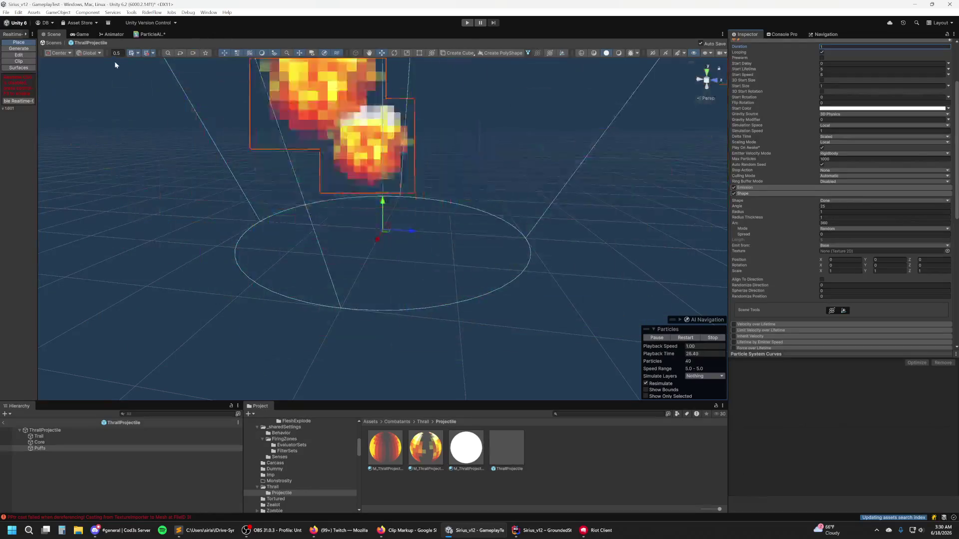
left_click(90, 52)
left_click(100, 71)
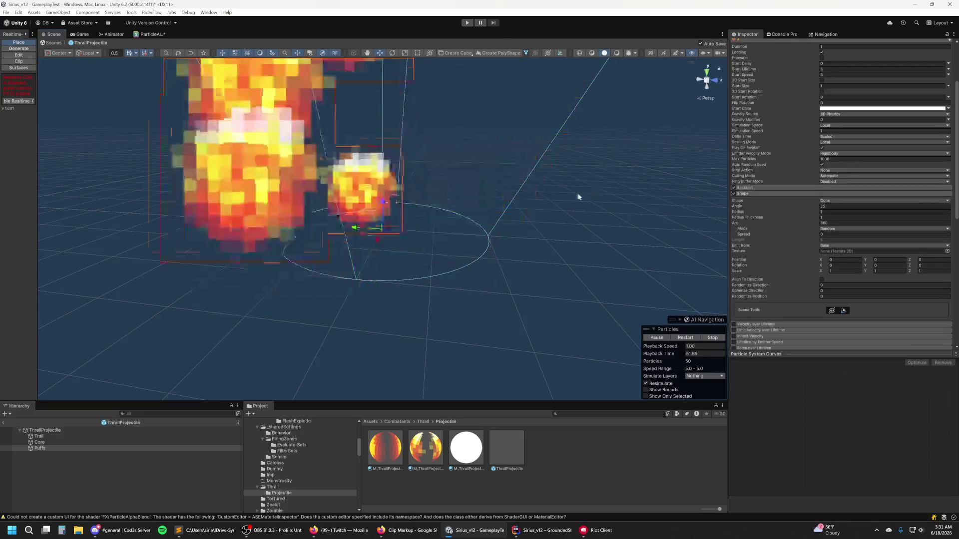
Step: Keep Puffs emitting from the cone base with radius 0.1 and shape rotation Y -90
mouse_move(590, 238)
left_mouse_down()
mouse_move(479, 219)
mouse_move(449, 225)
left_mouse_up()
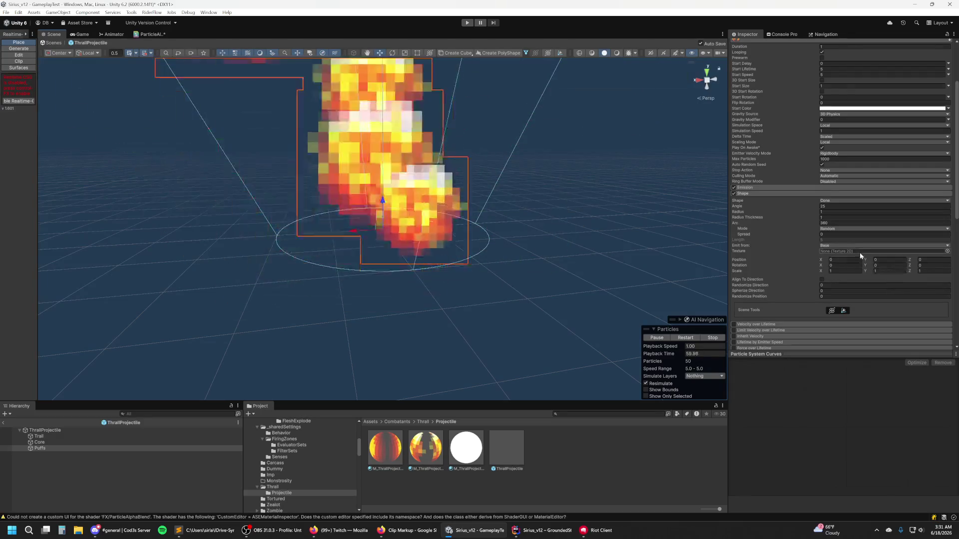
left_click(859, 245)
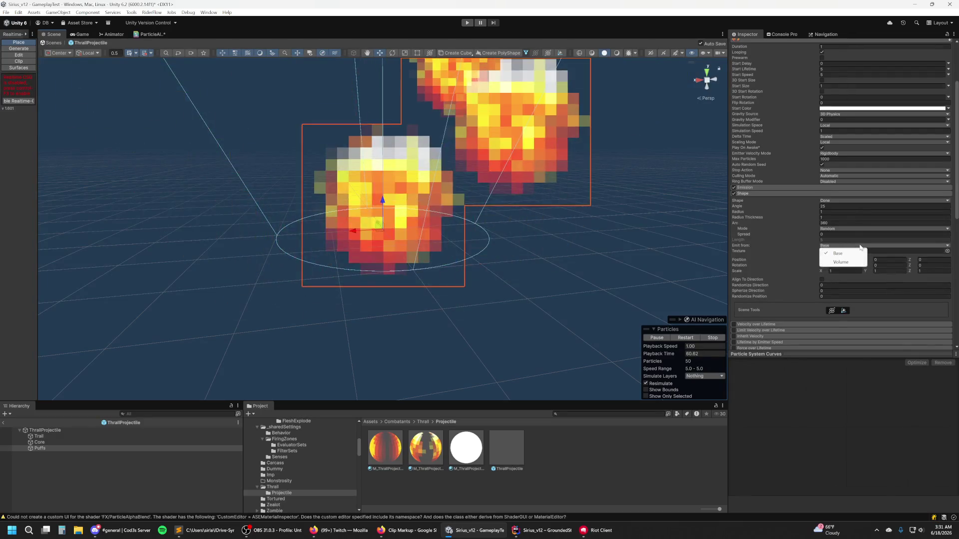
left_click(910, 282)
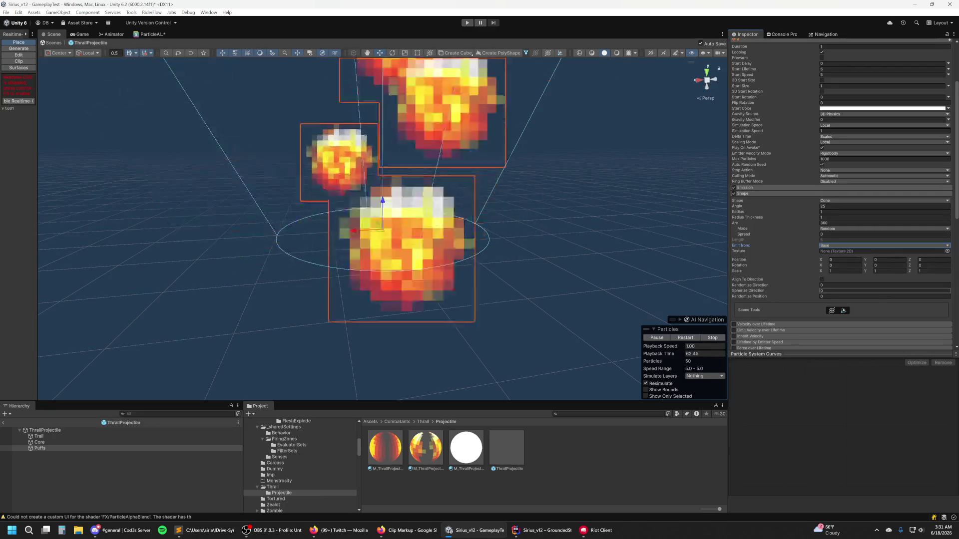
left_click(849, 212)
type("0.1")
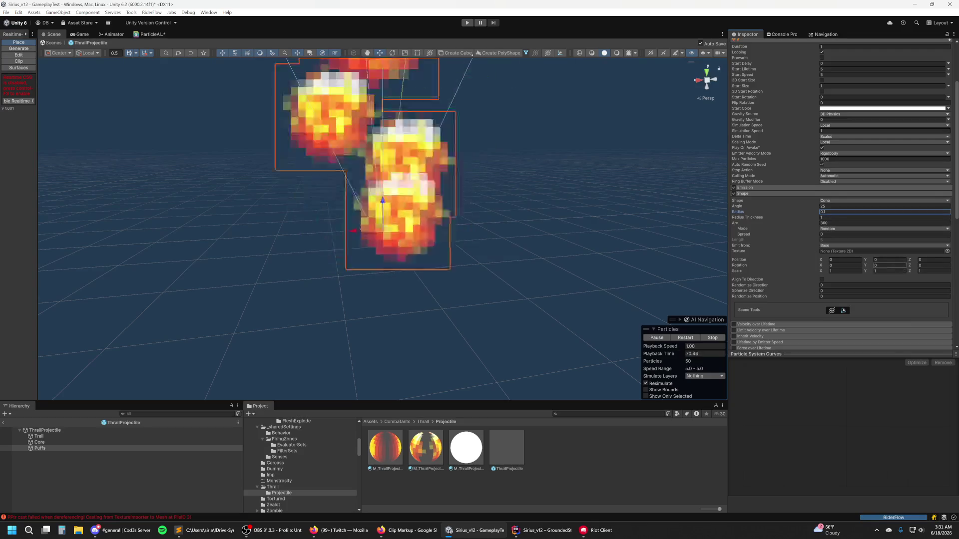
key("Return")
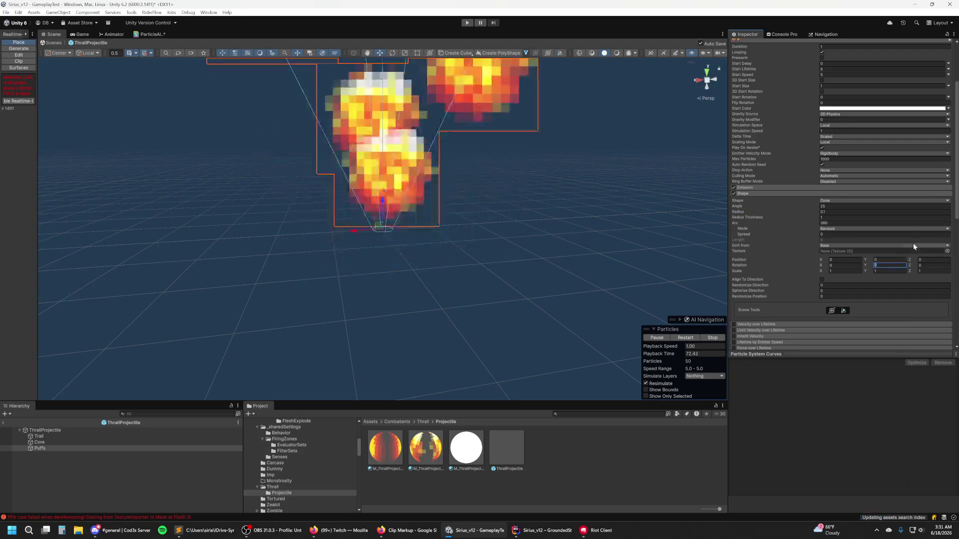
type("90")
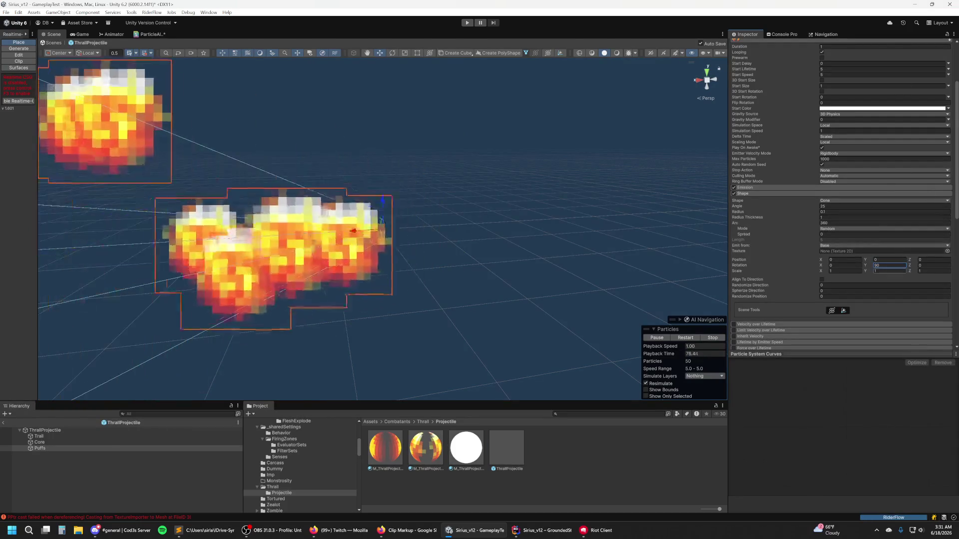
type("-90")
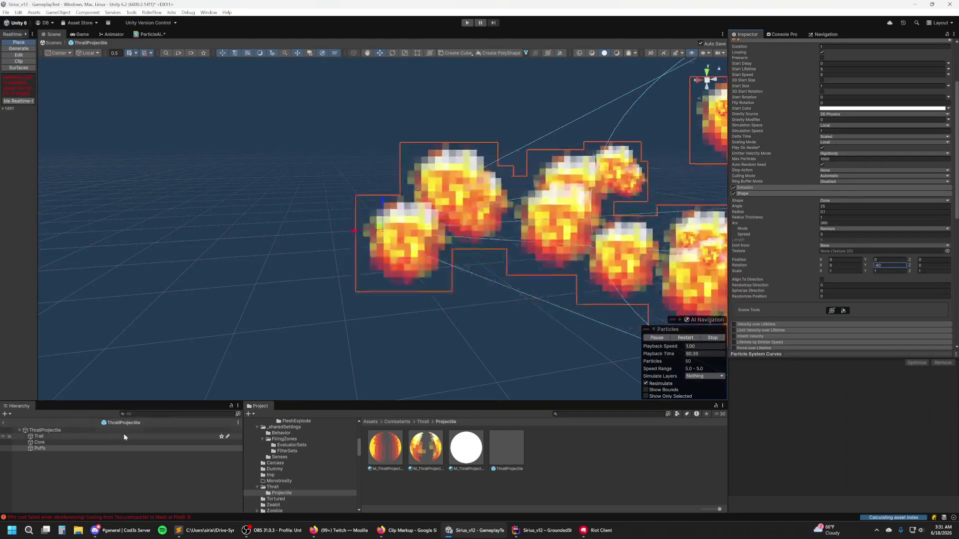
Step: Reselect only the Puffs emitter in the Hierarchy
left_click(92, 442)
left_click(88, 448)
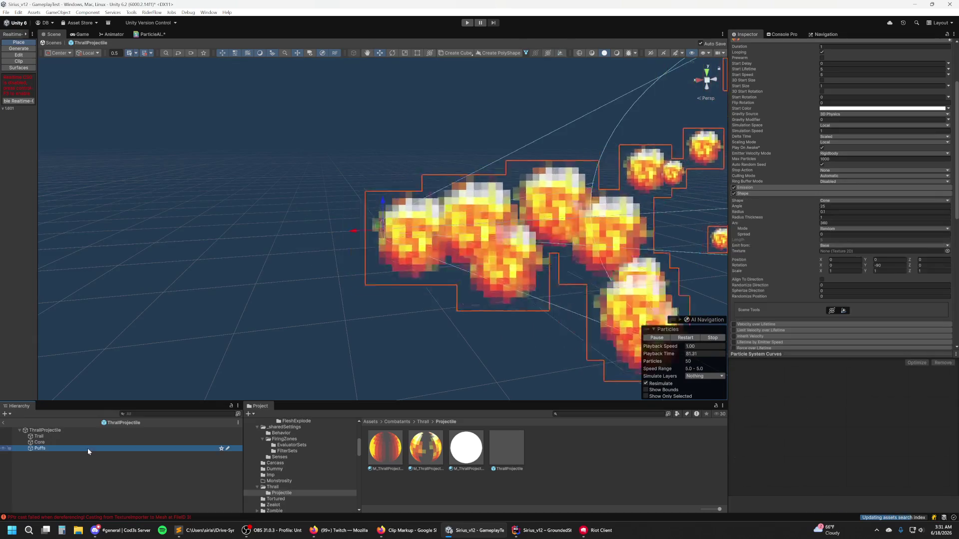
left_click(89, 444, "ctrl")
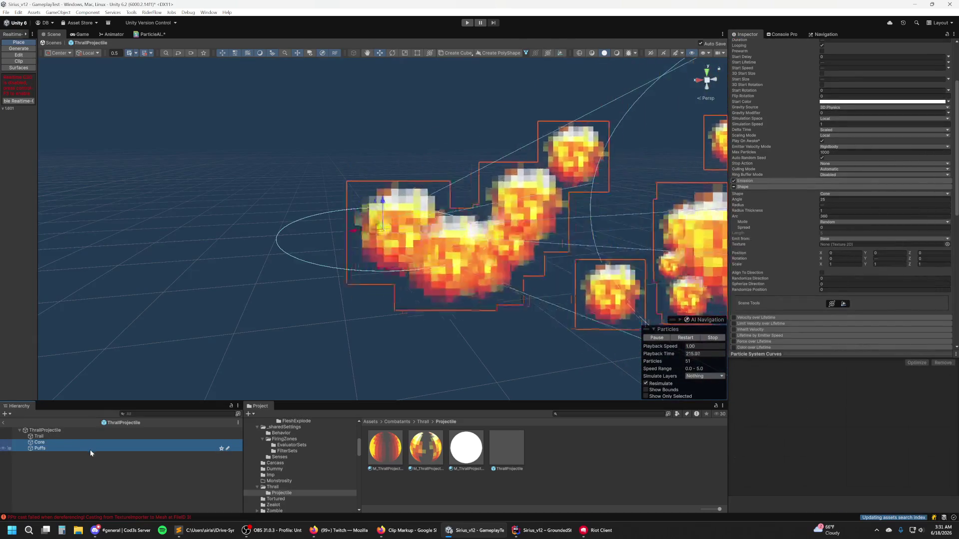
left_click(70, 448)
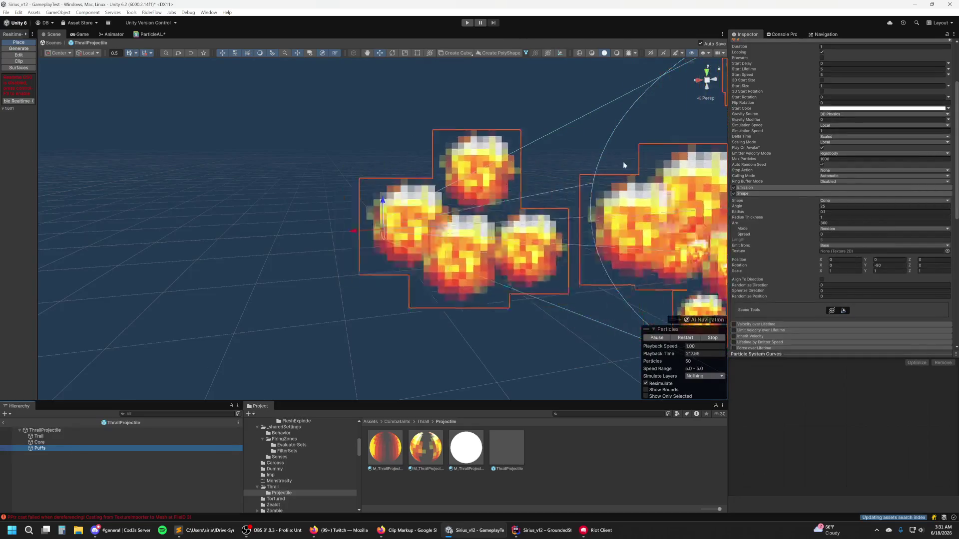
scroll(880, 223, "up", 3)
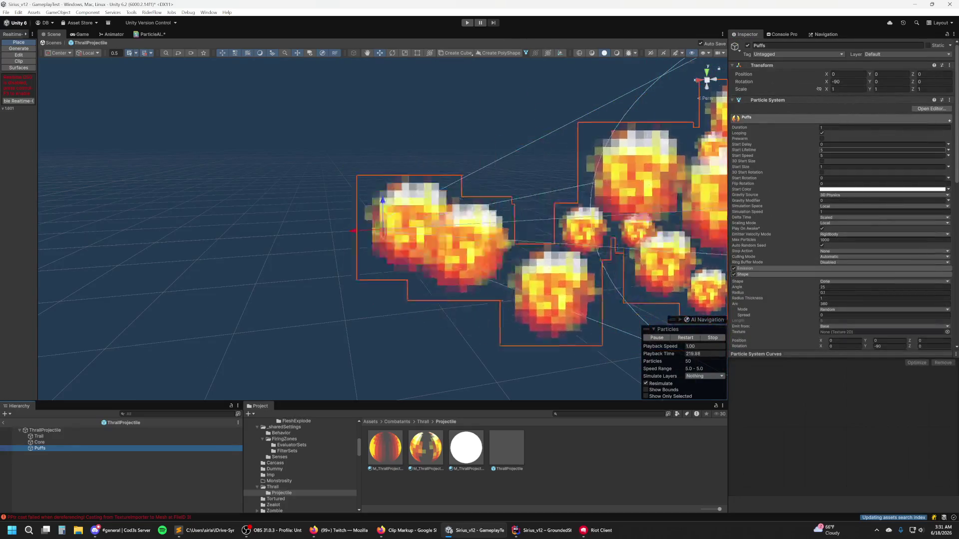
Step: Set Puffs' Start Size to Random Between Two Constants, 0.1 to 0.2
left_click(948, 168)
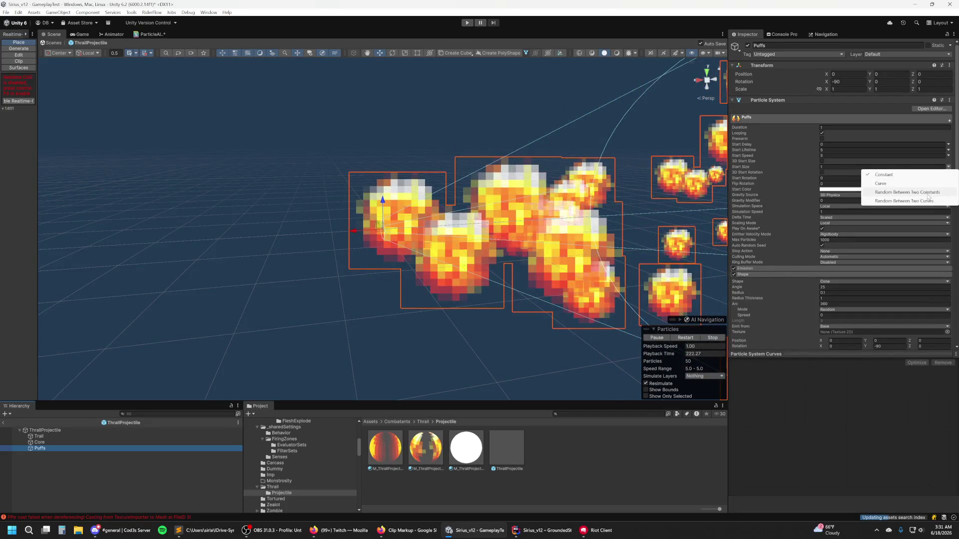
left_click(907, 192)
left_click(831, 167)
type("0.1")
left_click(899, 167)
type("0.2")
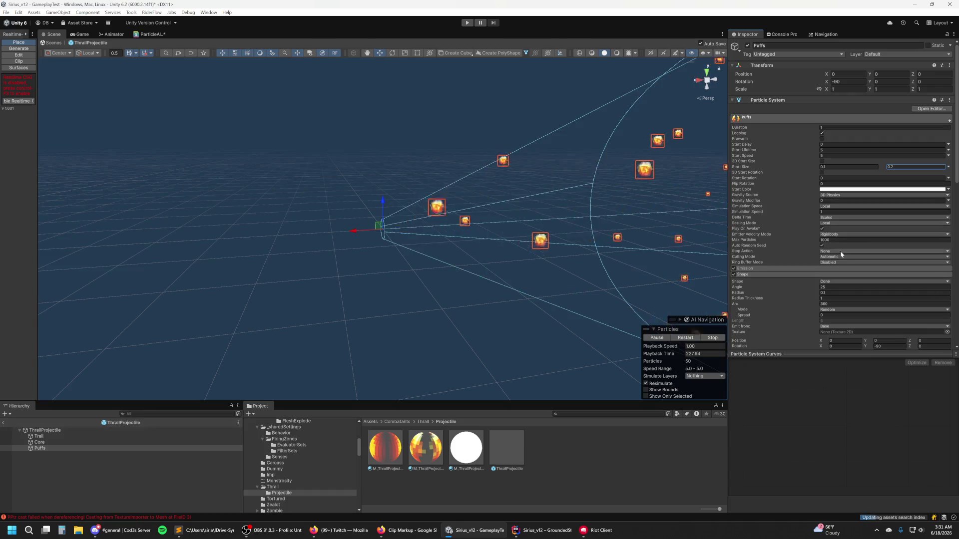
Step: Set the cone Shape to radius 0.05, radius thickness 0 and angle 5
scroll(769, 288, "down", 4)
left_click(849, 211)
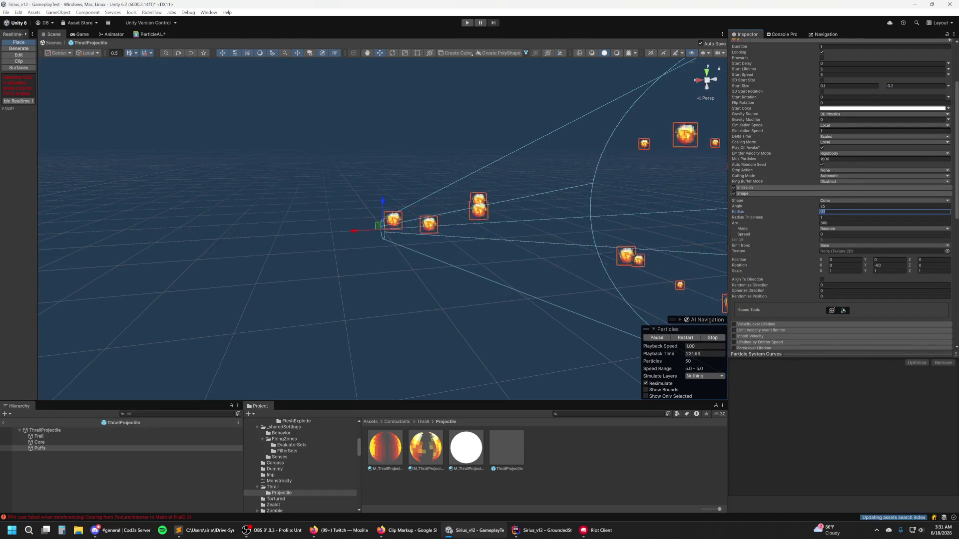
type(".05")
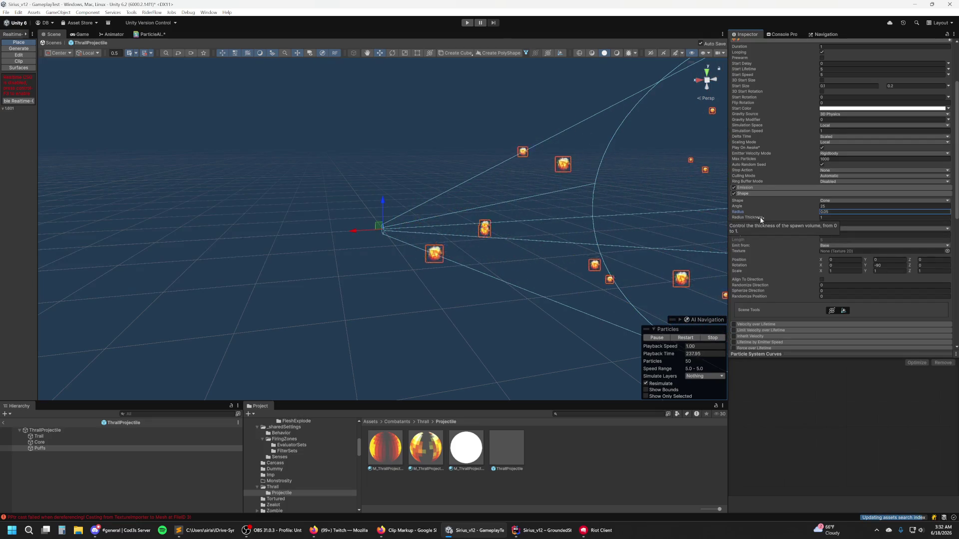
key("Tab")
type("0")
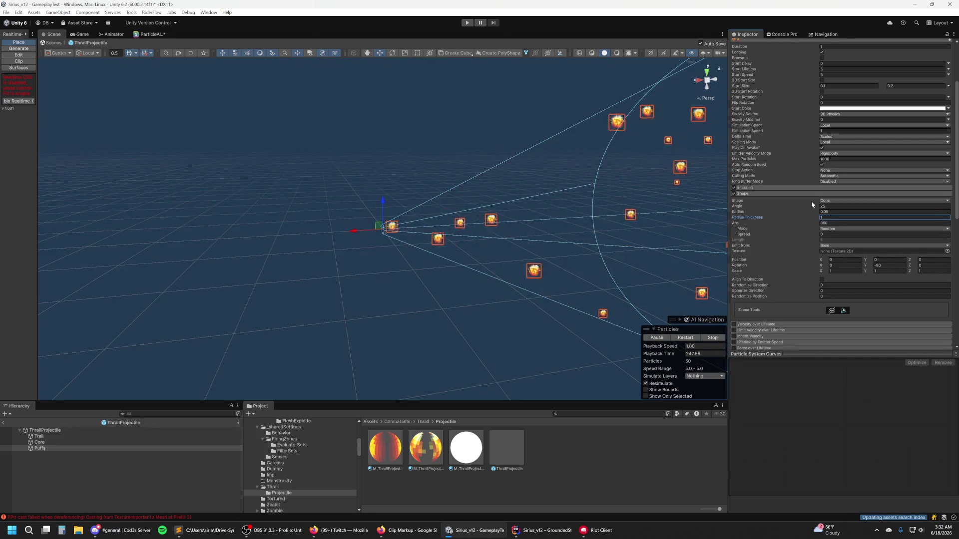
left_click(836, 207)
type("5")
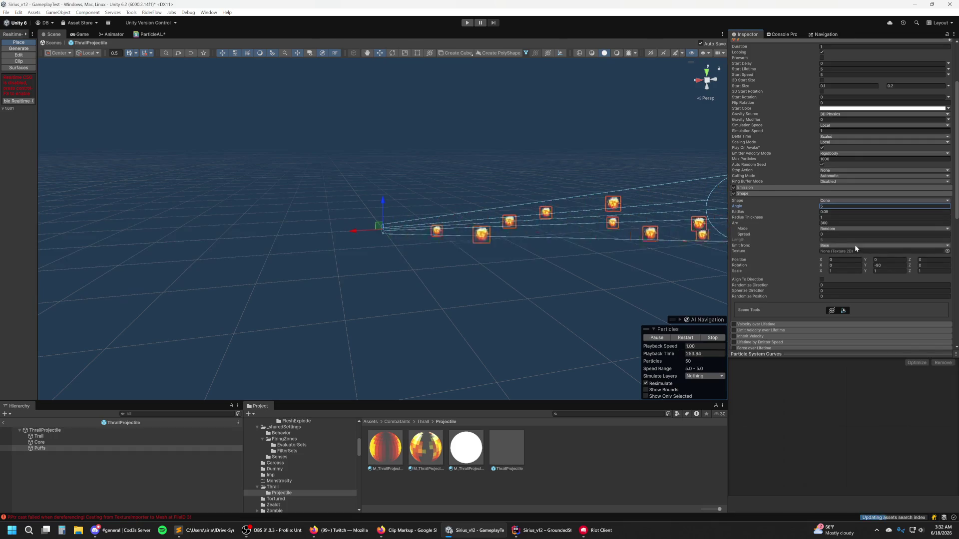
scroll(877, 298, "down", 10)
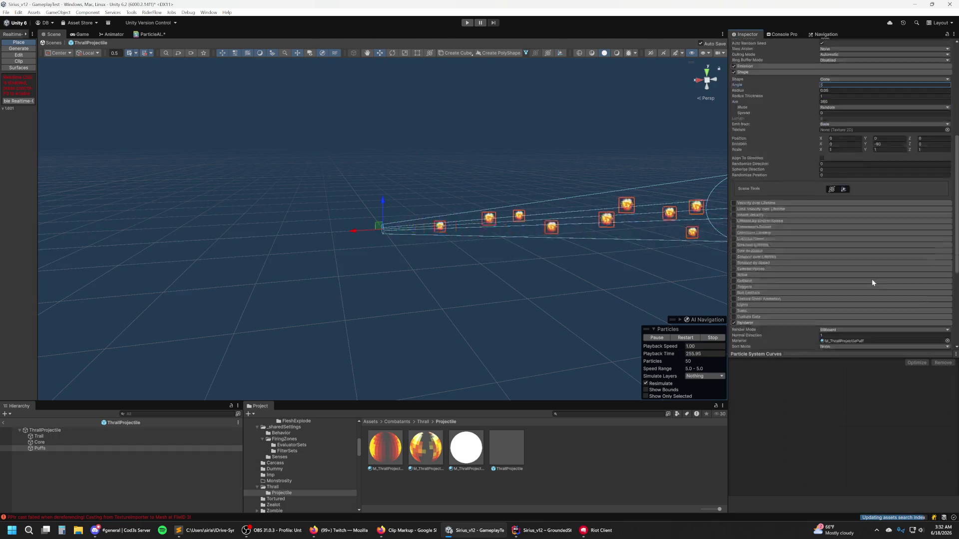
scroll(916, 206, "down", 2)
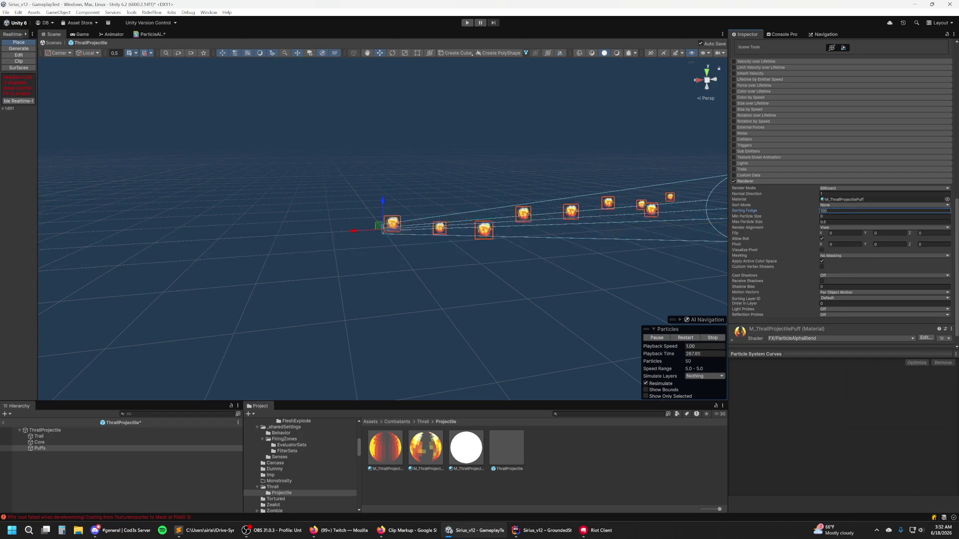
scroll(853, 262, "up", 2)
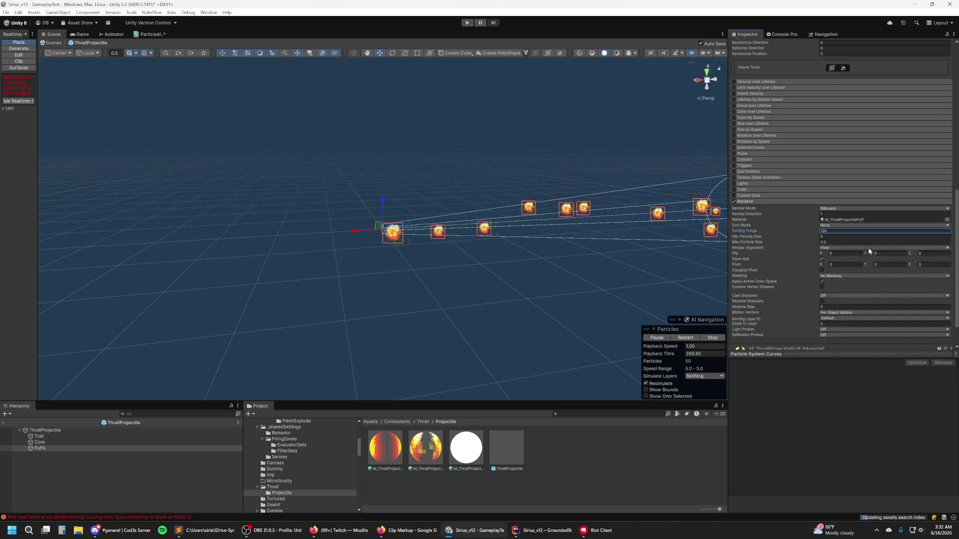
scroll(856, 148, "up", 5)
scroll(873, 162, "up", 5)
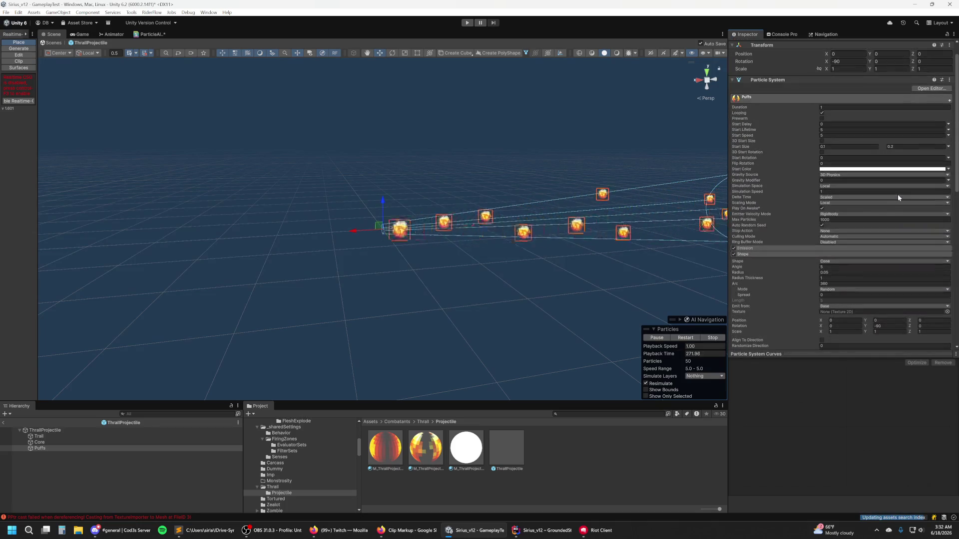
scroll(895, 195, "up", 3)
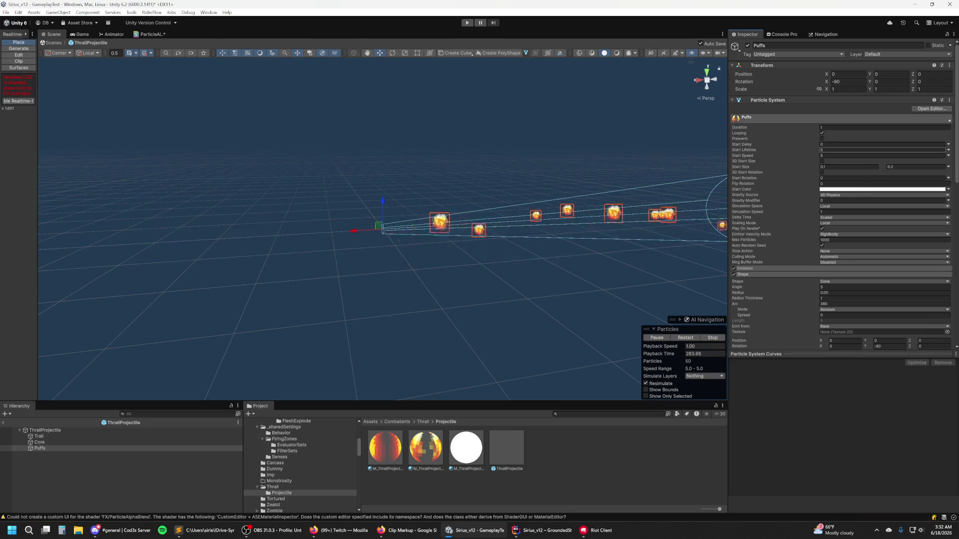
Step: Switch the Puffs Start Lifetime to Random Between Two Constants
left_click(949, 150)
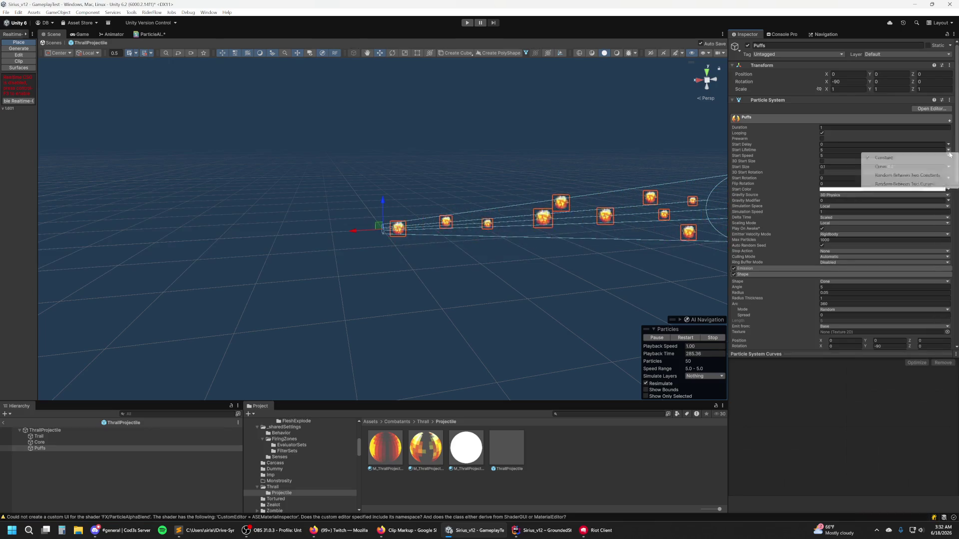
left_click(918, 176)
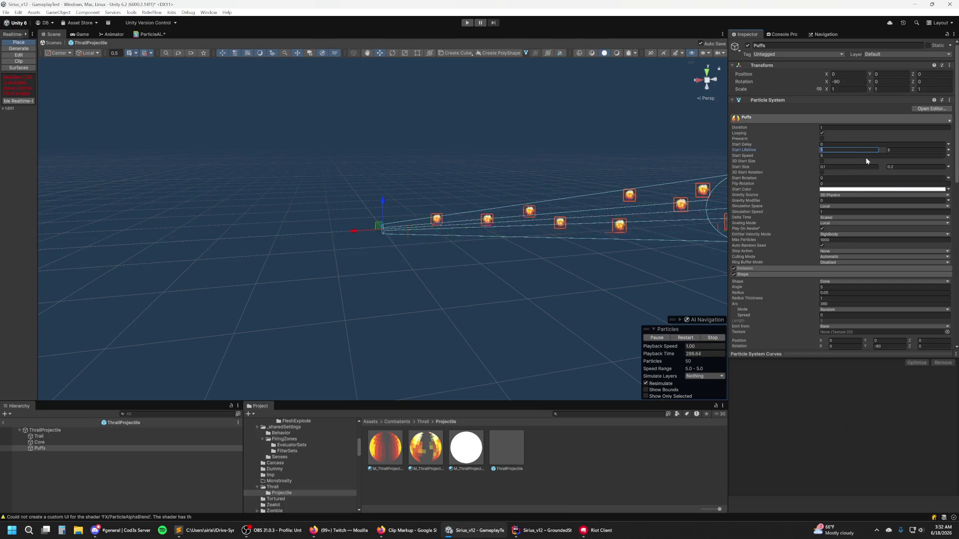
type("3")
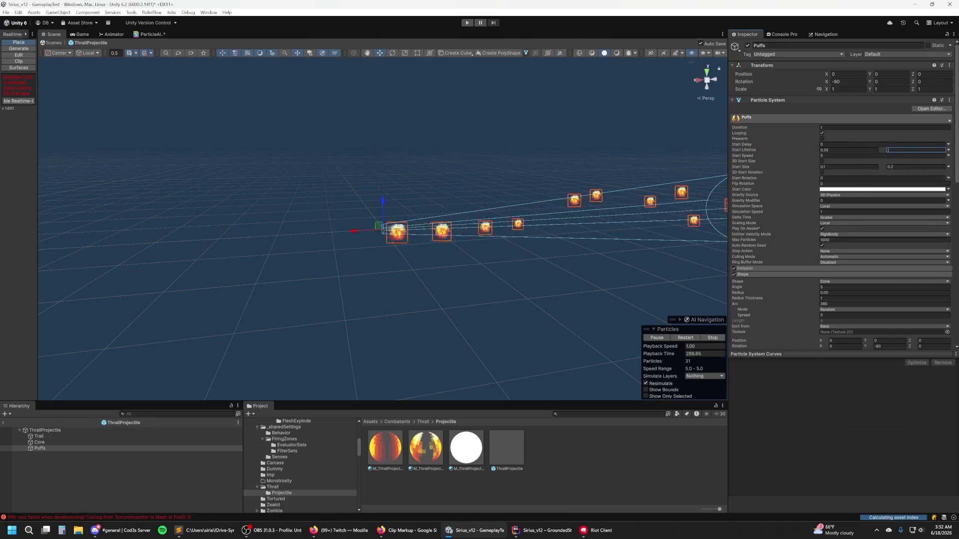
left_click_drag(589, 199, 629, 200)
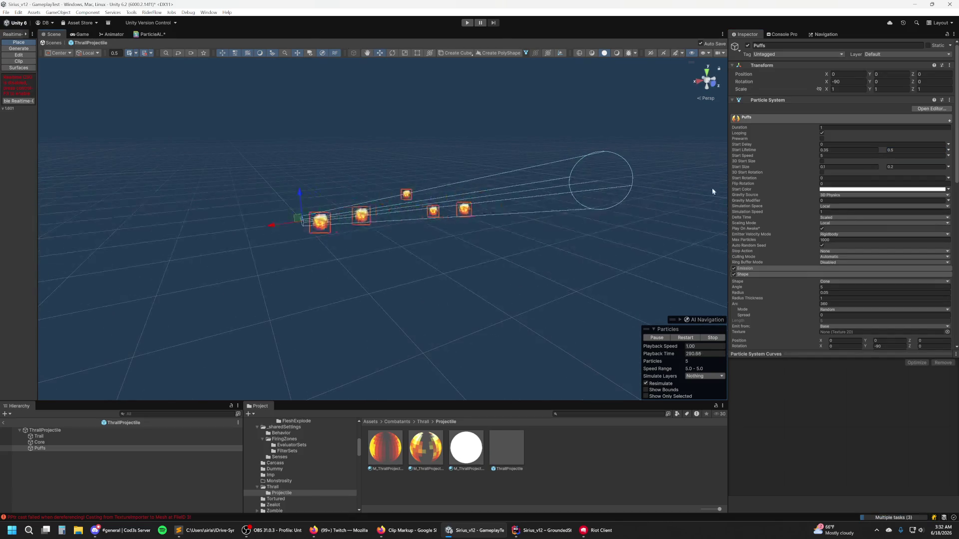
left_click(824, 150)
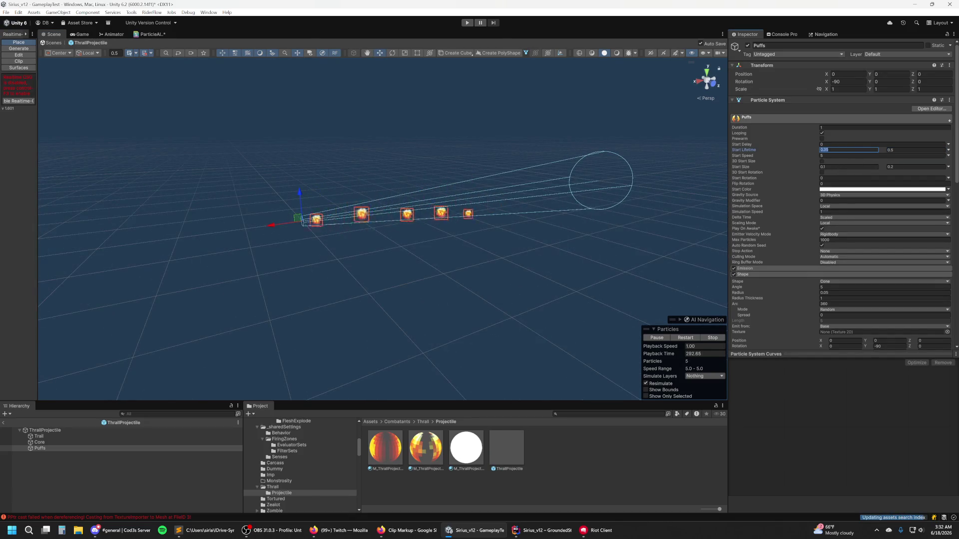
Step: Make Start Speed random between two constants, trying values 8 and 12
left_click(949, 155)
left_click(894, 182)
left_click(844, 155)
type("8")
left_click(821, 161)
left_click(916, 155)
type("12")
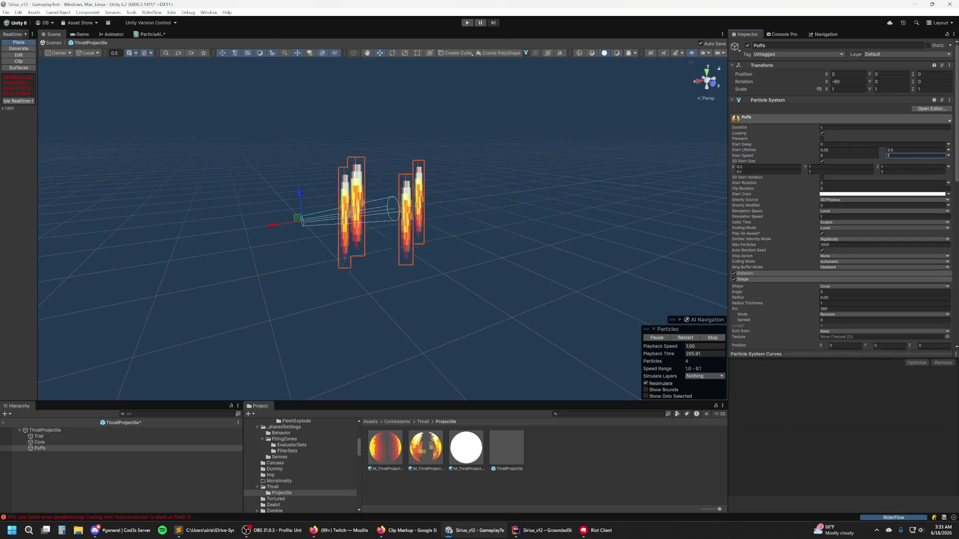
Step: Turn off 3D Start Size so the puffs use a single size value
left_click(821, 161)
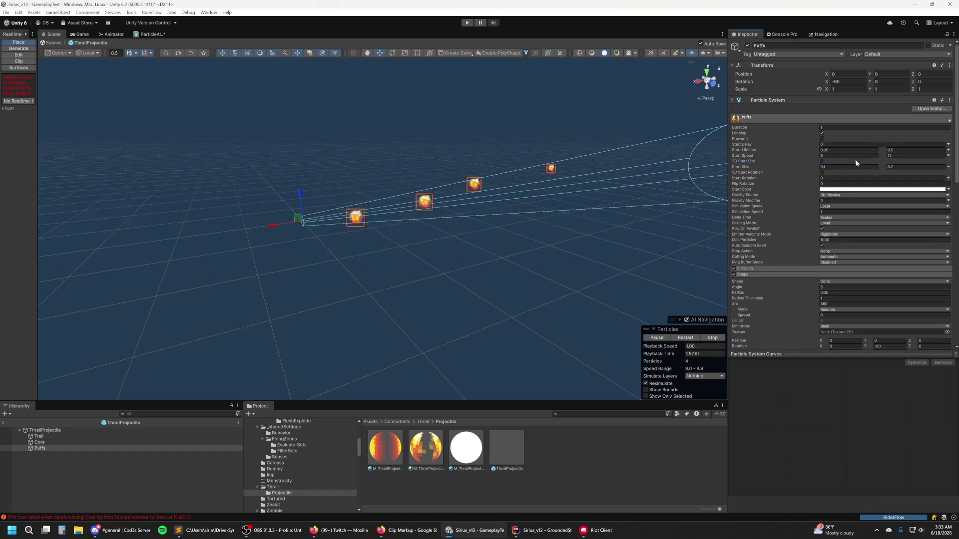
scroll(668, 182, "down", 1)
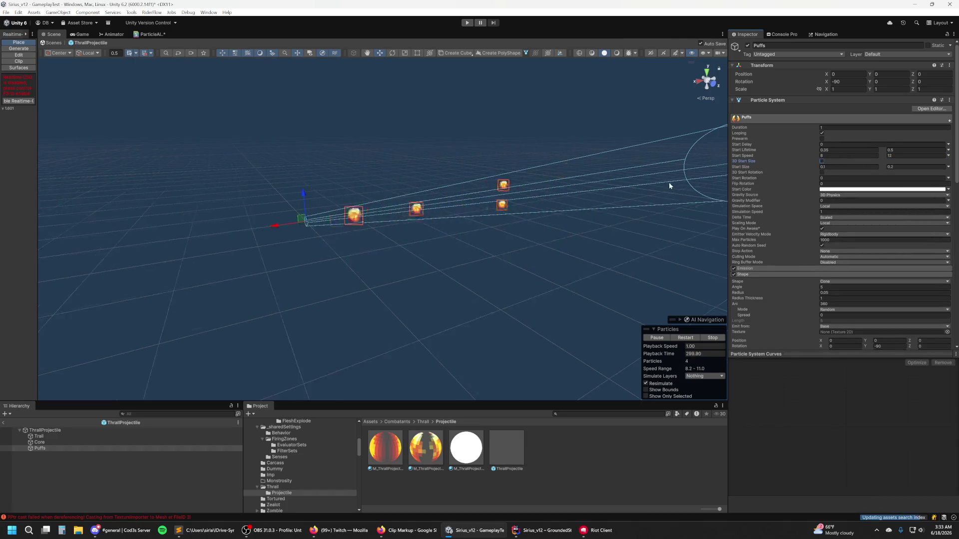
scroll(658, 189, "up", 1)
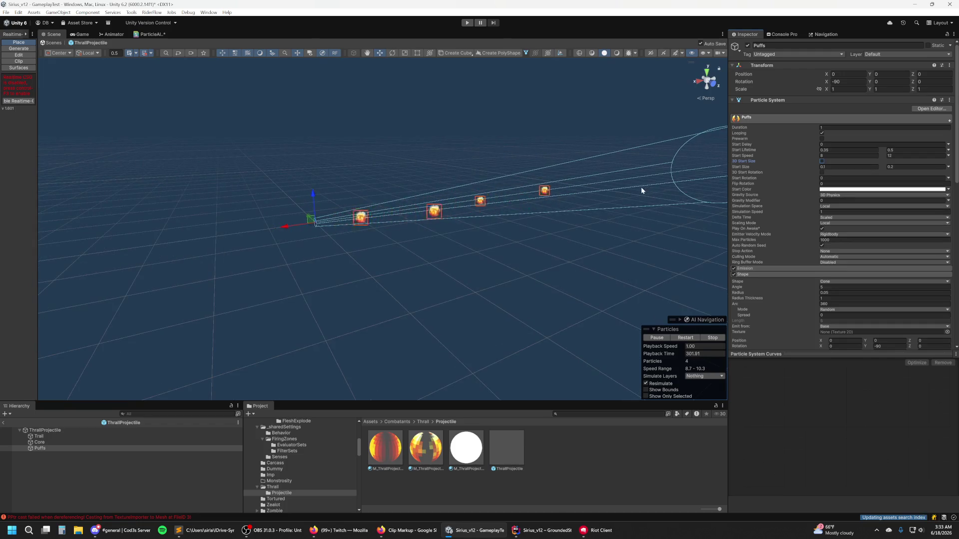
Step: Set Start Speed to range from 2 to 3
left_click(849, 155)
type("2")
key("Tab")
type("3")
Step: Set Start Lifetime to range from 0.8 to 1 second
left_click(841, 150)
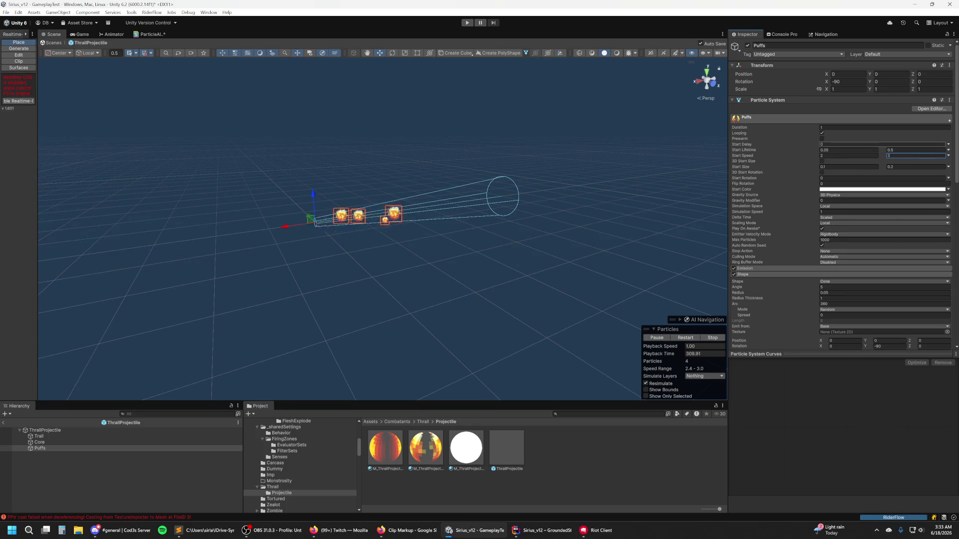
type("0.8")
key("Tab")
type("1")
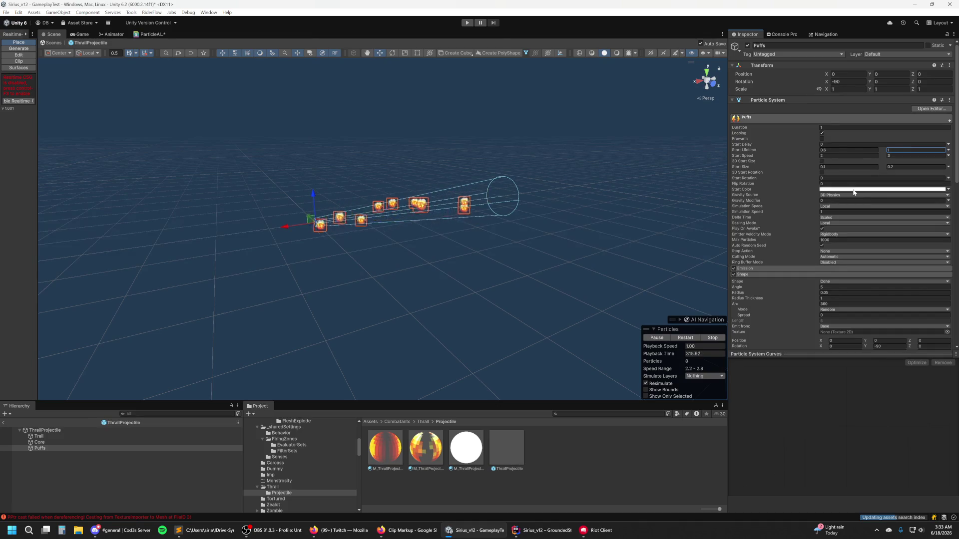
scroll(775, 226, "down", 5)
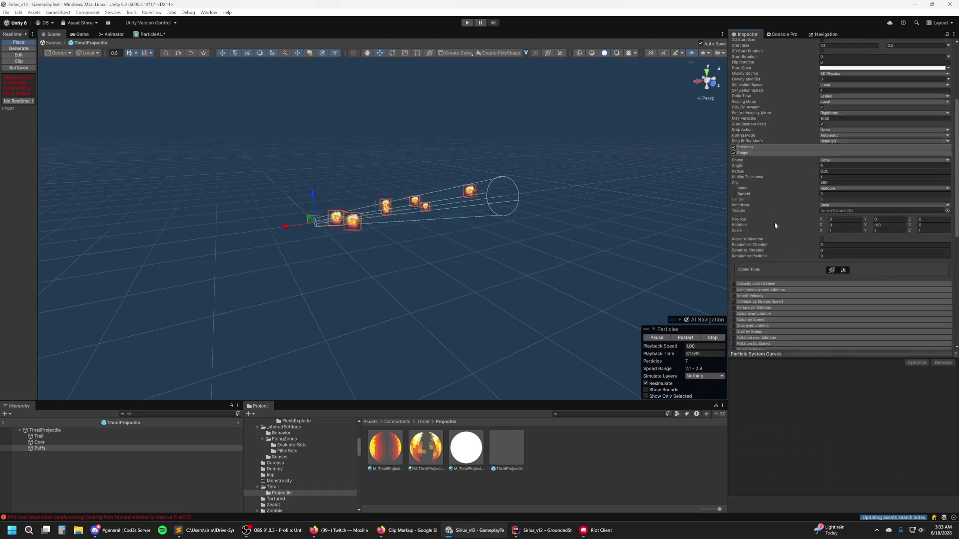
Step: Collapse Shape, enable Size over Lifetime, and add a curve key with value 1
left_click(745, 153)
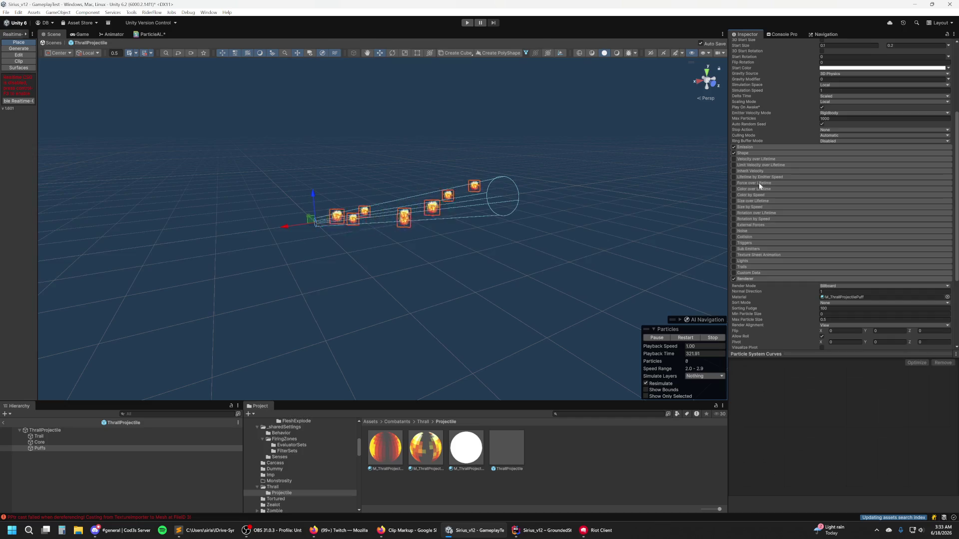
left_click(752, 202)
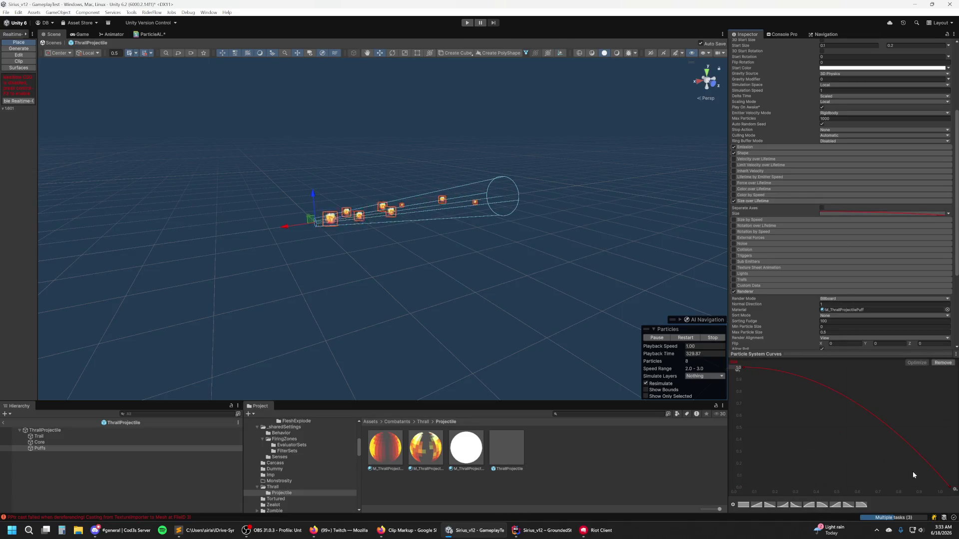
double_click(900, 436)
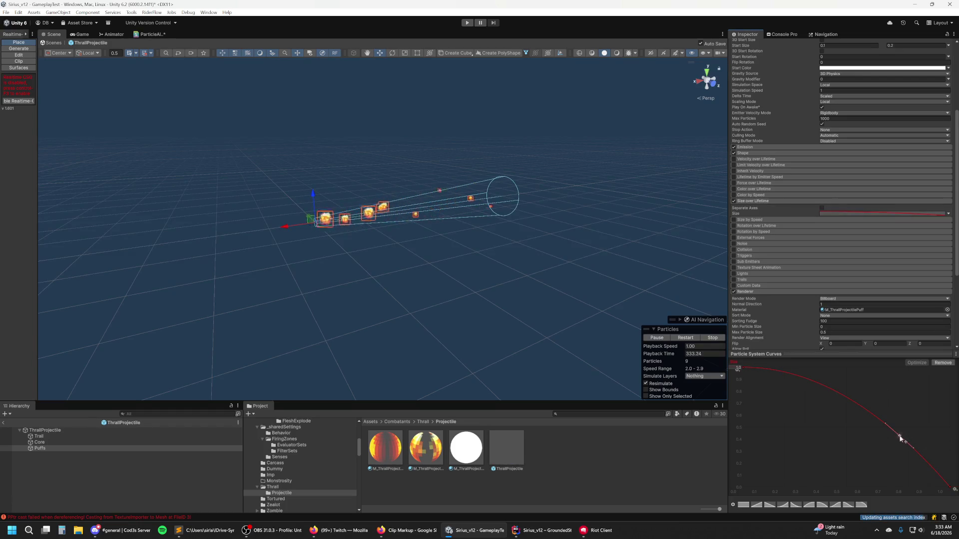
right_click(900, 437)
left_click(914, 356)
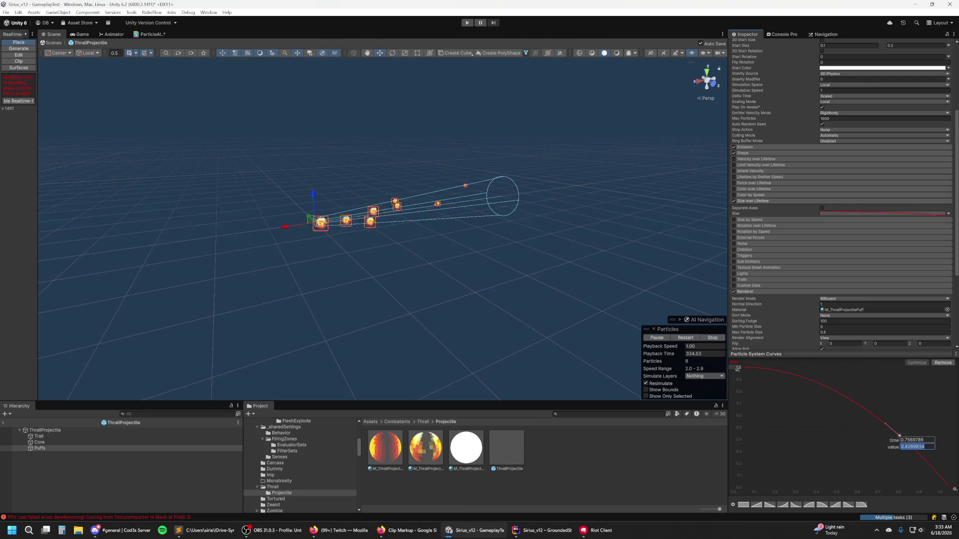
type("1")
key("Return")
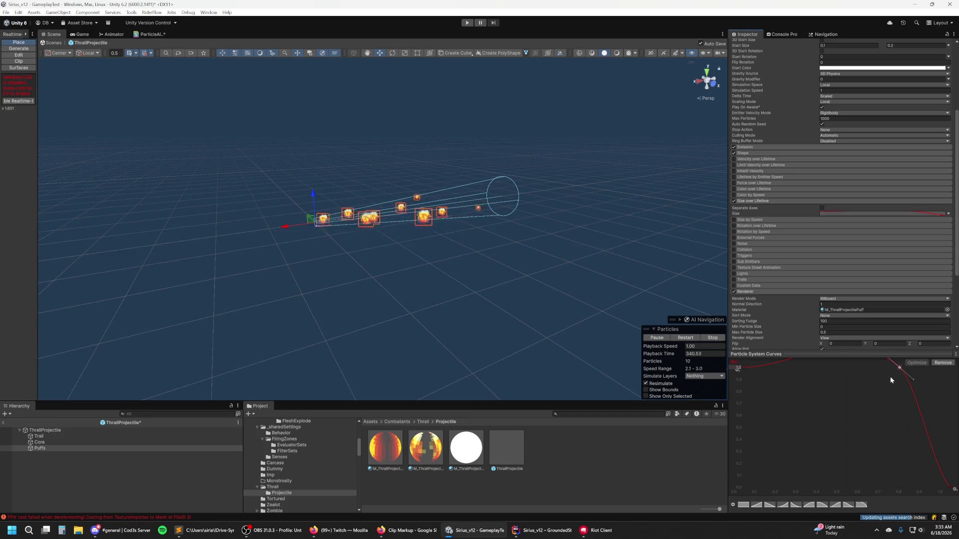
Step: Give the top key a linear left tangent and move it to about 0.55
left_click_drag(790, 359, 811, 368)
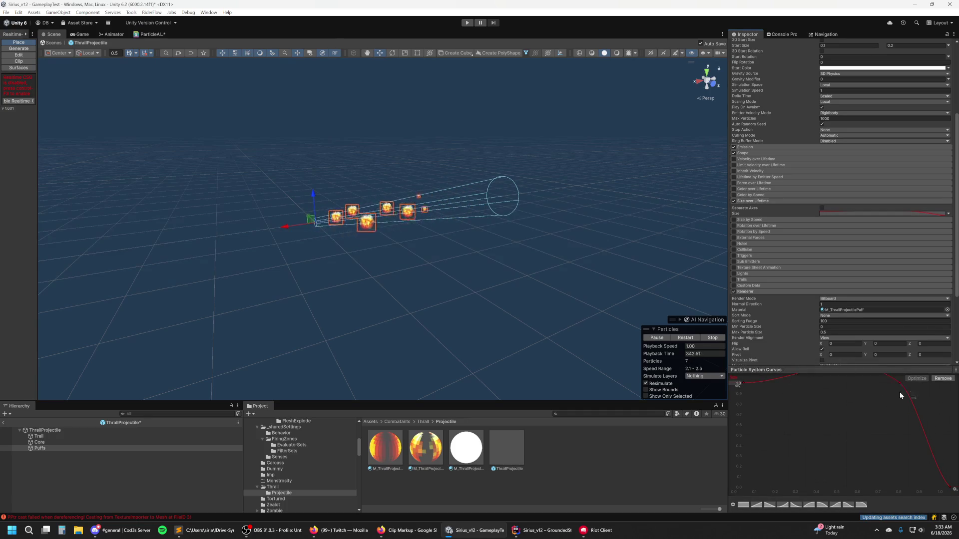
key("ctrl+a")
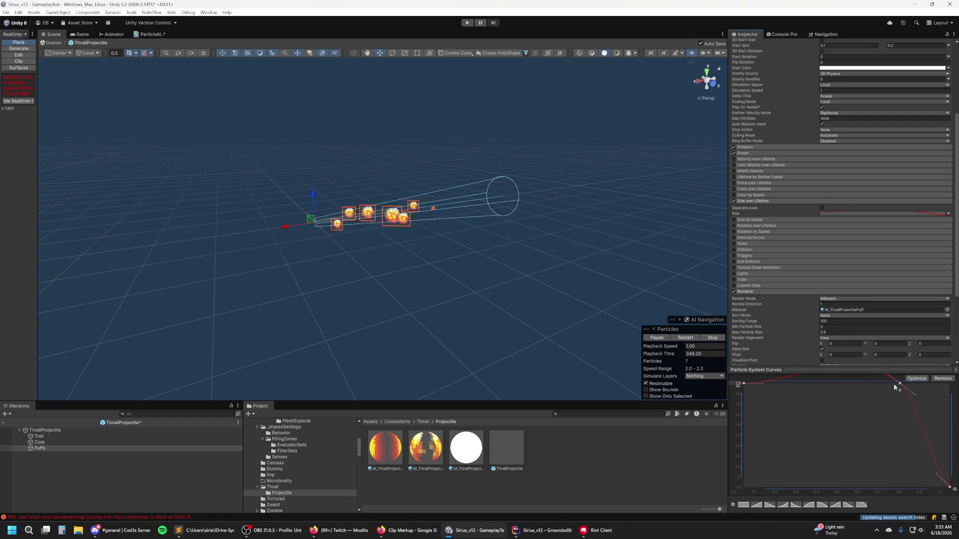
left_click(867, 385)
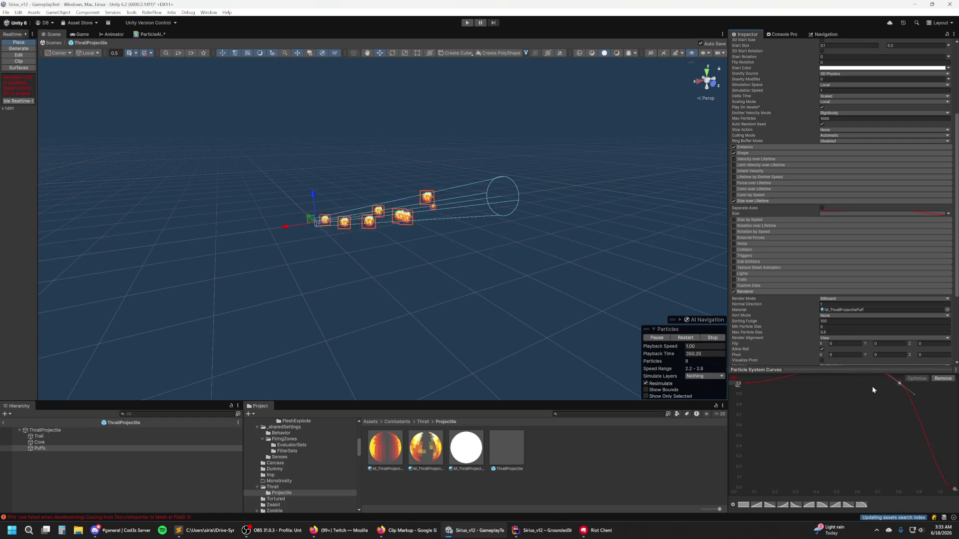
left_click_drag(915, 393, 915, 386)
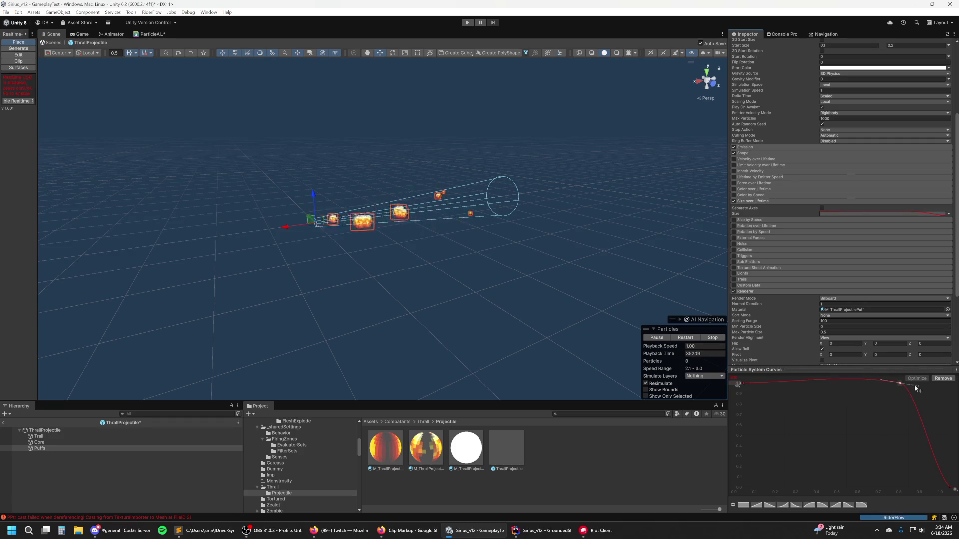
right_click(900, 384)
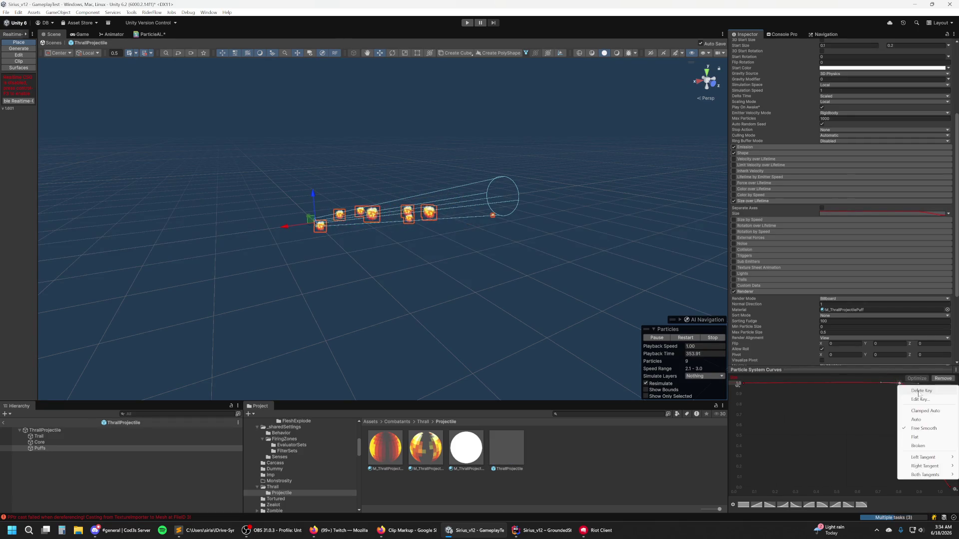
mouse_move(919, 457)
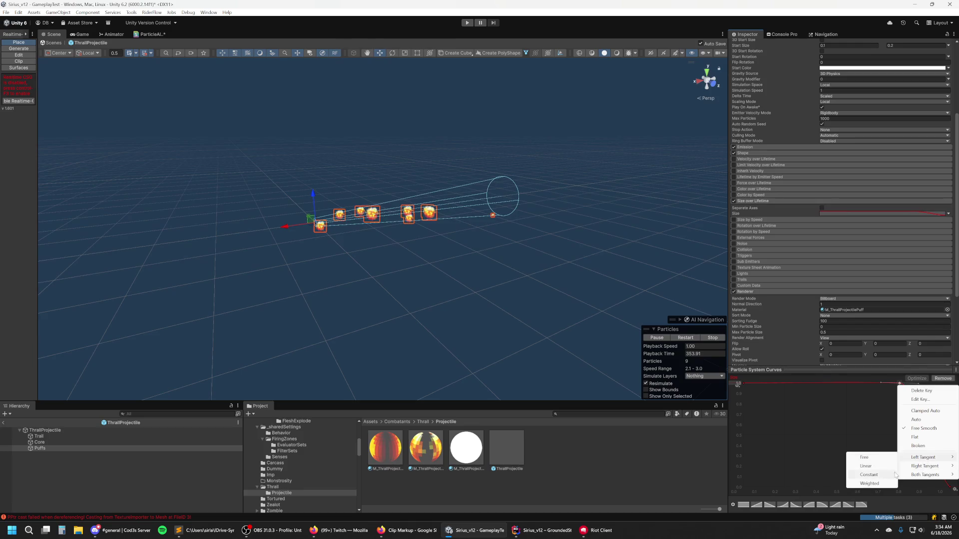
left_click(877, 466)
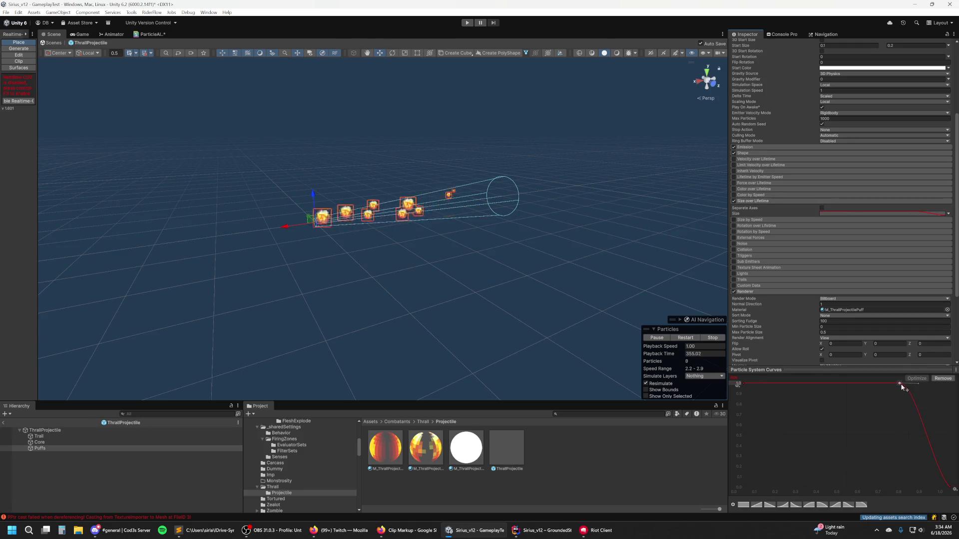
left_click_drag(899, 384, 859, 385)
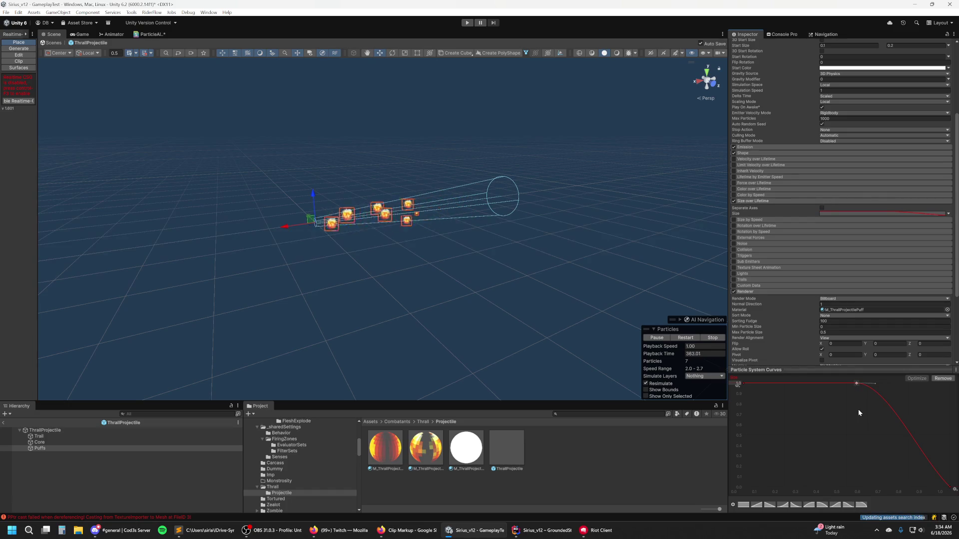
Step: Set the size curve's end key to 0.3
right_click(950, 488)
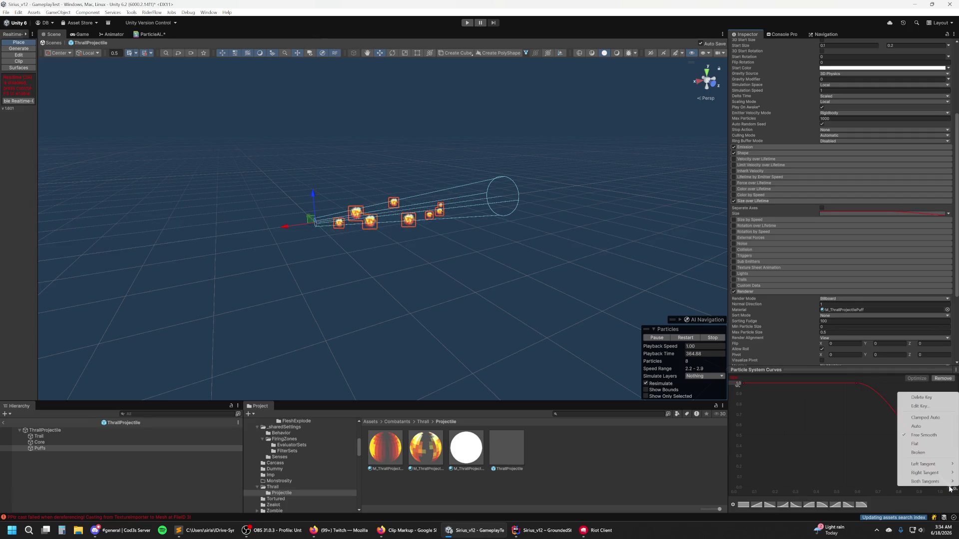
left_click(925, 406)
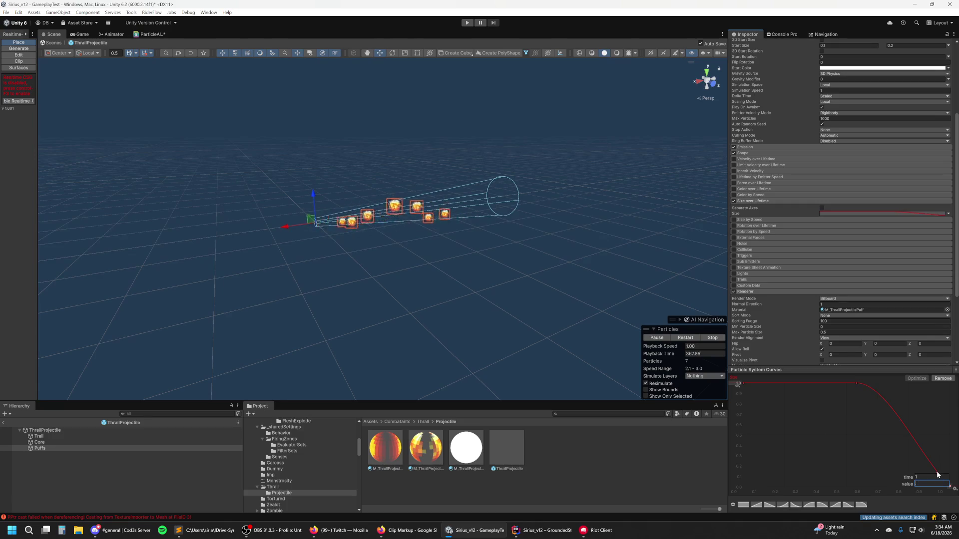
type(".3")
key("Return")
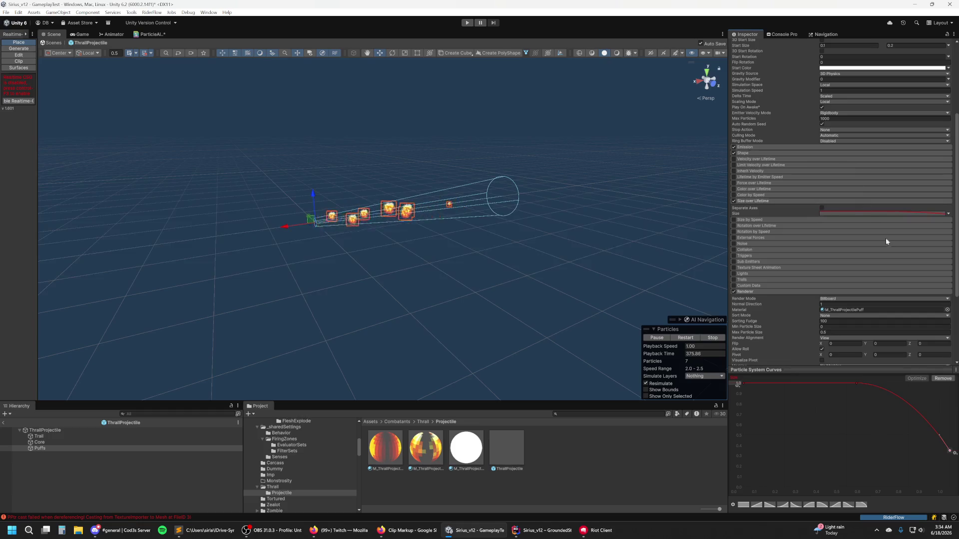
scroll(889, 238, "down", 2)
Step: Enable Custom Data and set Custom1 to a Vector with 2 components
scroll(895, 224, "up", 3)
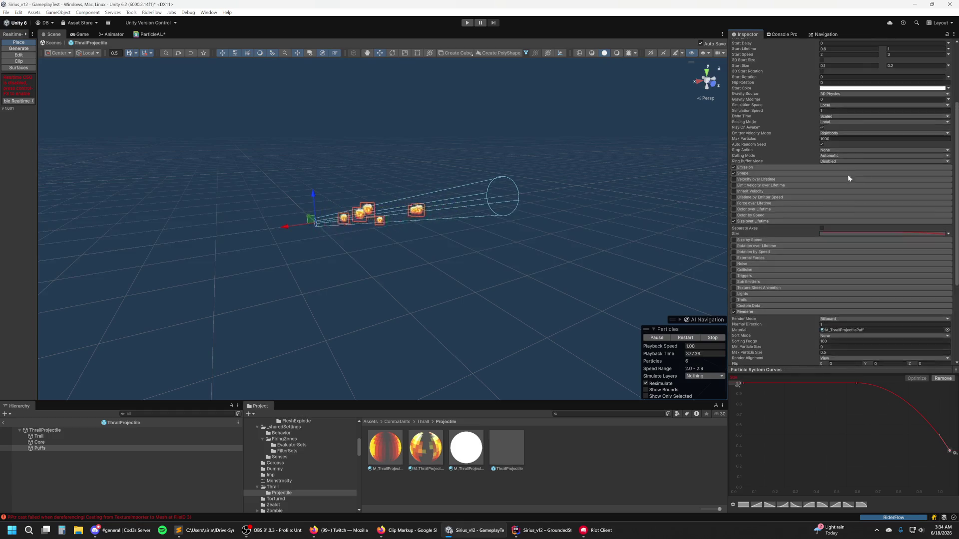
left_click(757, 168)
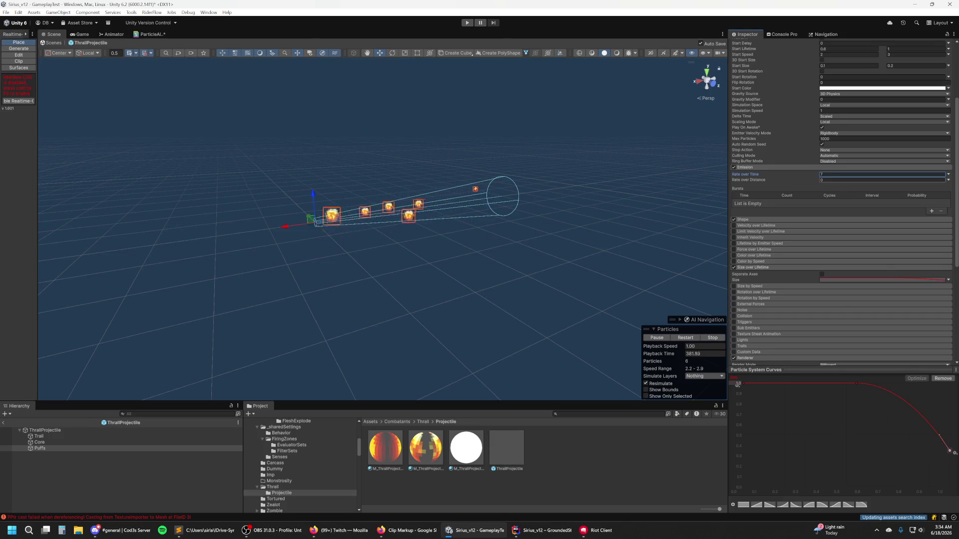
scroll(824, 180, "up", 1)
left_click(790, 186)
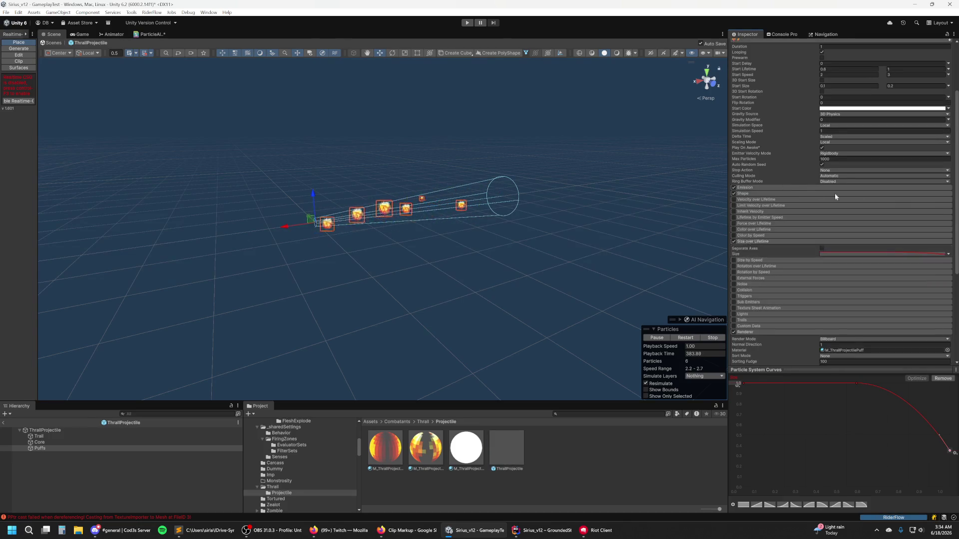
scroll(904, 214, "down", 2)
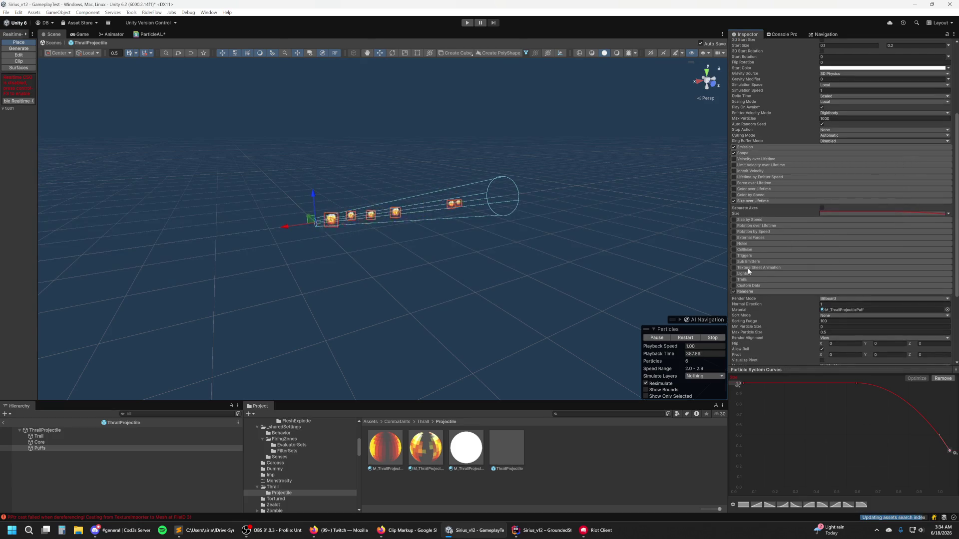
left_click(768, 283)
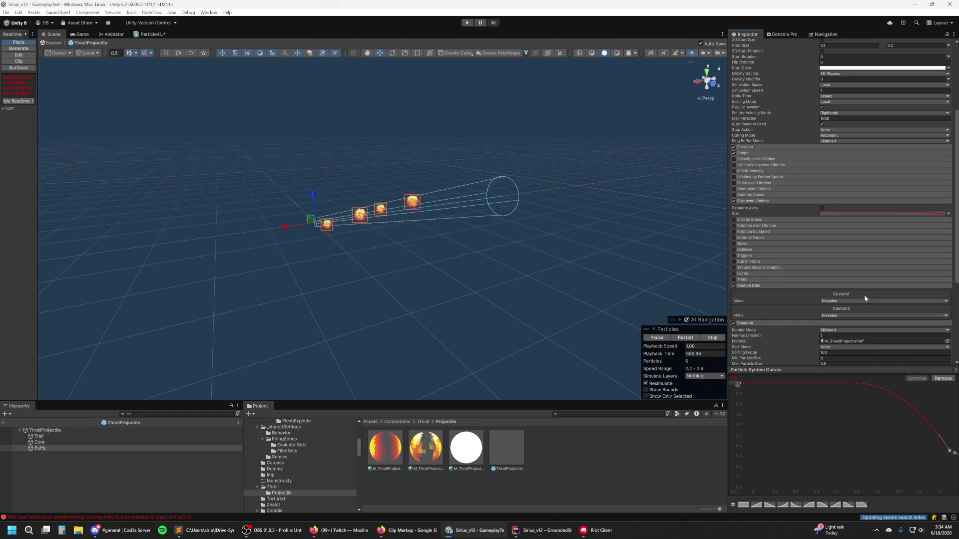
left_click(849, 318)
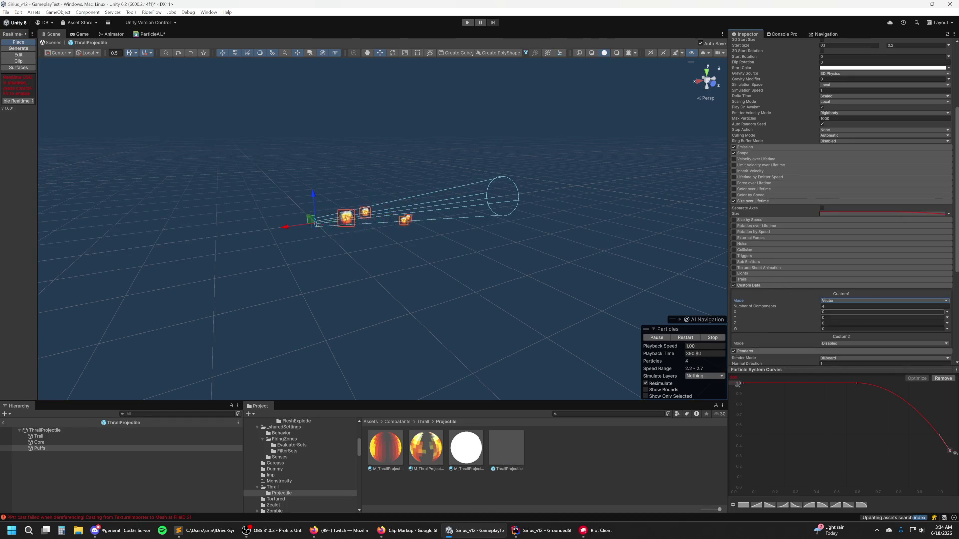
left_click(849, 306)
type("2")
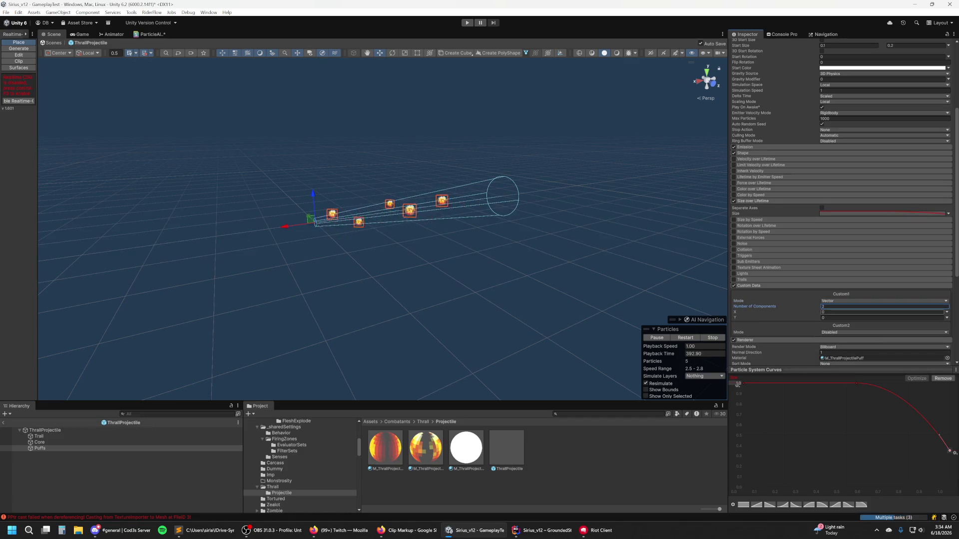
Step: Set Custom1 X to Curve and drag its end key down to about -0.5
left_click(947, 313)
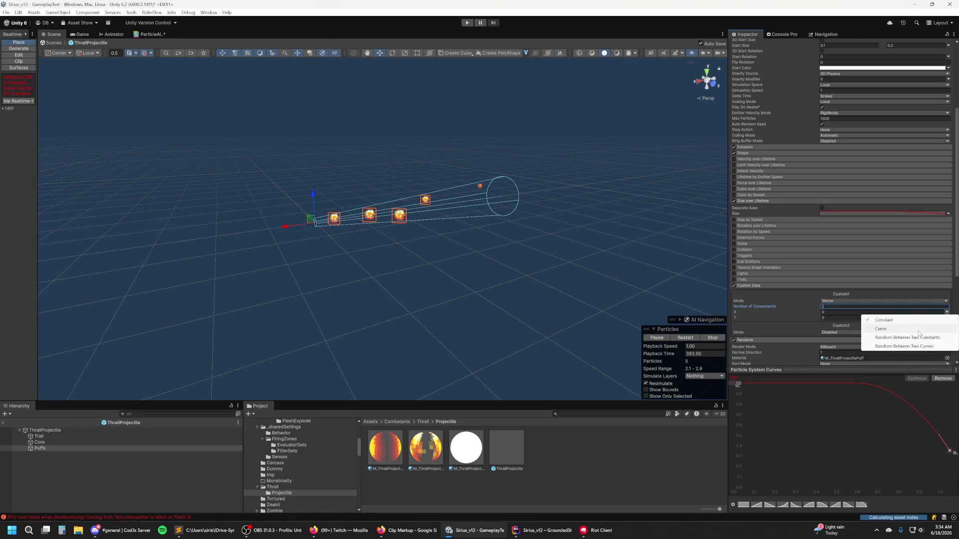
left_click(918, 329)
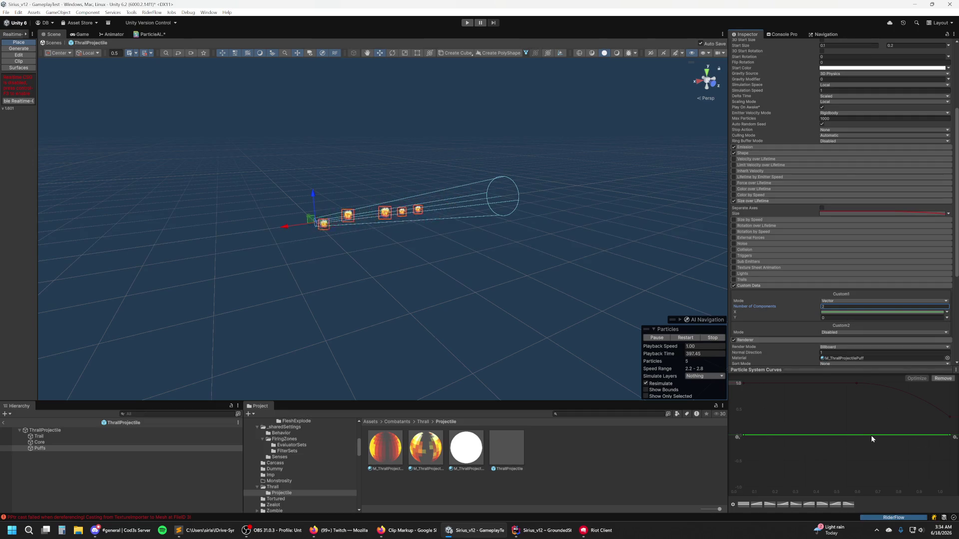
left_click_drag(951, 436, 951, 461)
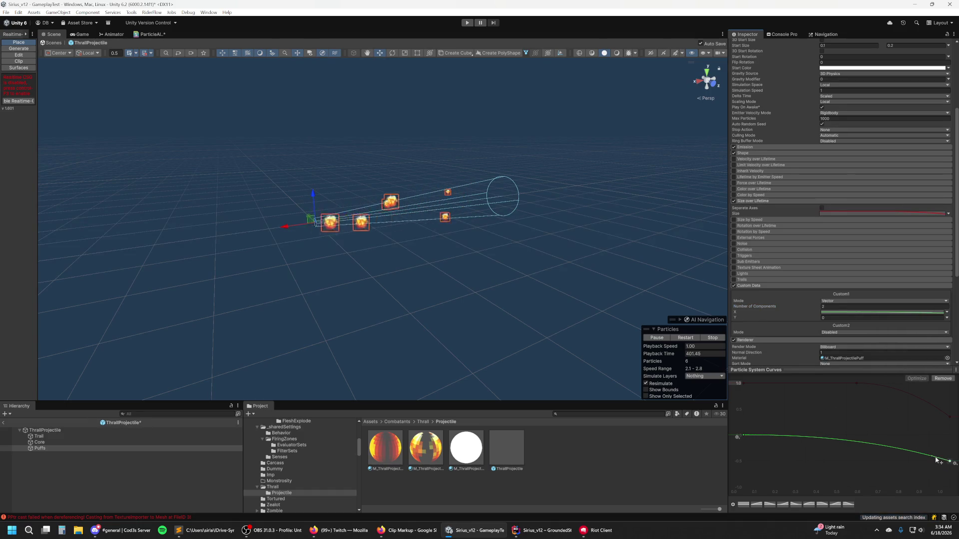
mouse_move(950, 464)
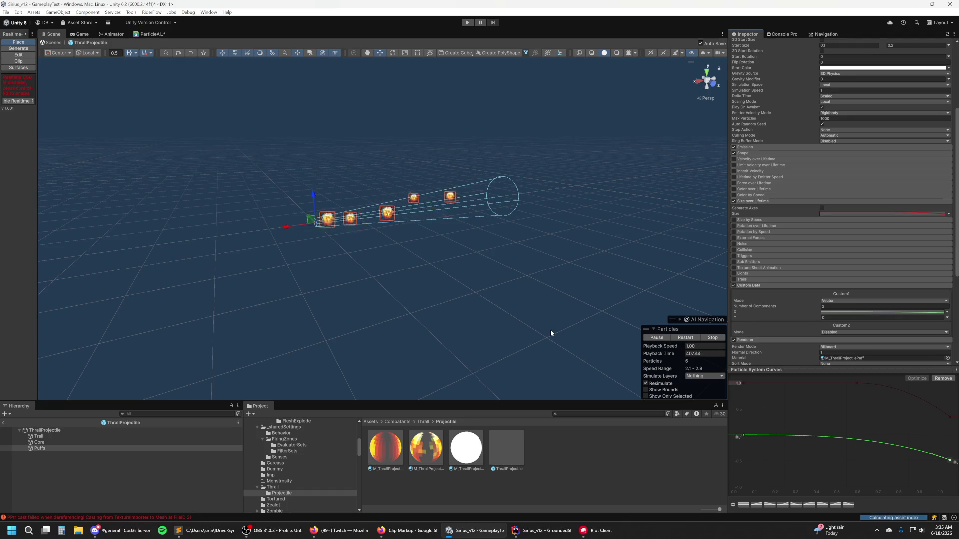
scroll(422, 233, "up", 1)
scroll(422, 233, "up", 2)
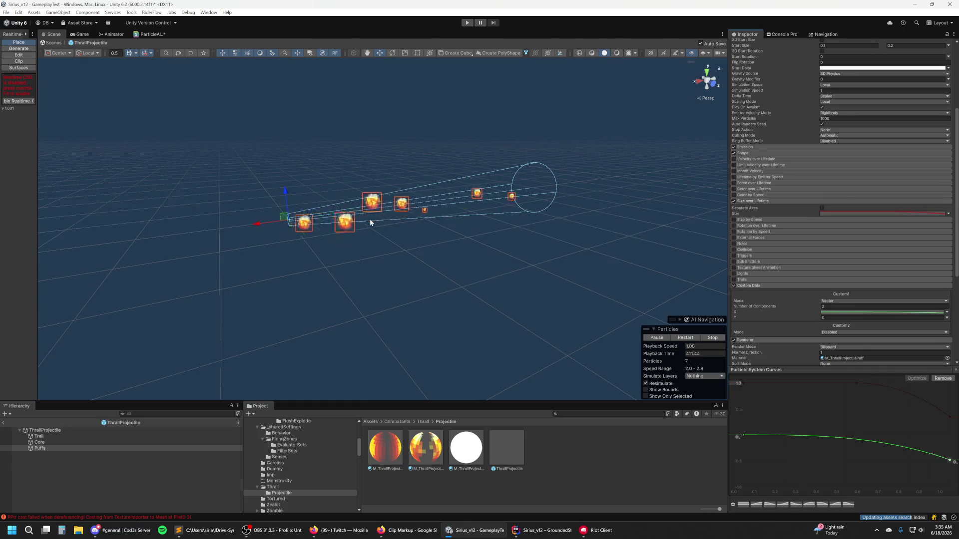
left_click(424, 449)
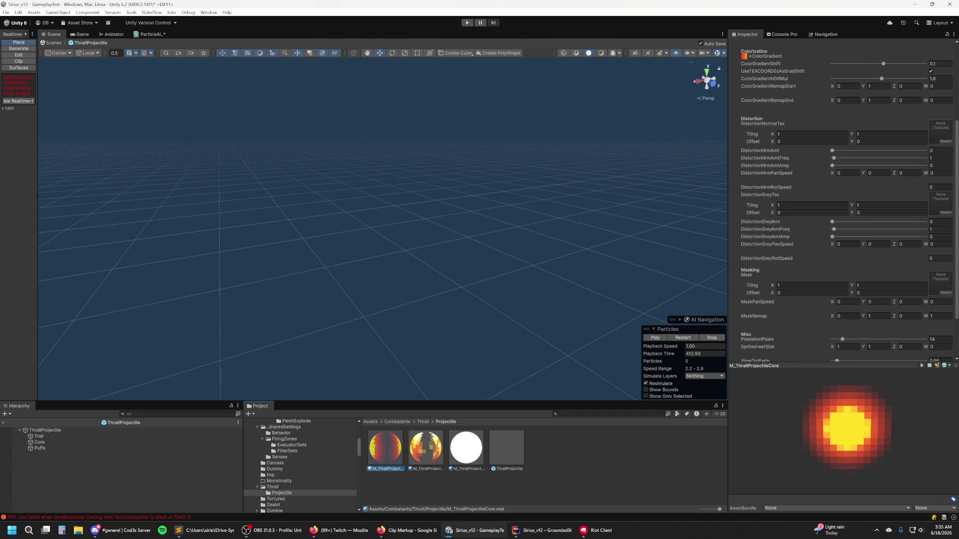
Step: On M_ThrallProjectilePuff, set ColorGradientHDRMul to 1.45 and ColorGradientShift to -0.202
scroll(854, 149, "up", 7)
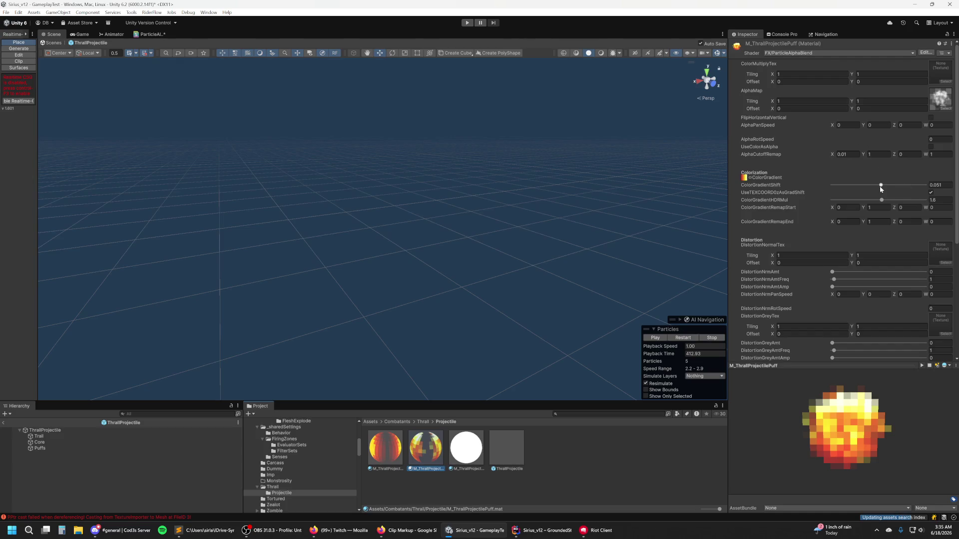
left_click(396, 442)
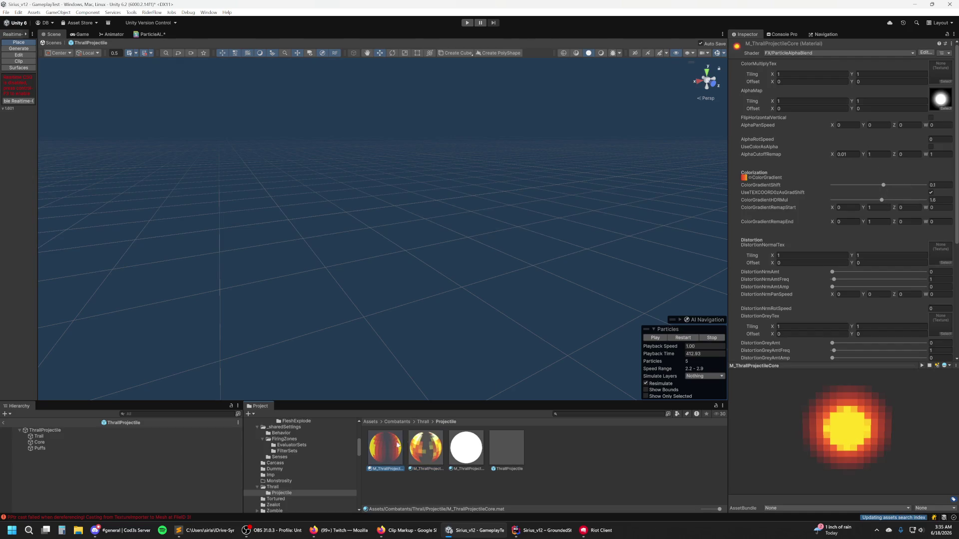
left_click(443, 448)
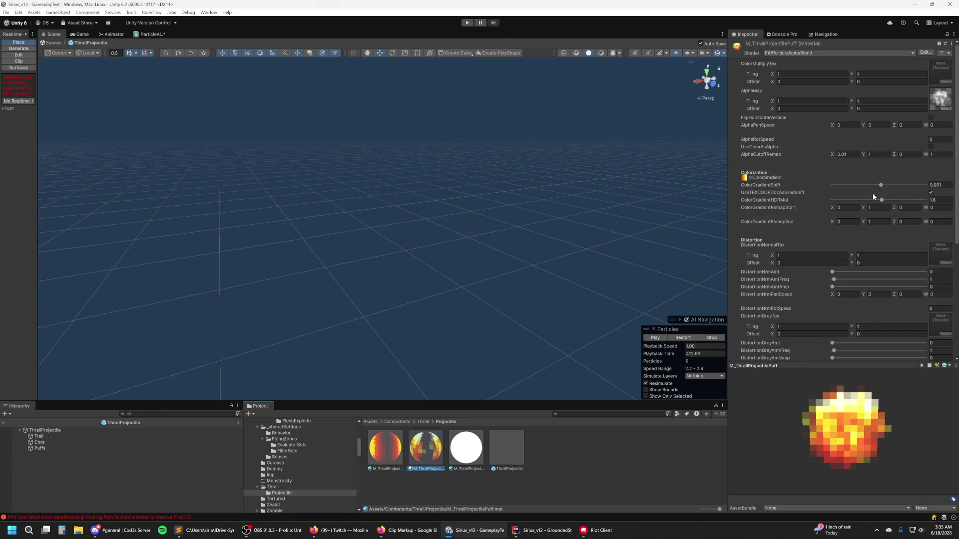
left_click_drag(881, 202, 872, 190)
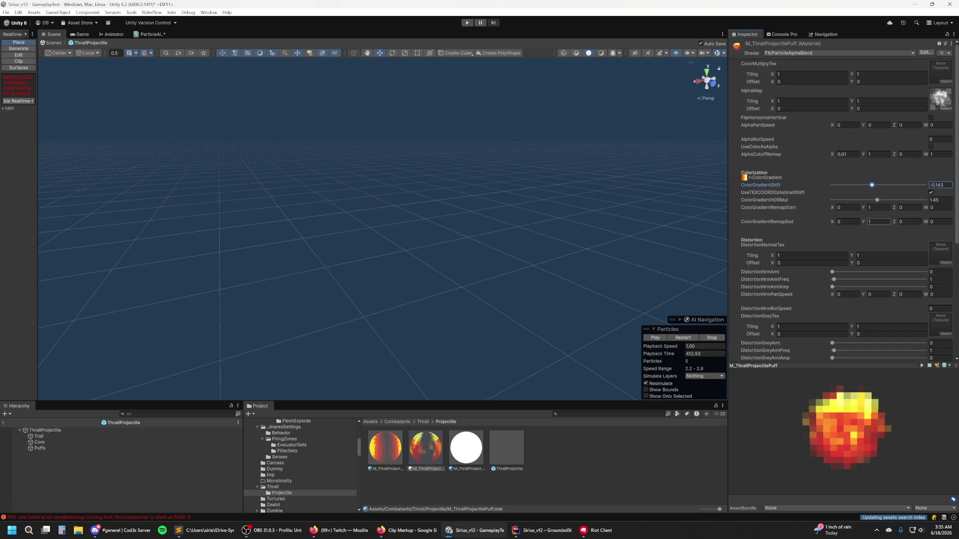
type("0.8")
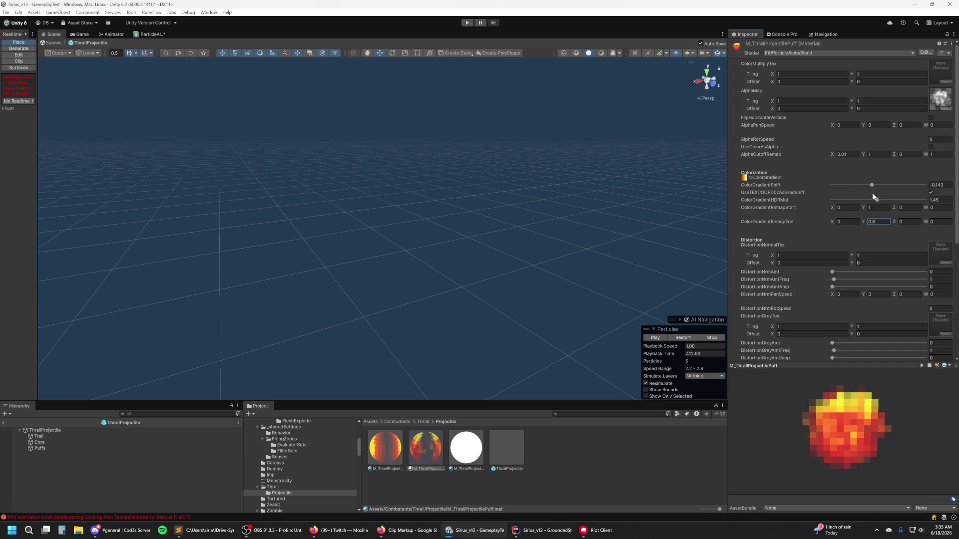
left_click_drag(872, 188, 869, 188)
Step: Set ColorGradientRemapEnd to X 0.2 and Y 0.7
left_click(878, 222)
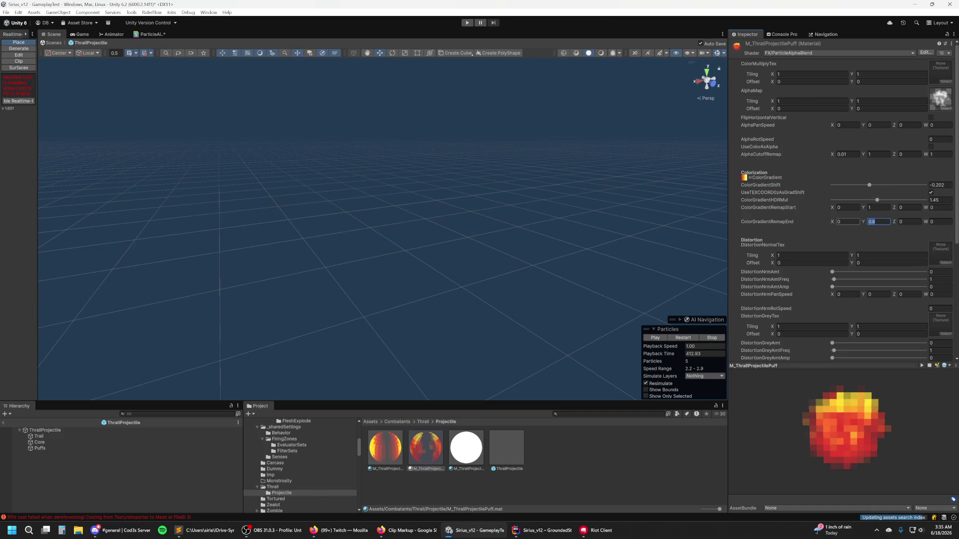
type("0.2")
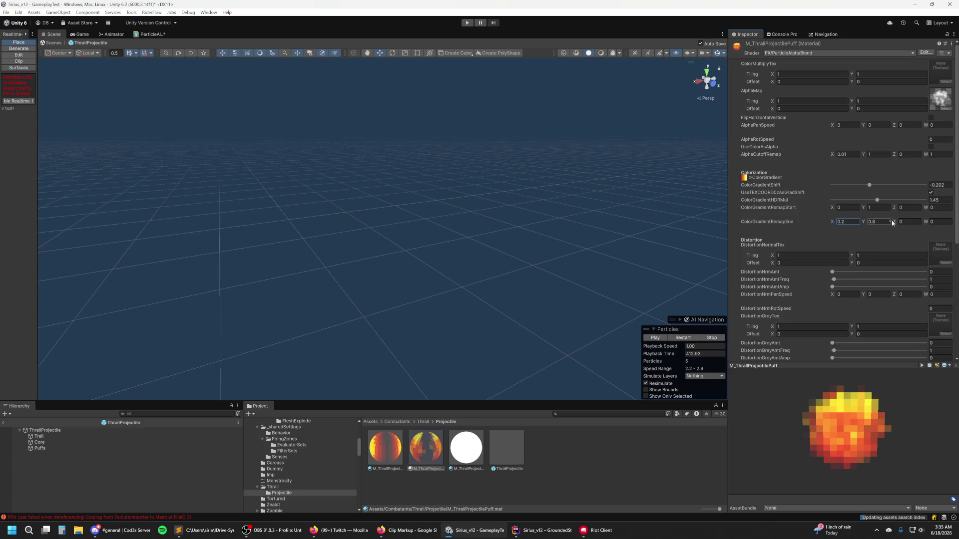
type("0.7")
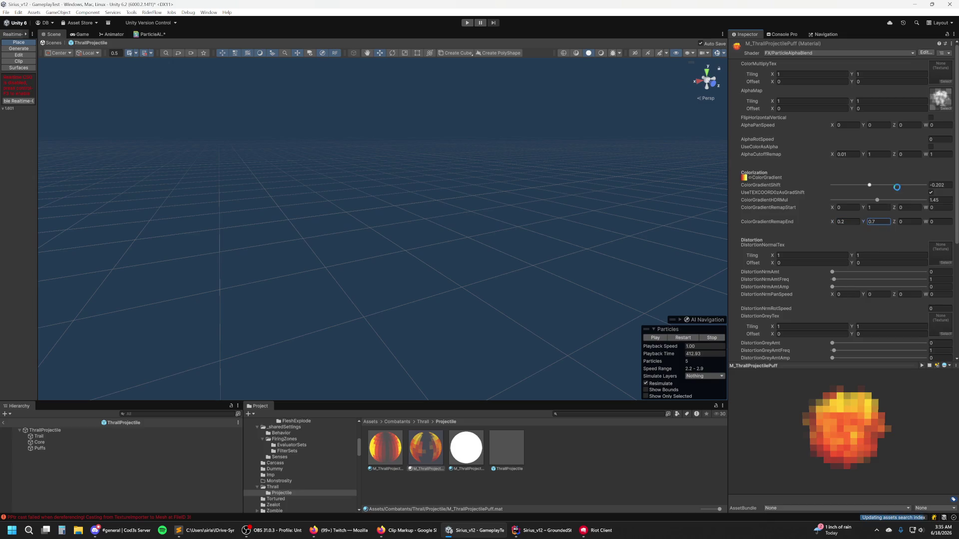
left_click(52, 446)
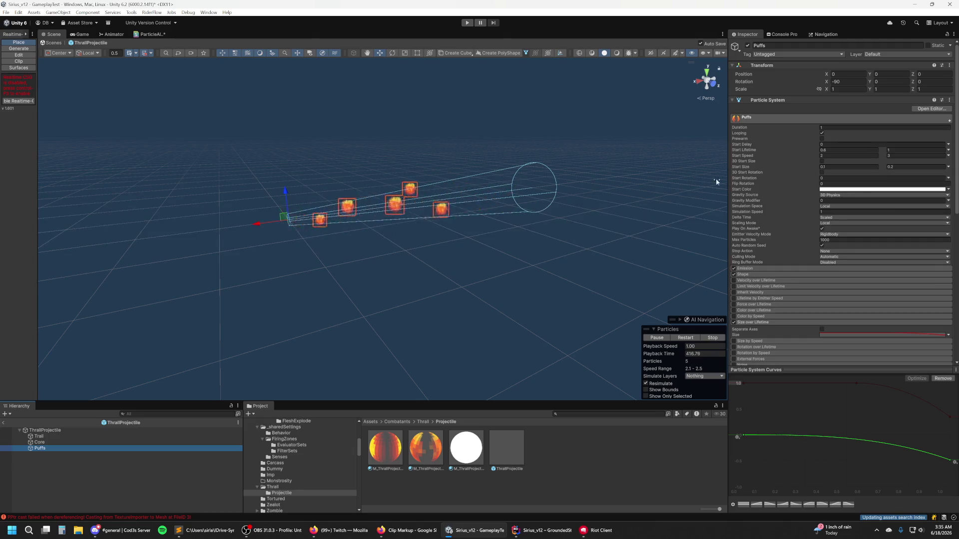
Step: Set Puffs Start Rotation to Random Between Two Constants, from 0 to 360
left_click(947, 179)
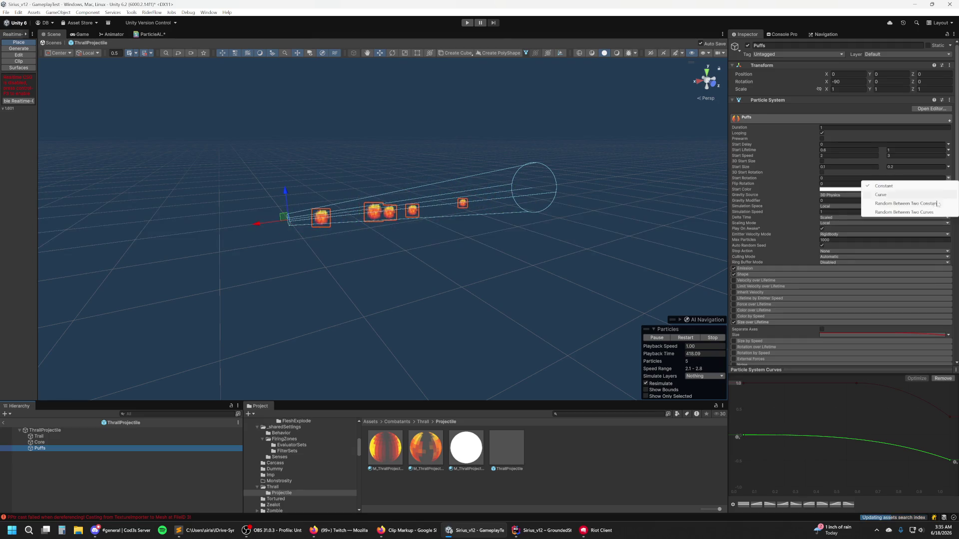
left_click(908, 203)
left_click(914, 179)
type("360")
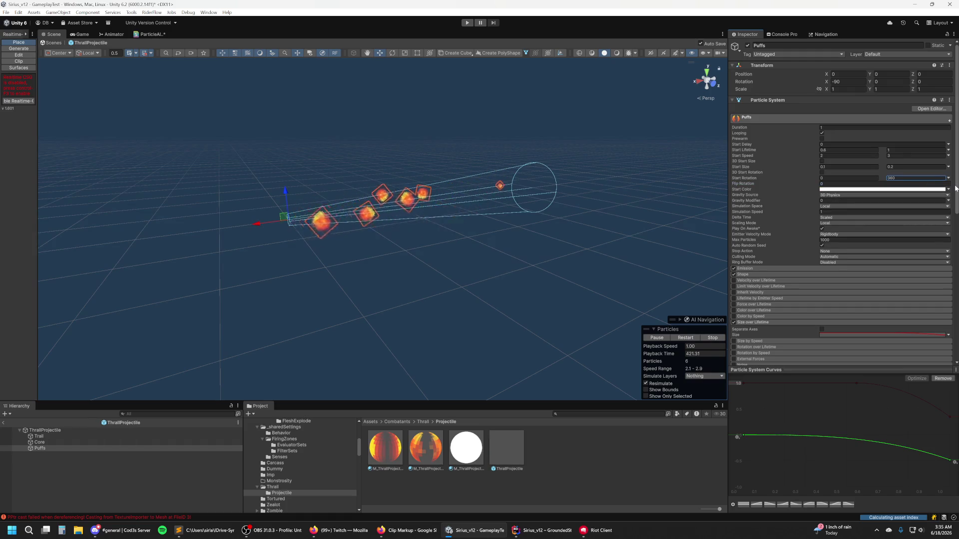
left_click(90, 442)
left_click(80, 448, "shift")
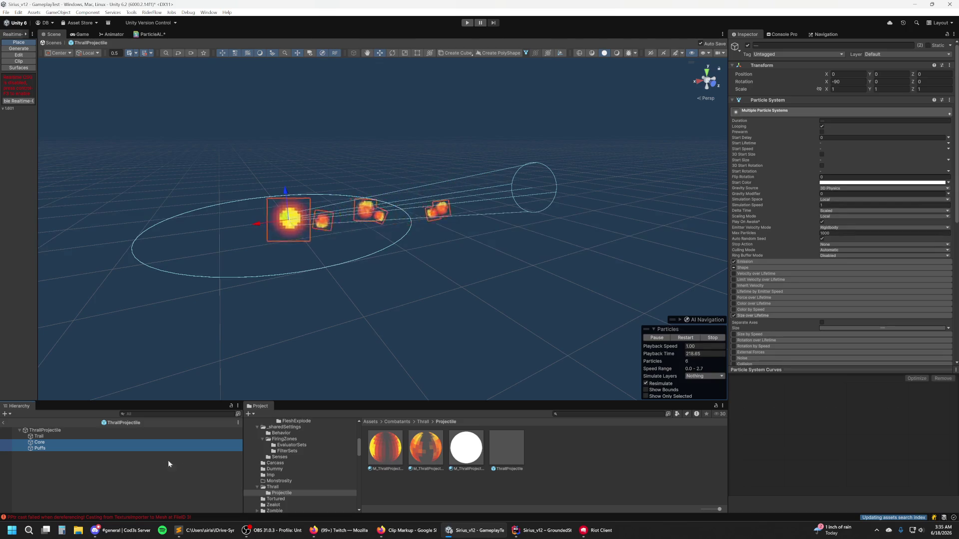
Step: Select the Trail object's M_ThrallProjectileTrail material and inspect its shader list
left_click(65, 435)
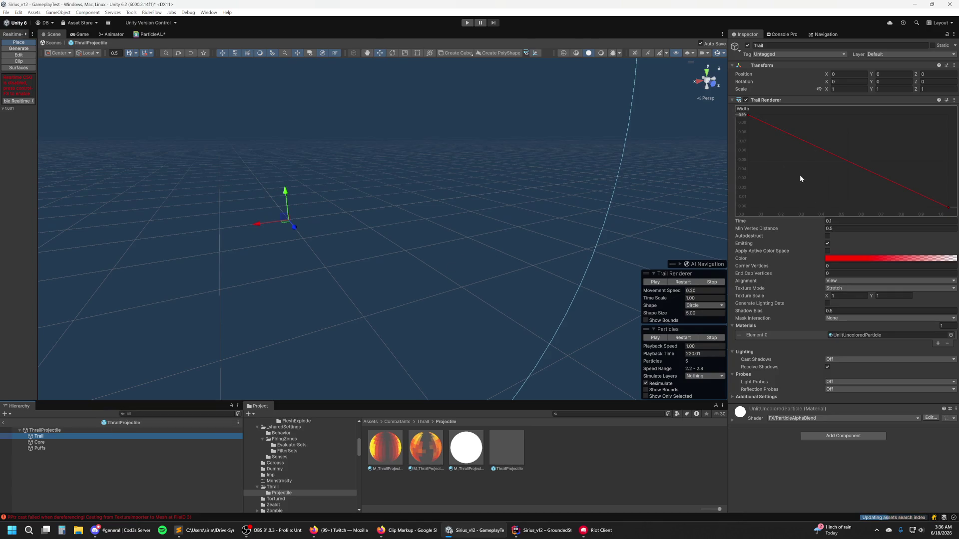
right_click(547, 445)
left_click(476, 448)
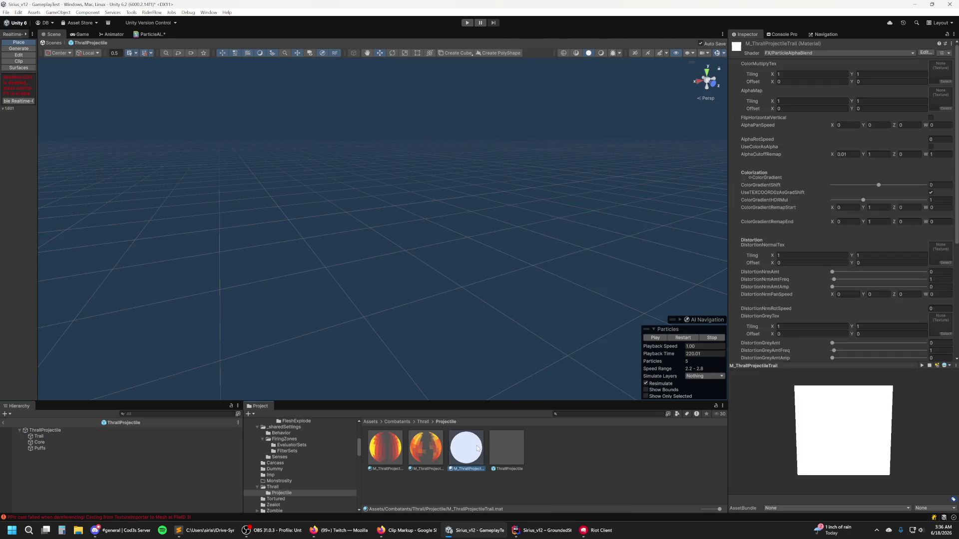
left_click(852, 53)
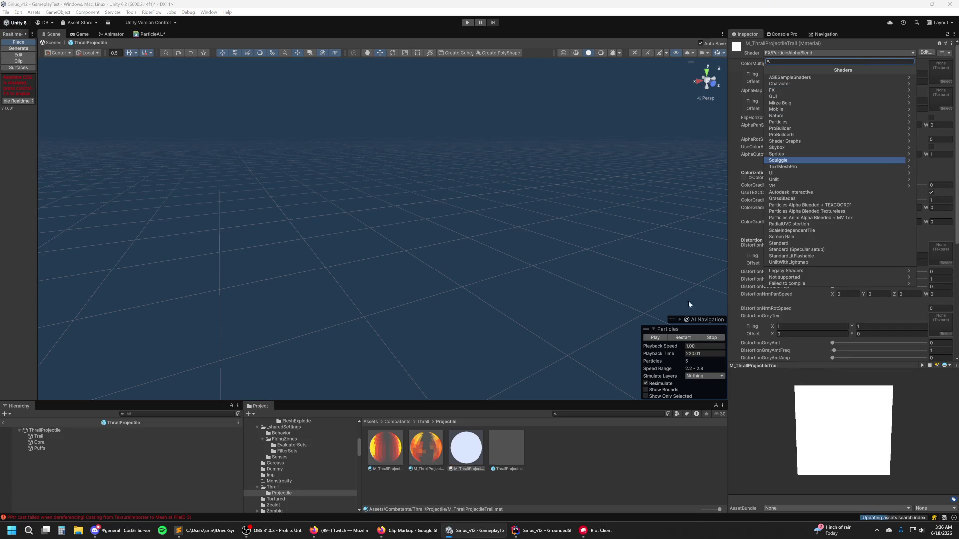
left_click(591, 457)
Step: Search assets to preview P_GibsTrail, then open M_ThrallProjectileTrail
key("ctrl+k")
type("rail")
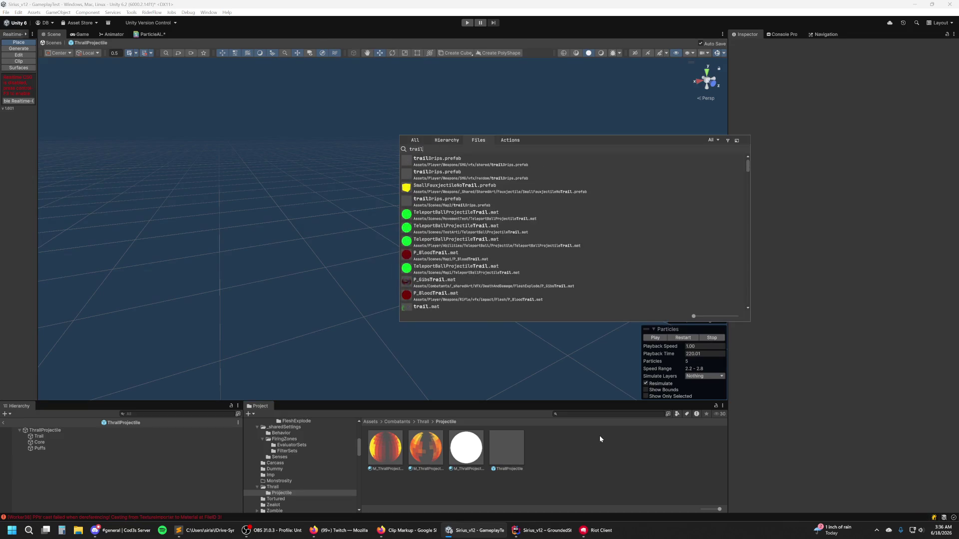
scroll(558, 195, "down", 1)
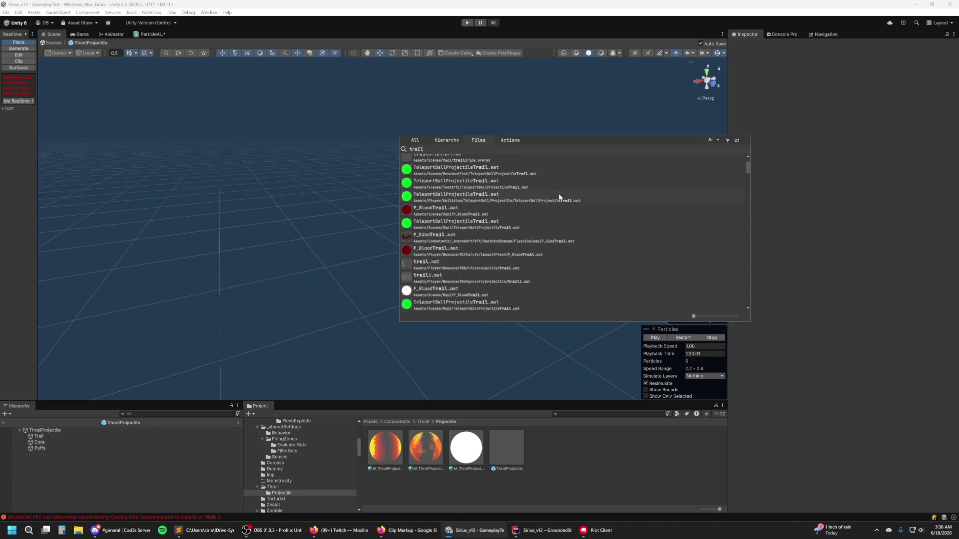
scroll(580, 232, "down", 2)
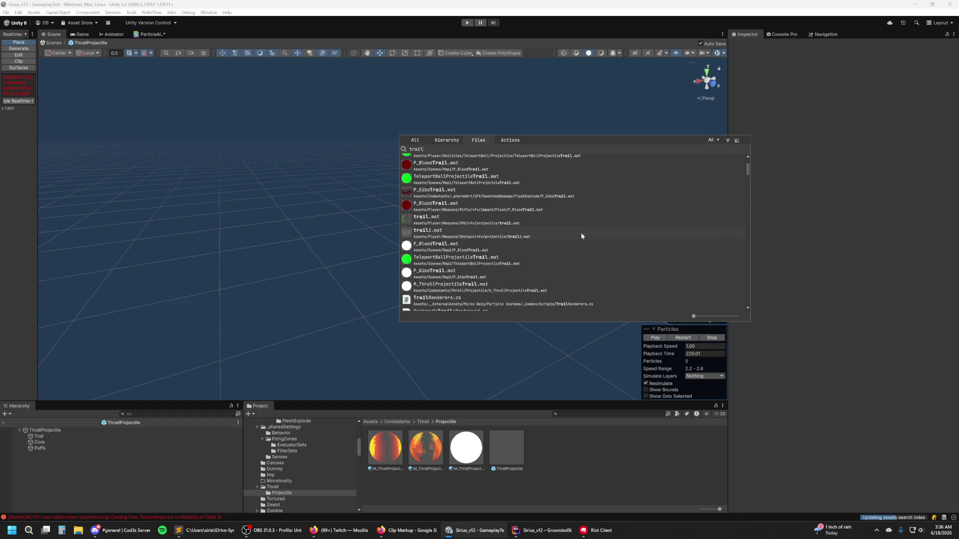
left_click(508, 220)
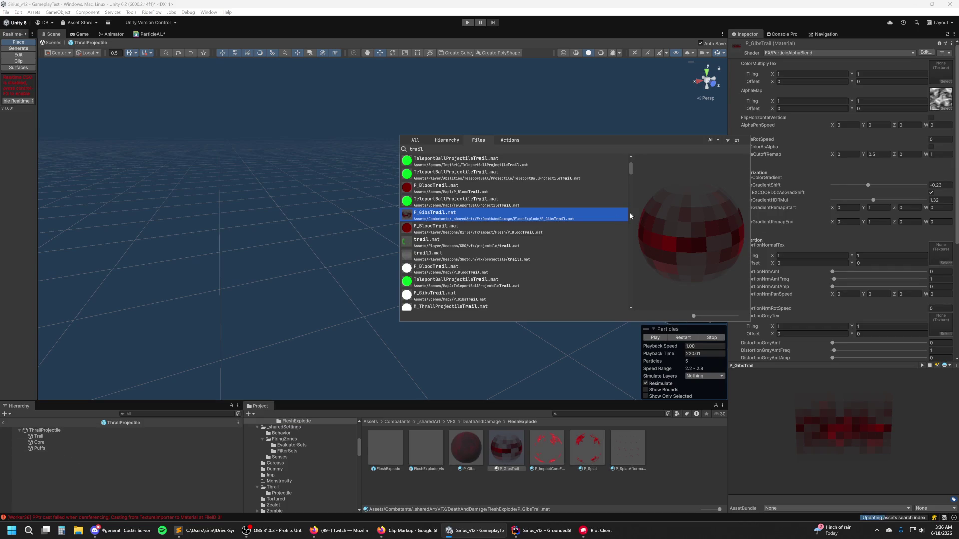
double_click(422, 148)
type("m_")
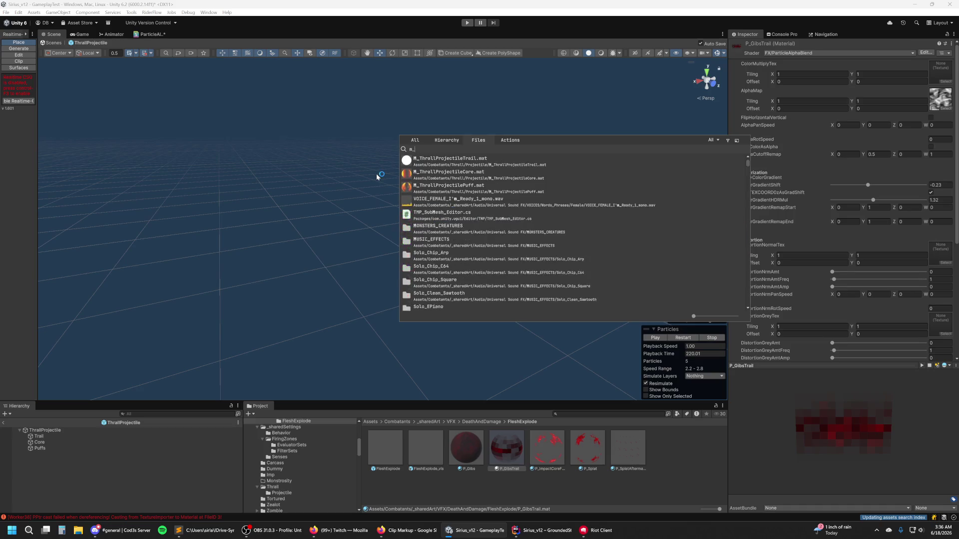
type("thrallproject")
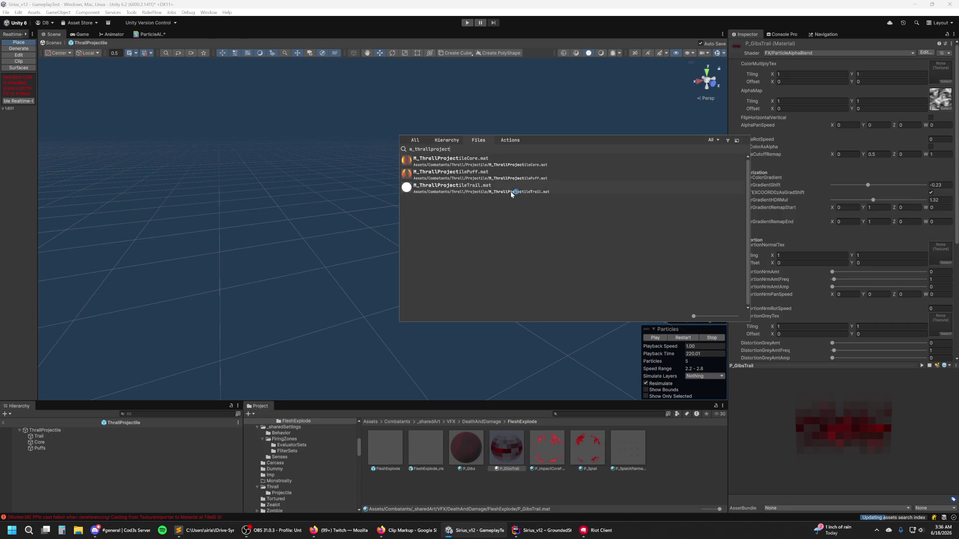
double_click(510, 191)
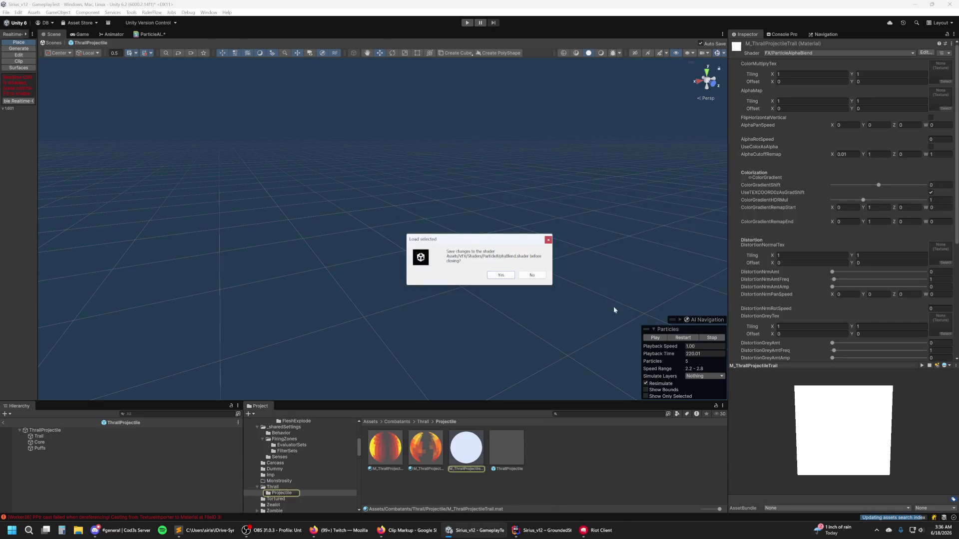
Step: Dismiss the save prompt without saving and close the shader editor
left_click(519, 276)
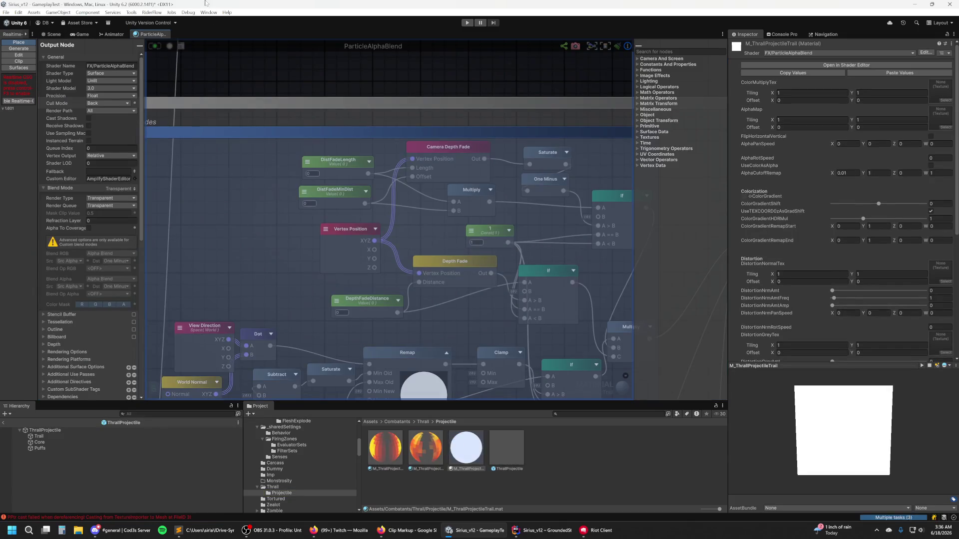
middle_click(162, 39)
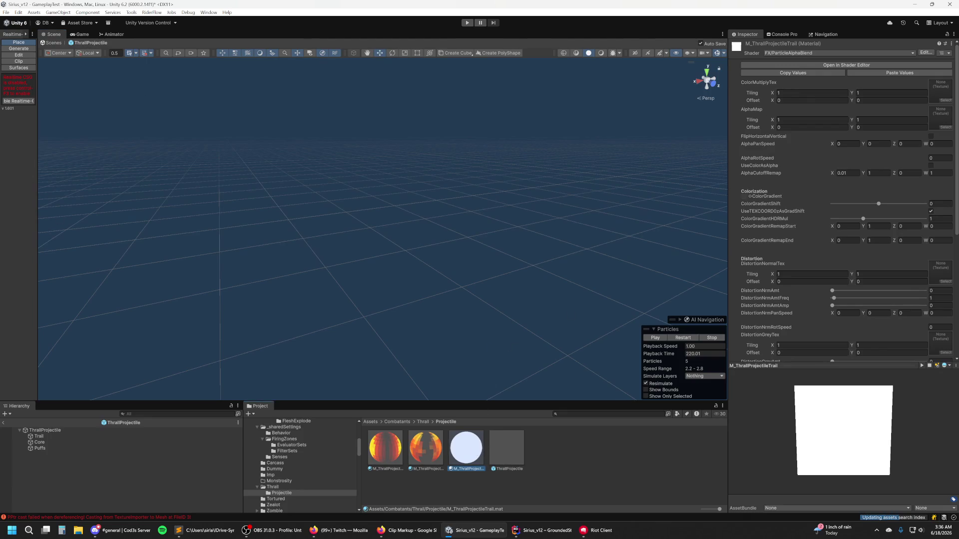
key("alt+Tab")
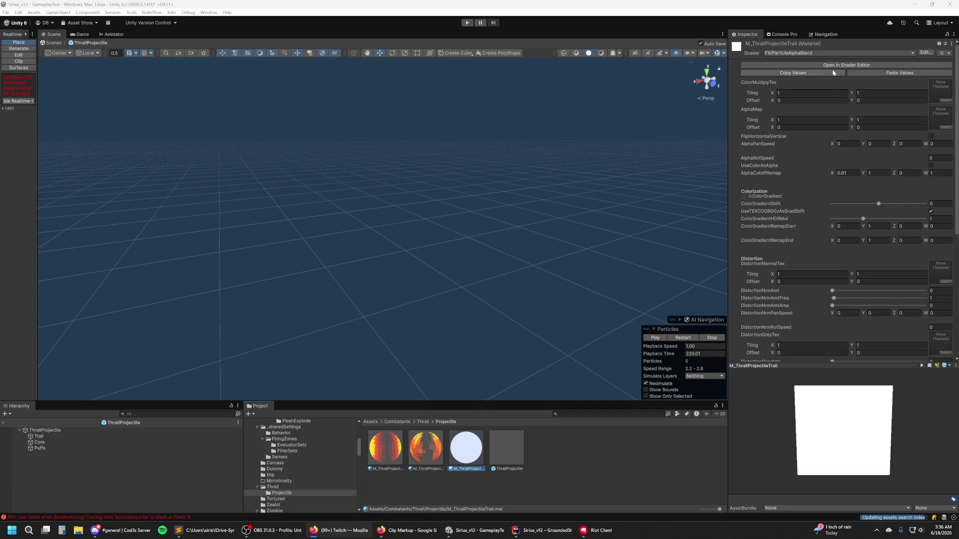
Step: Assign SmokeTrail16 as the AlphaMap and lower PixelationPixels from 32 to 12
left_click(944, 126)
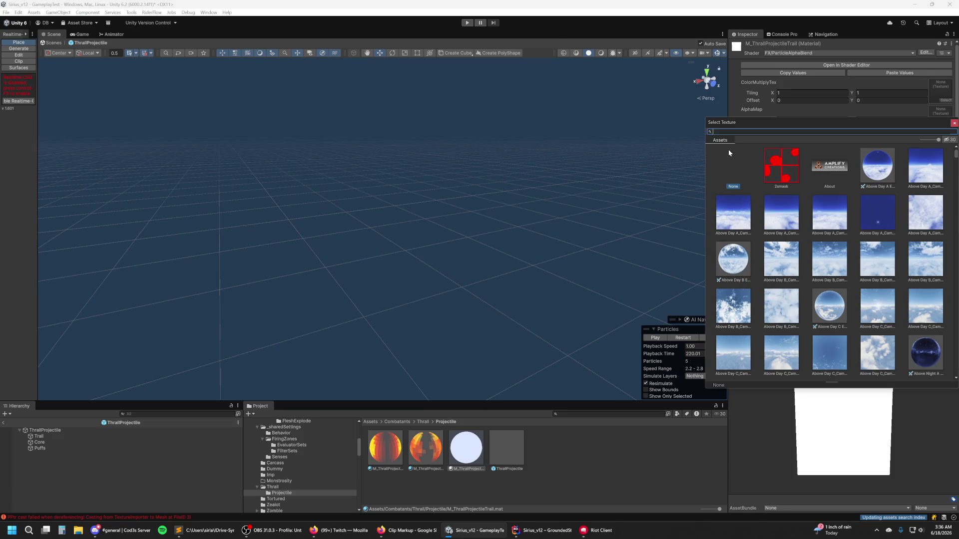
type("smoke")
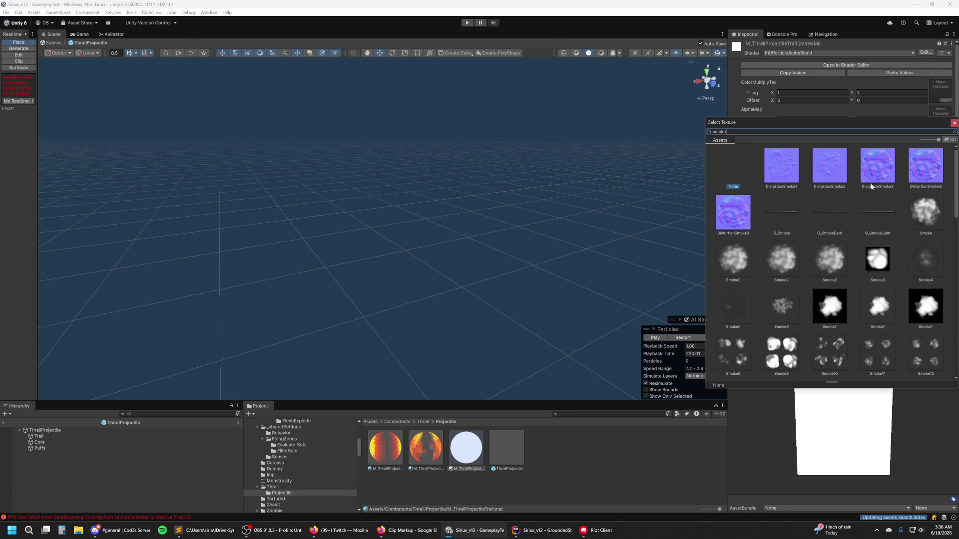
scroll(871, 203, "down", 3)
scroll(875, 198, "down", 3)
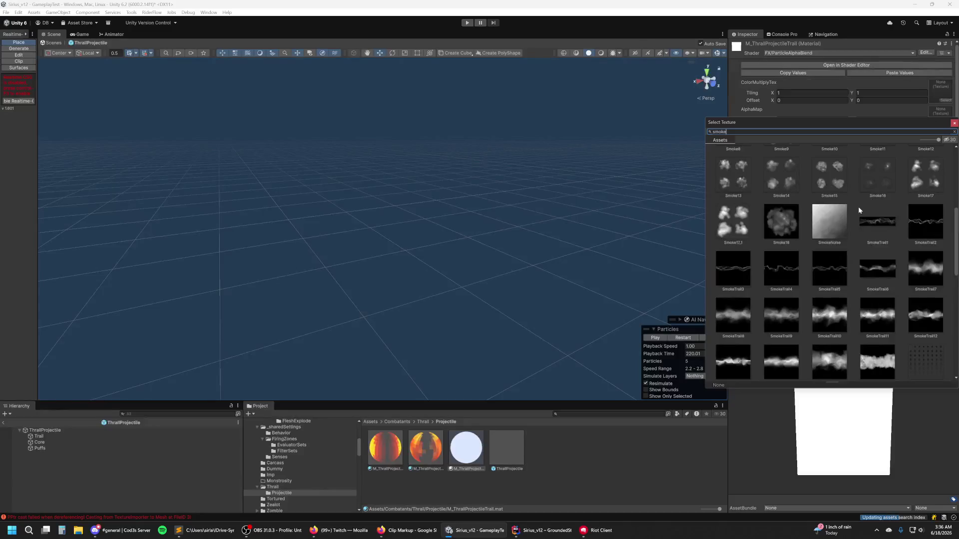
scroll(858, 206, "down", 2)
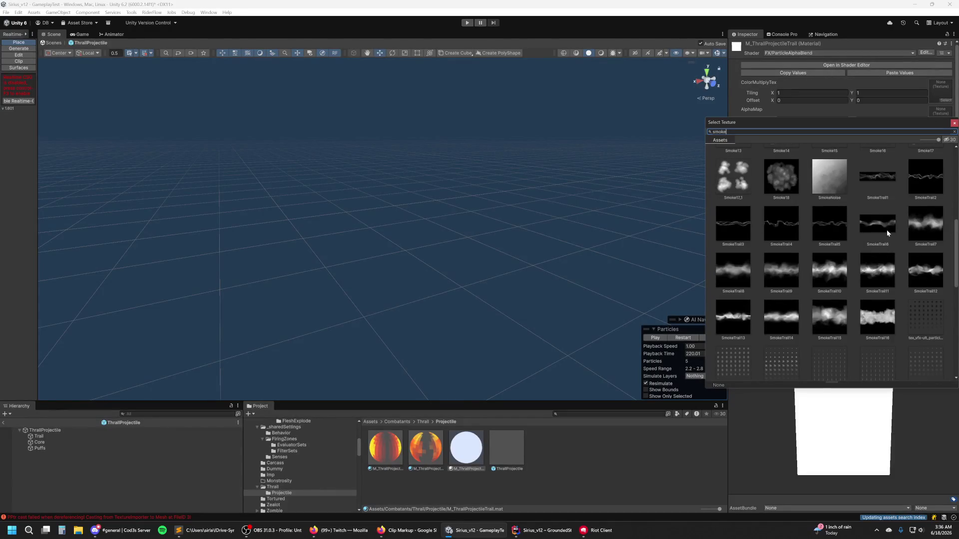
left_click(877, 317)
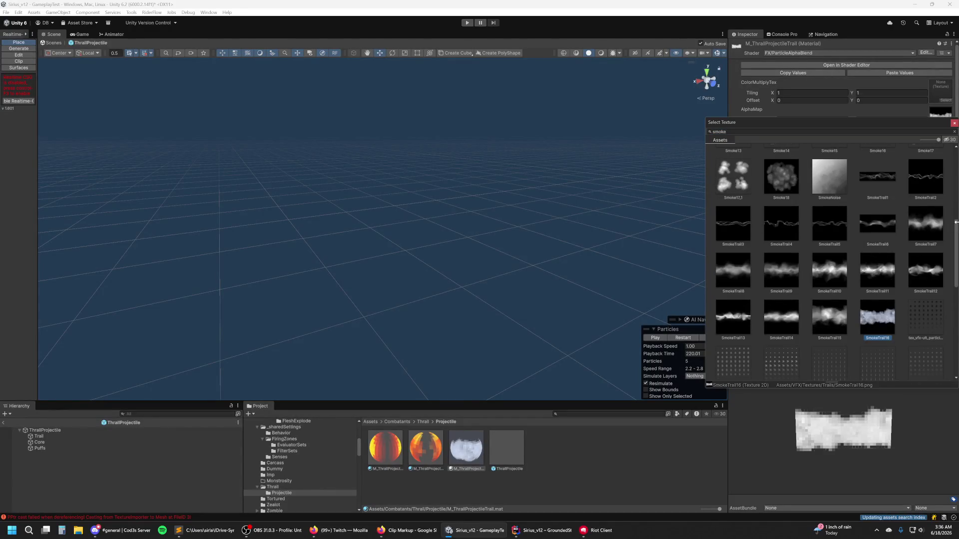
left_click(954, 123)
scroll(909, 286, "down", 10)
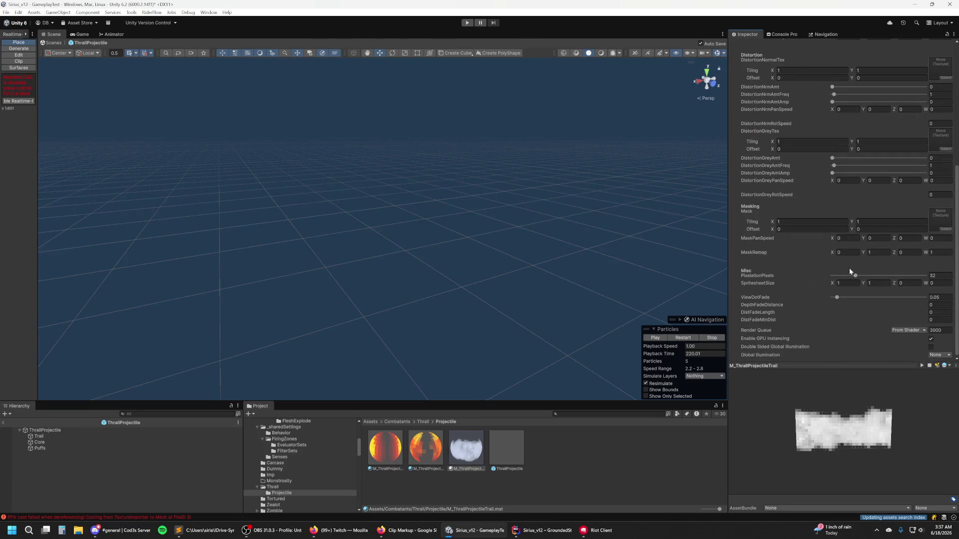
left_click_drag(854, 278, 845, 276)
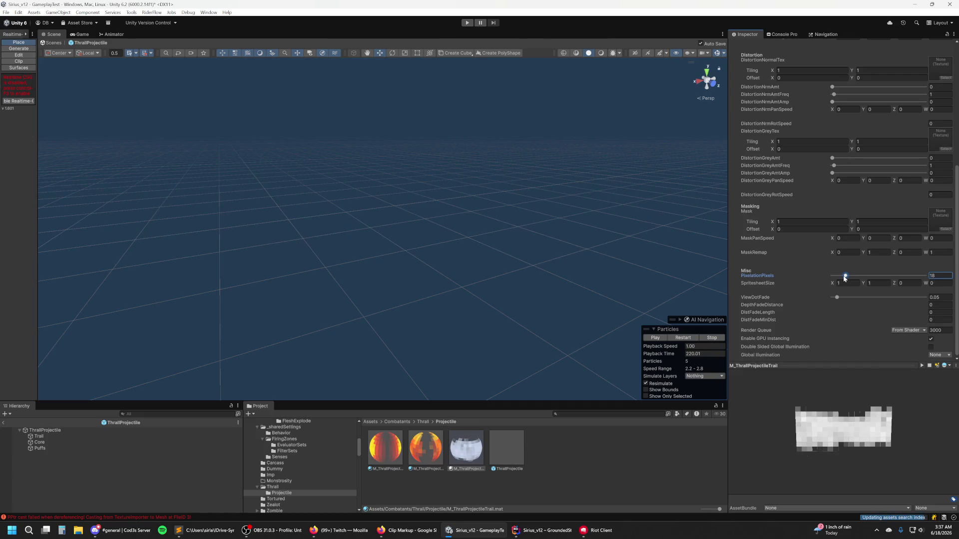
scroll(855, 236, "up", 10)
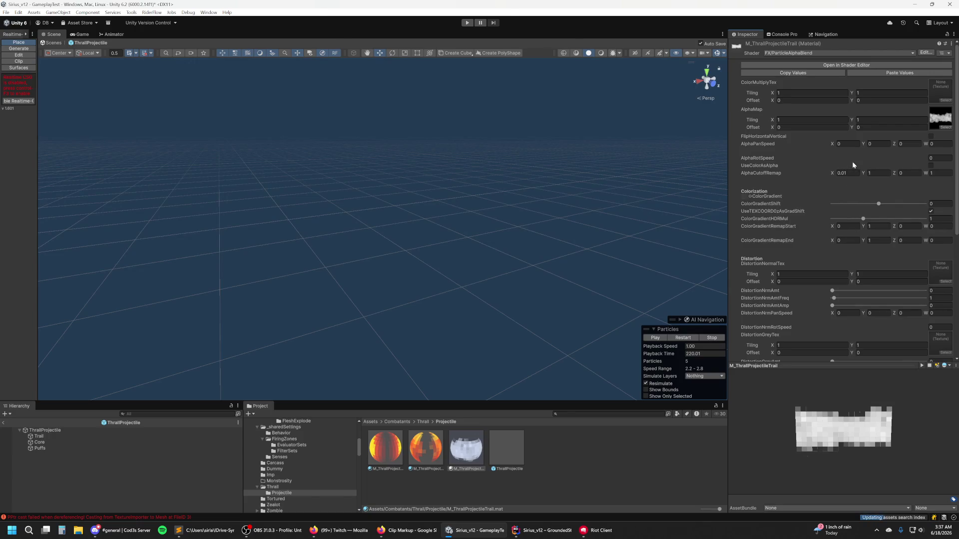
Step: Switch the trail material's shader to FX ParticleAlphaCutout, then back to ParticleAlphaBlend
left_click(819, 54)
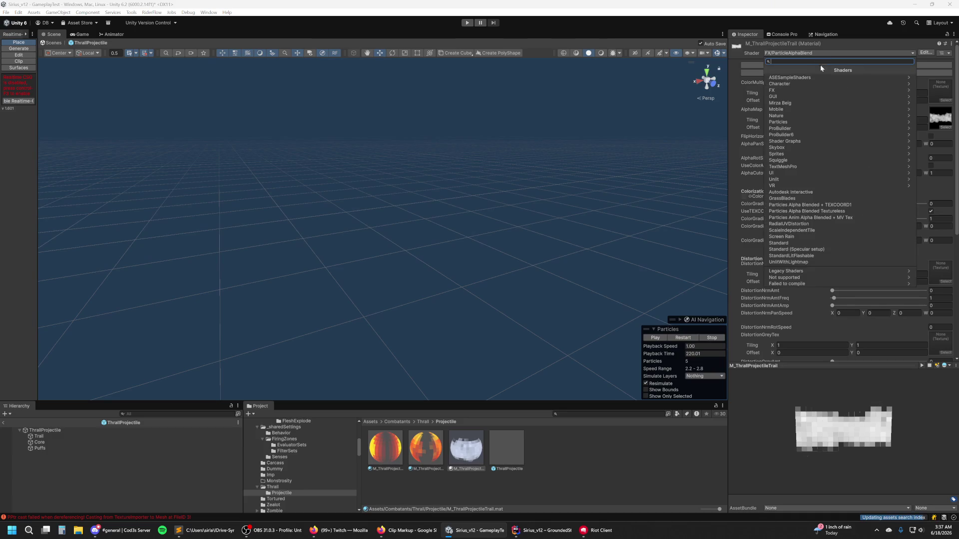
left_click(802, 88)
left_click(803, 122)
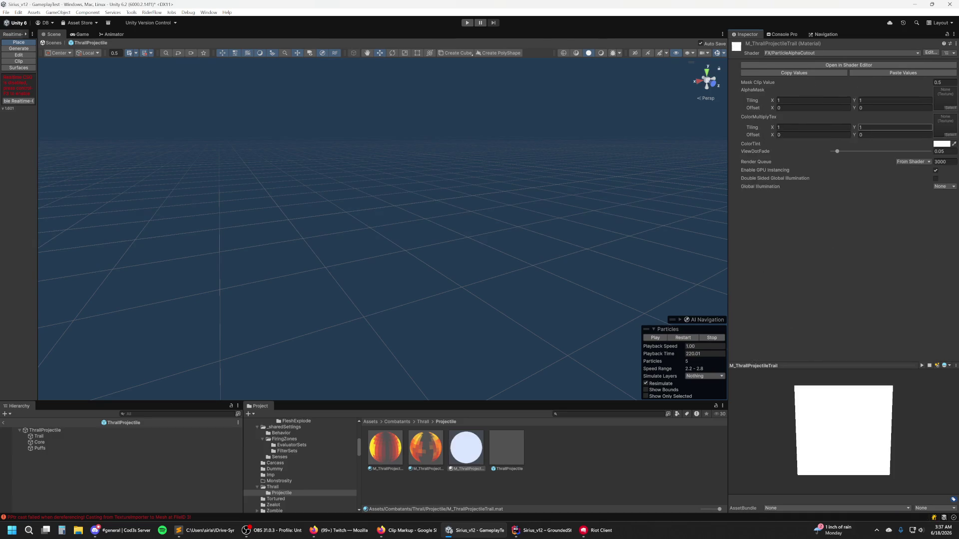
left_click(852, 53)
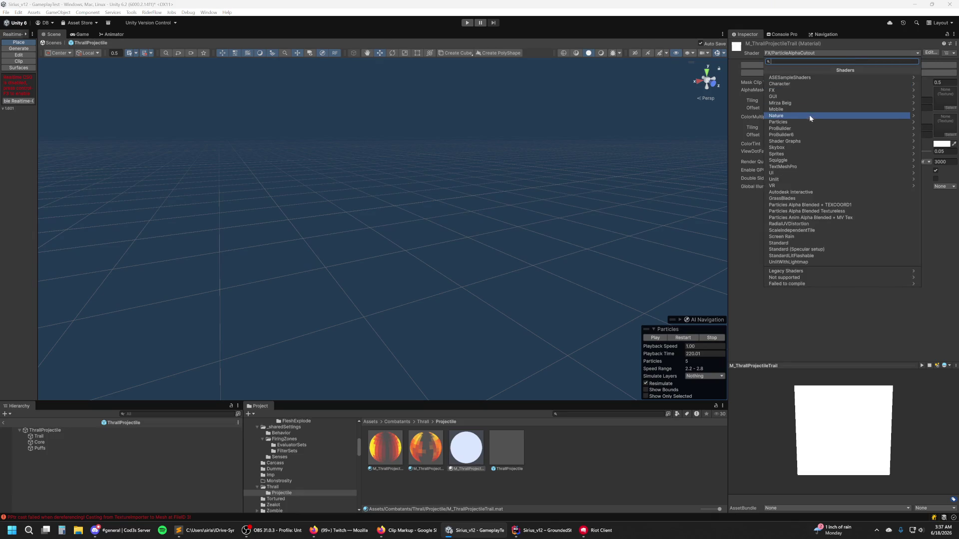
left_click(799, 91)
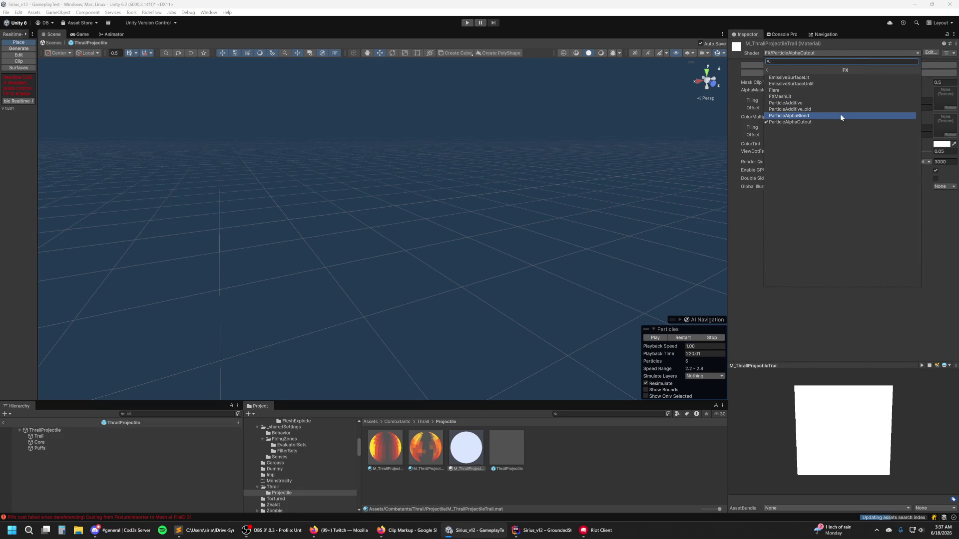
left_click(840, 116)
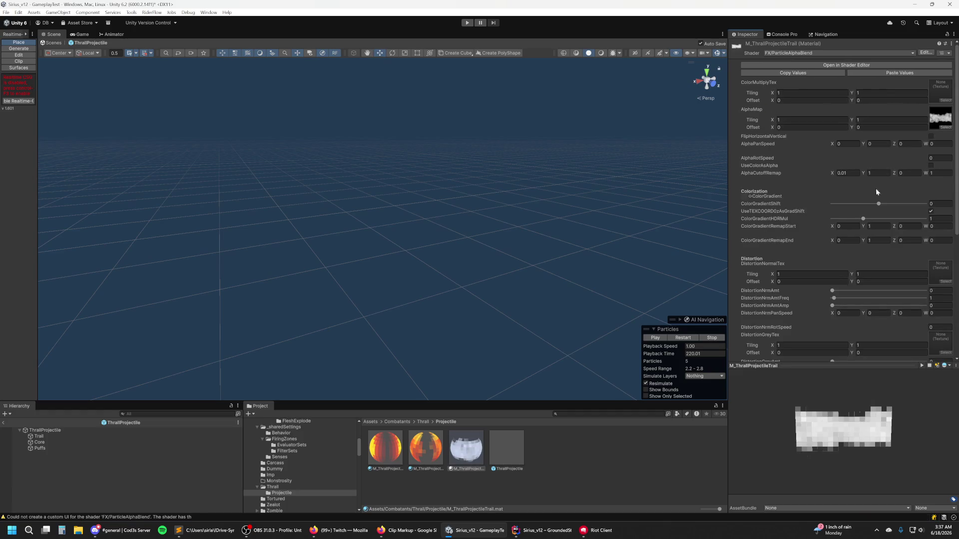
Step: Set ColorGradient to G_BurnVeryCool and raise ColorGradientHDRMul slightly
left_click(749, 196)
type("color burn")
key("ctrl+a")
key("BackSpace")
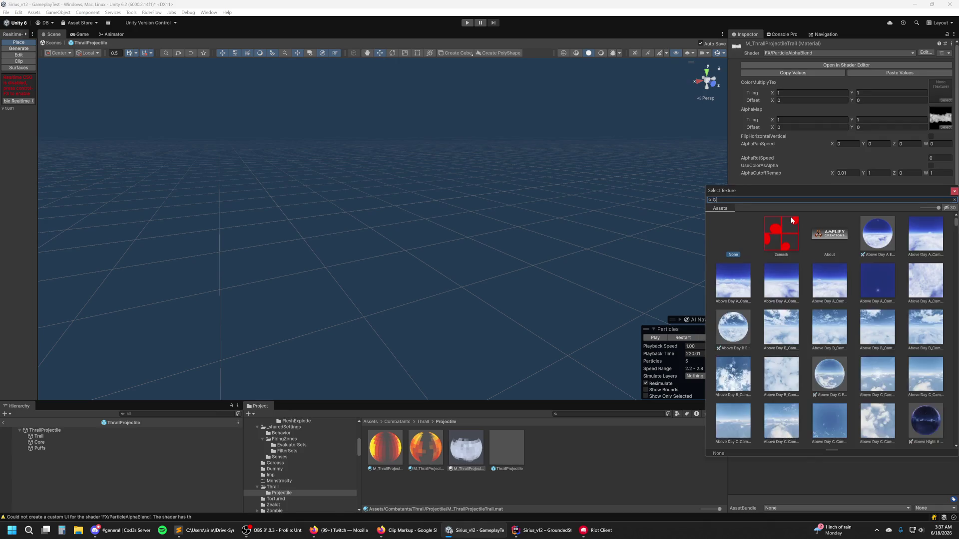
type("G_")
scroll(844, 282, "down", 10)
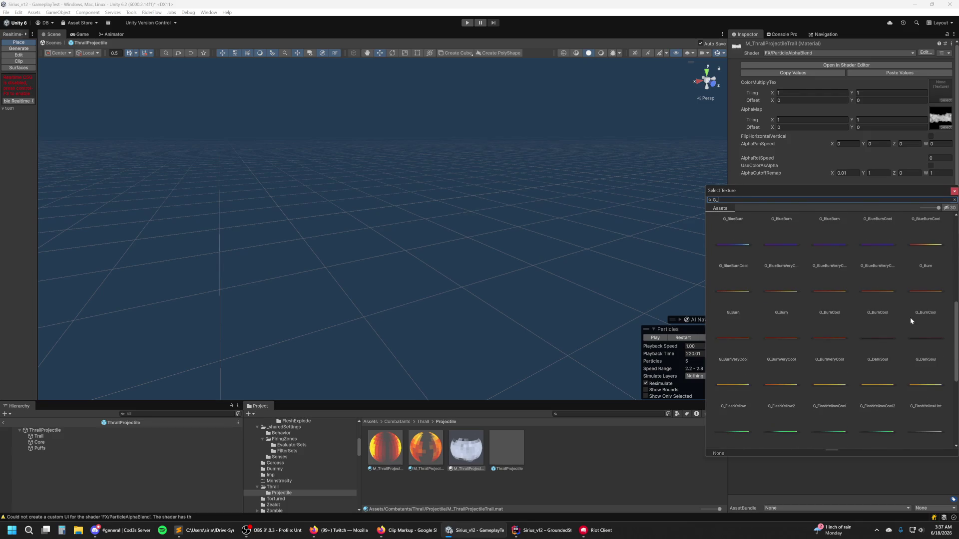
scroll(908, 329, "down", 3)
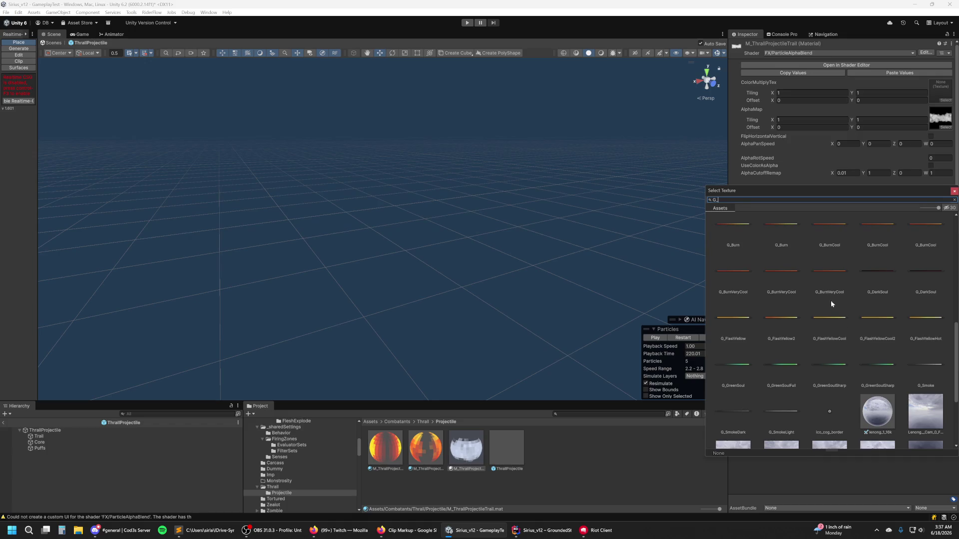
left_click(782, 279)
left_click(824, 278)
left_click(781, 281)
left_click(750, 283)
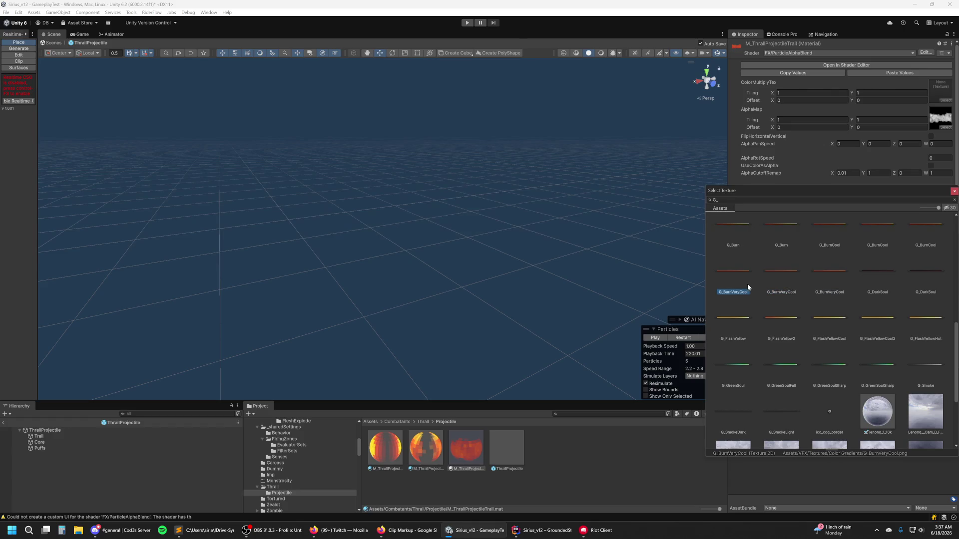
double_click(747, 283)
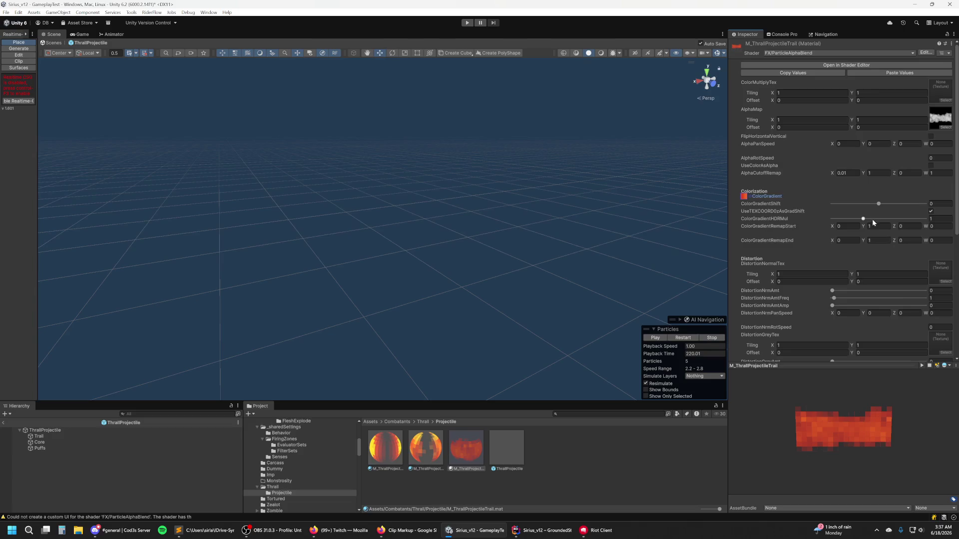
left_click_drag(862, 219, 869, 221)
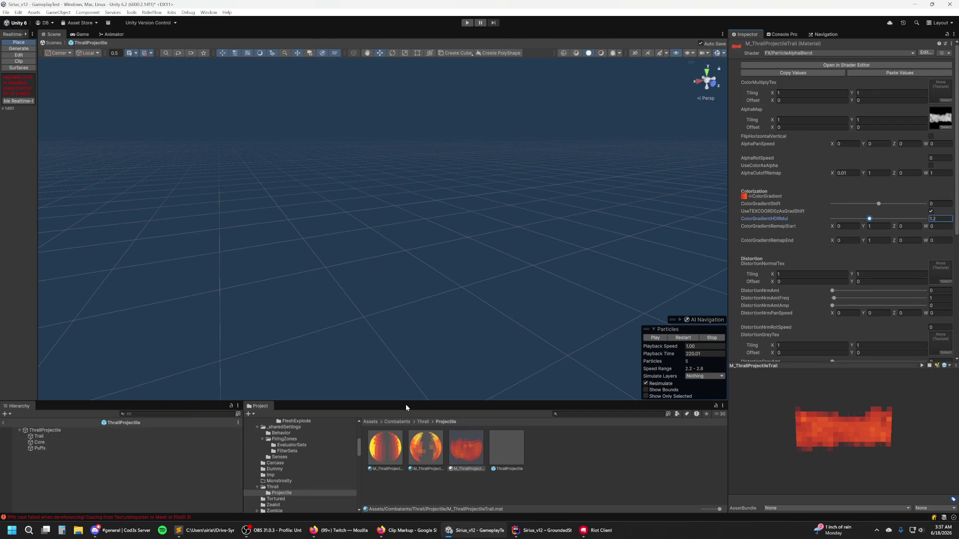
left_click(64, 442)
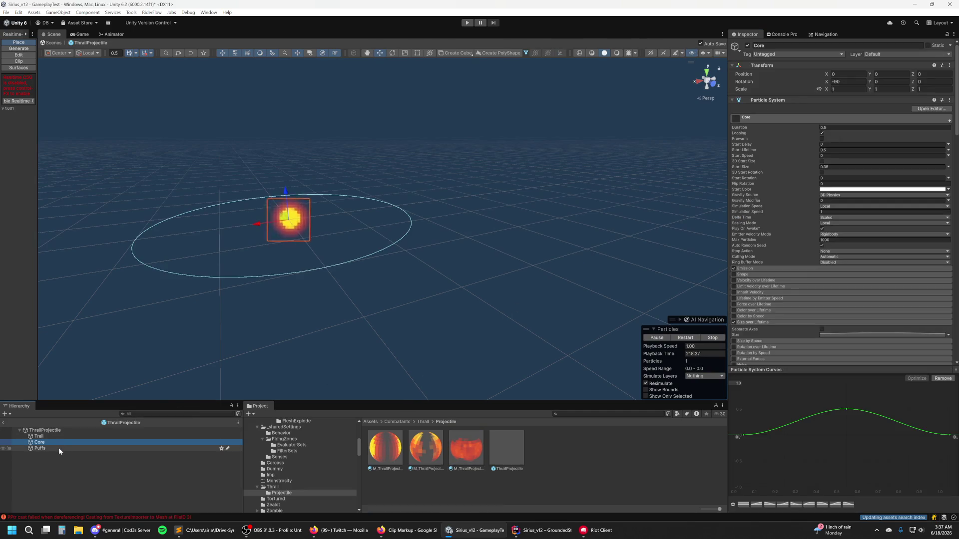
Step: Pull down the end key of the Puffs Size over Lifetime curve
left_click(57, 449)
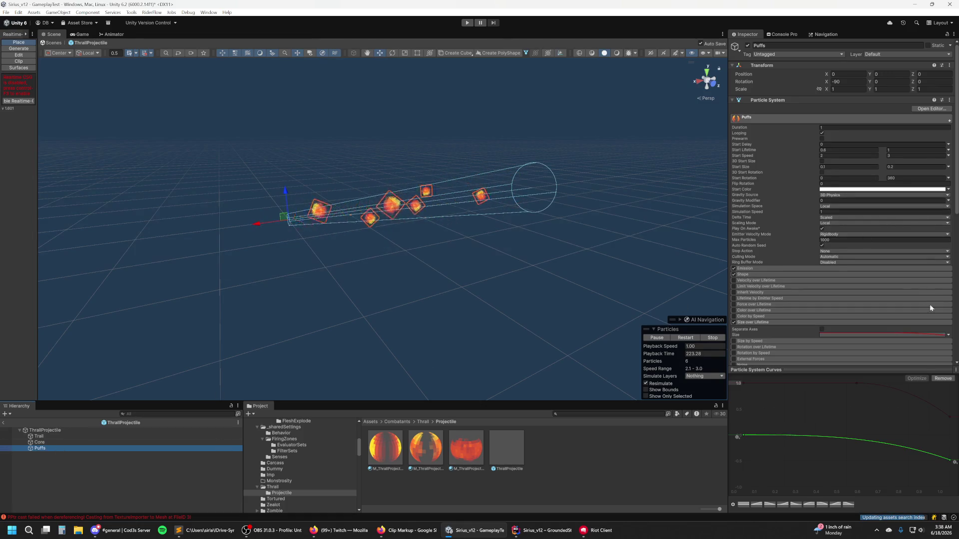
mouse_move(949, 463)
left_mouse_down()
mouse_move(822, 480)
mouse_move(947, 482)
mouse_move(938, 489)
mouse_move(954, 462)
left_mouse_up()
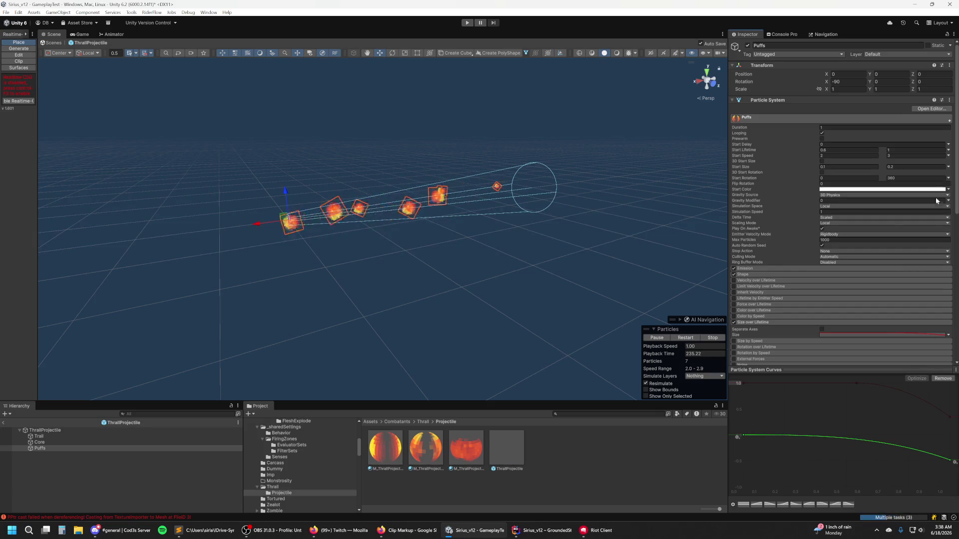
scroll(903, 293, "down", 8)
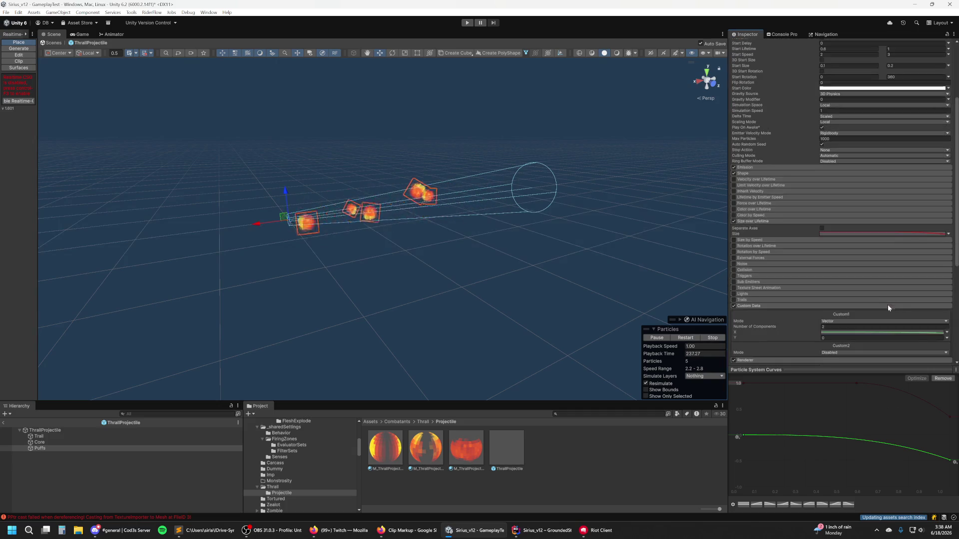
scroll(902, 253, "down", 2)
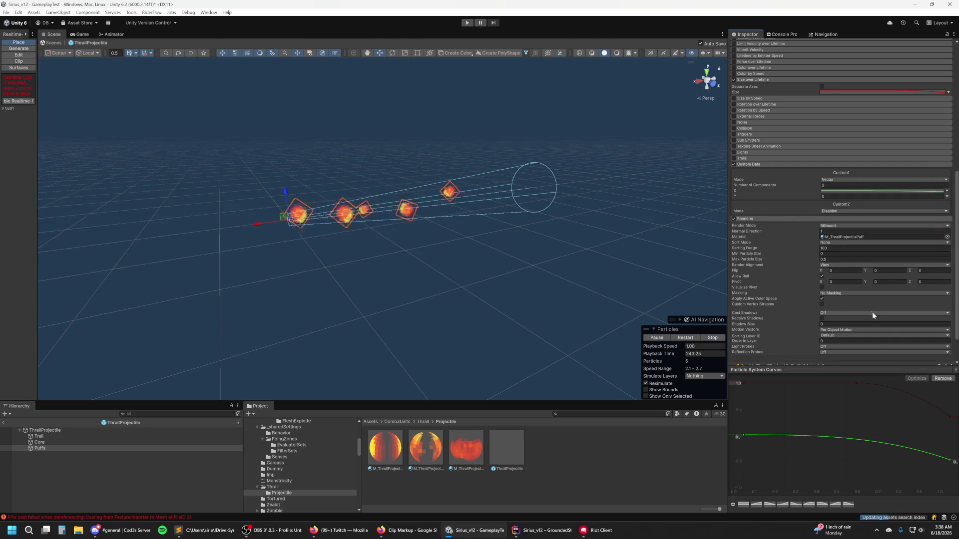
mouse_move(769, 299)
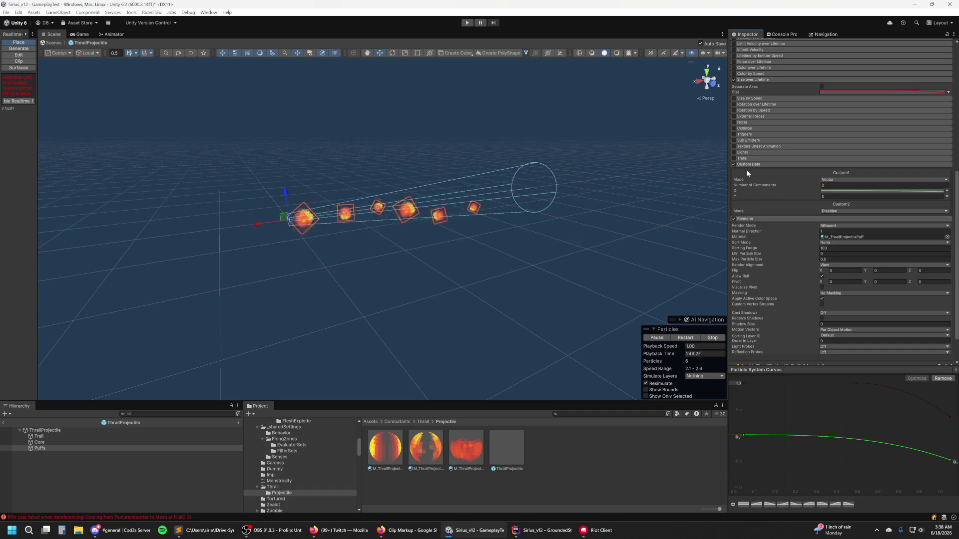
mouse_move(754, 165)
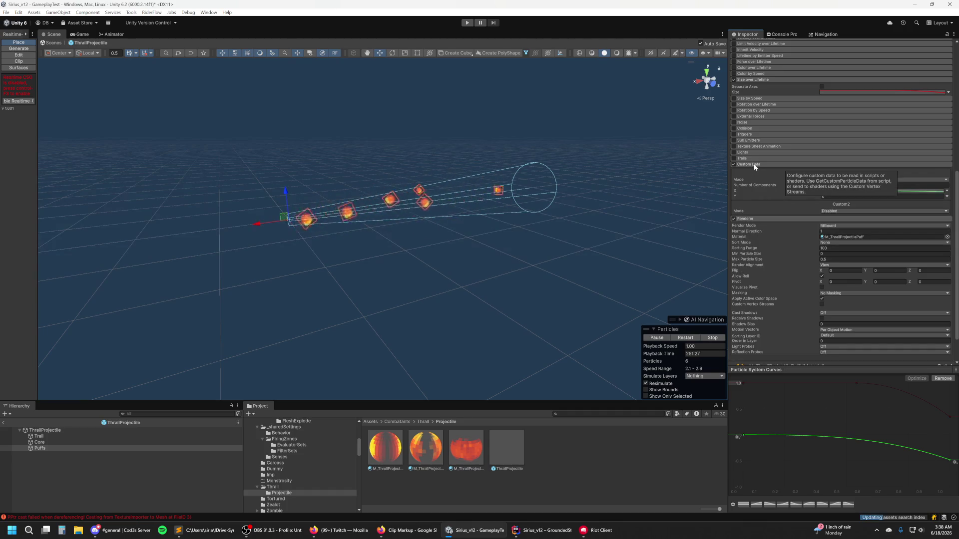
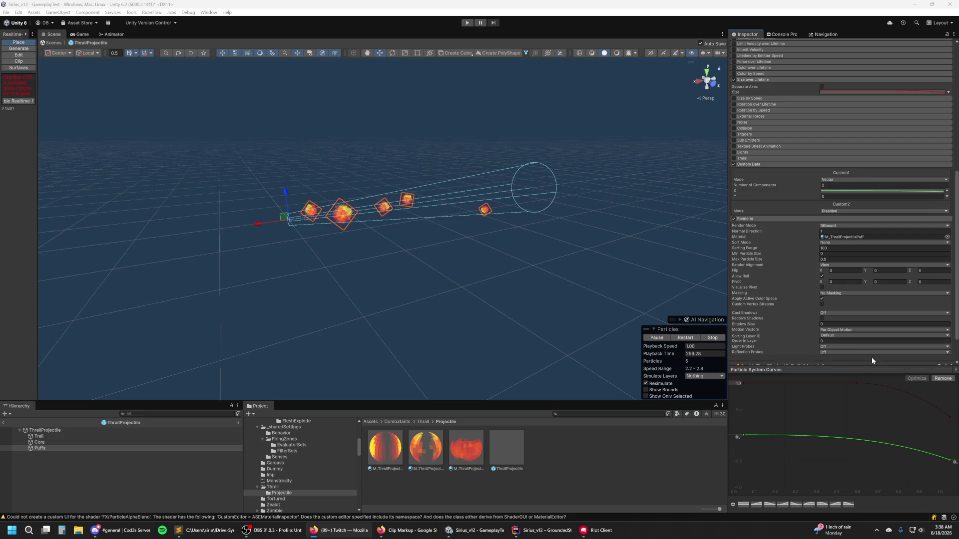
Step: Inspect the puff particles' masking options without changing them
scroll(848, 345, "down", 1)
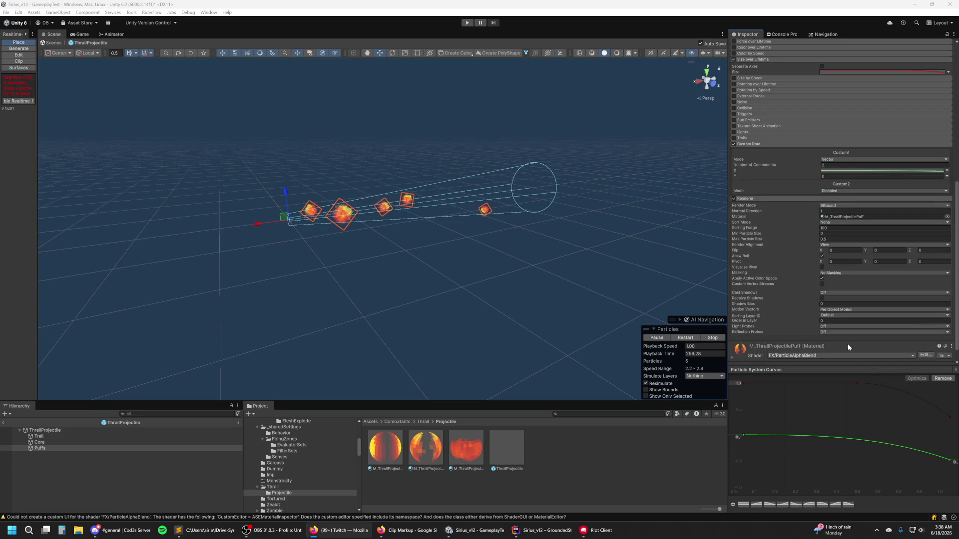
scroll(819, 333, "down", 1)
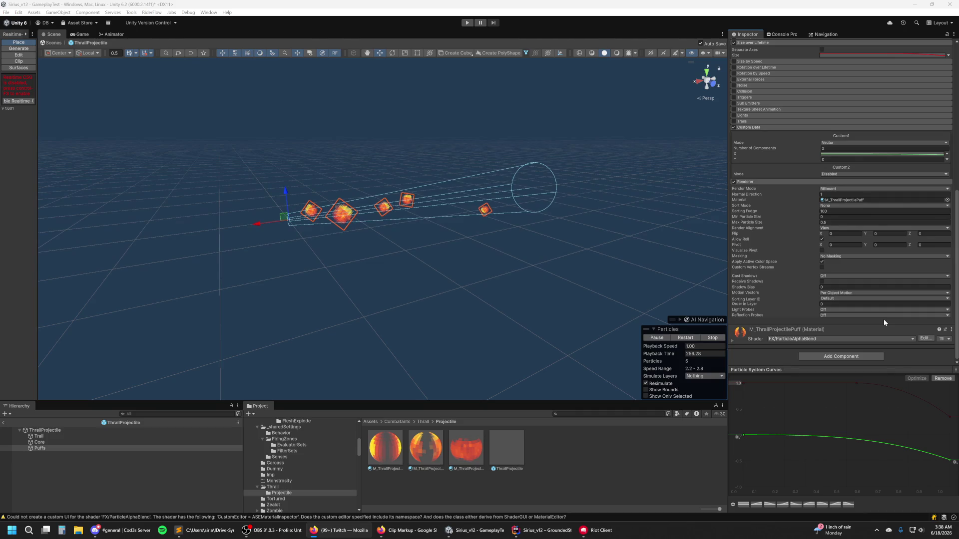
left_click(851, 255)
left_click(939, 253)
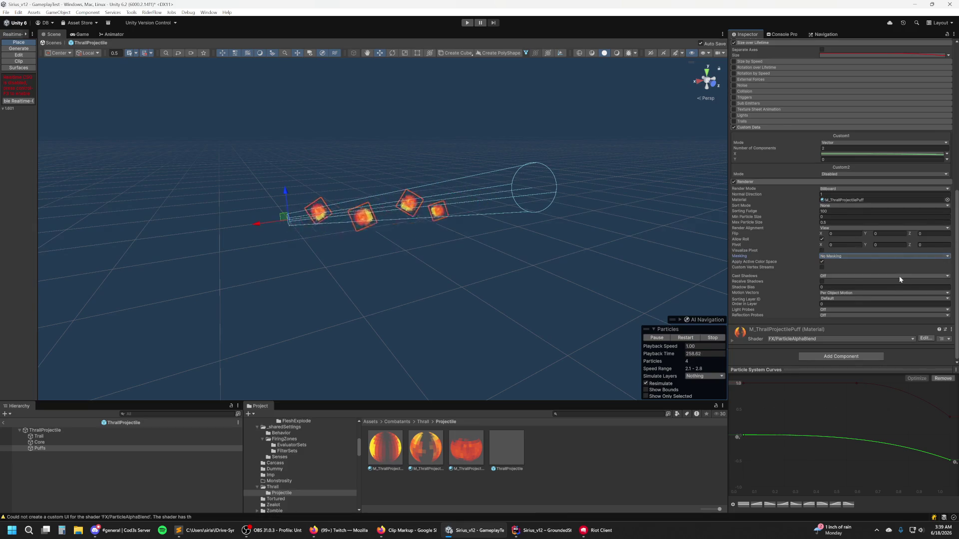
scroll(894, 270, "up", 5)
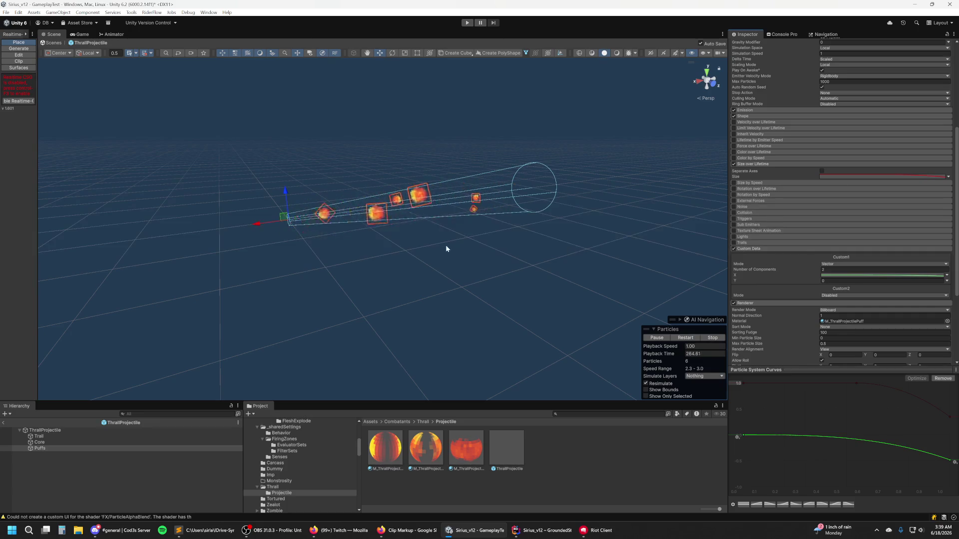
Step: Search assets for 'flesh', open the RifleImpactFlesh prefab and preview the impact effect
key("ctrl+k")
type("flesh")
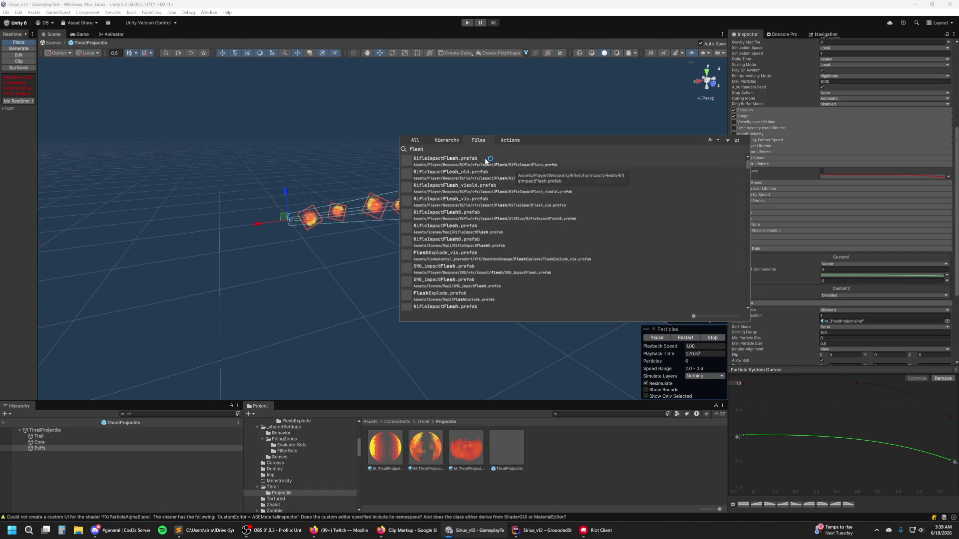
double_click(492, 165)
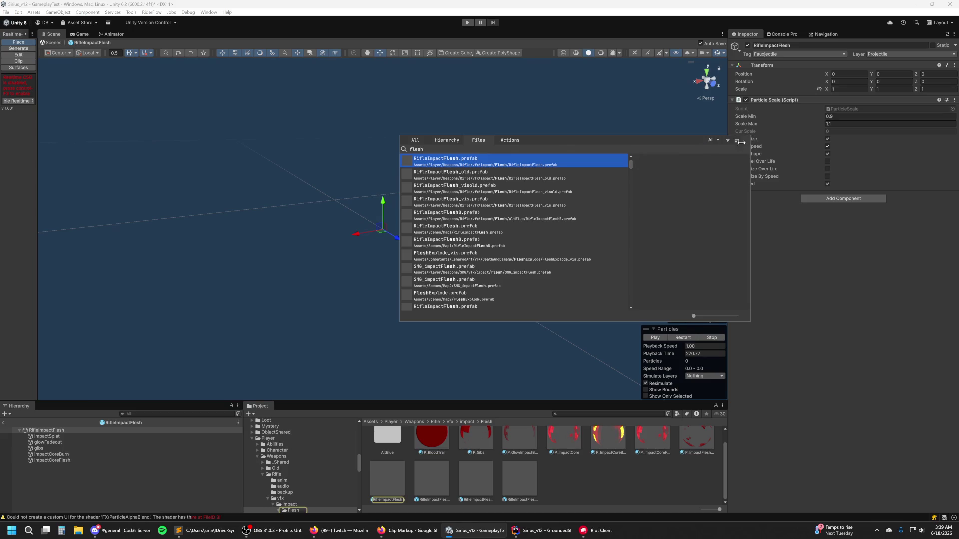
key("Escape")
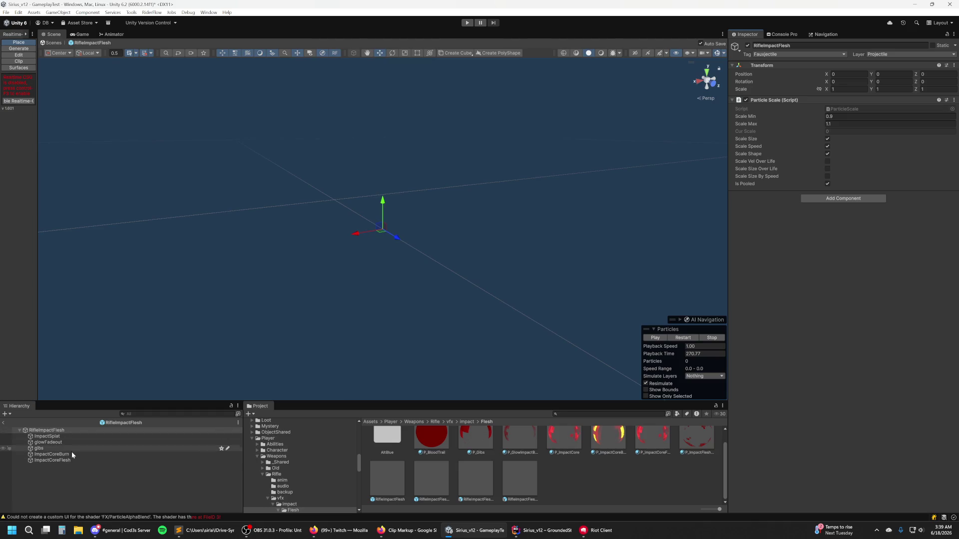
left_click(74, 459, "shift")
scroll(436, 276, "down", 6)
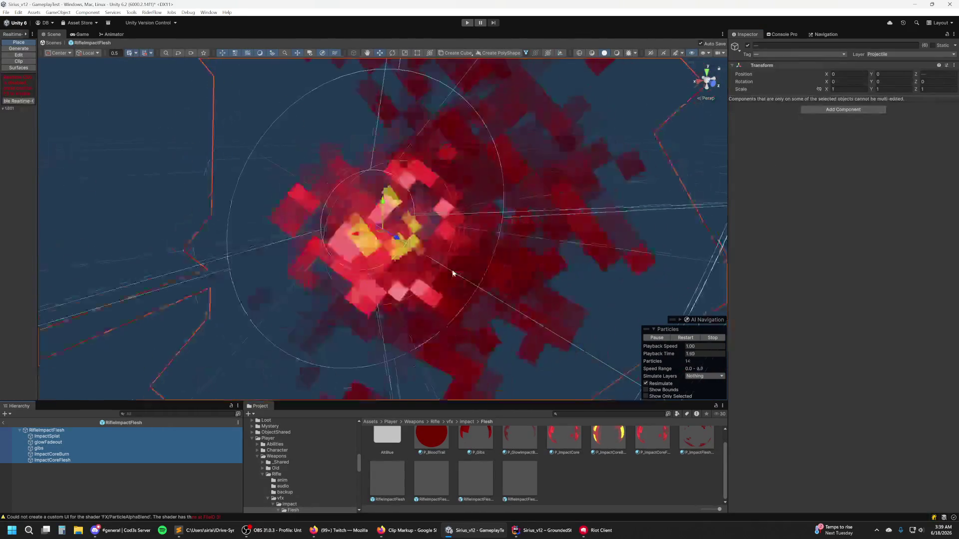
scroll(452, 271, "down", 3)
mouse_move(451, 274)
left_mouse_down()
mouse_move(391, 265)
mouse_move(313, 274)
mouse_move(407, 260)
left_mouse_up()
scroll(404, 258, "up", 4)
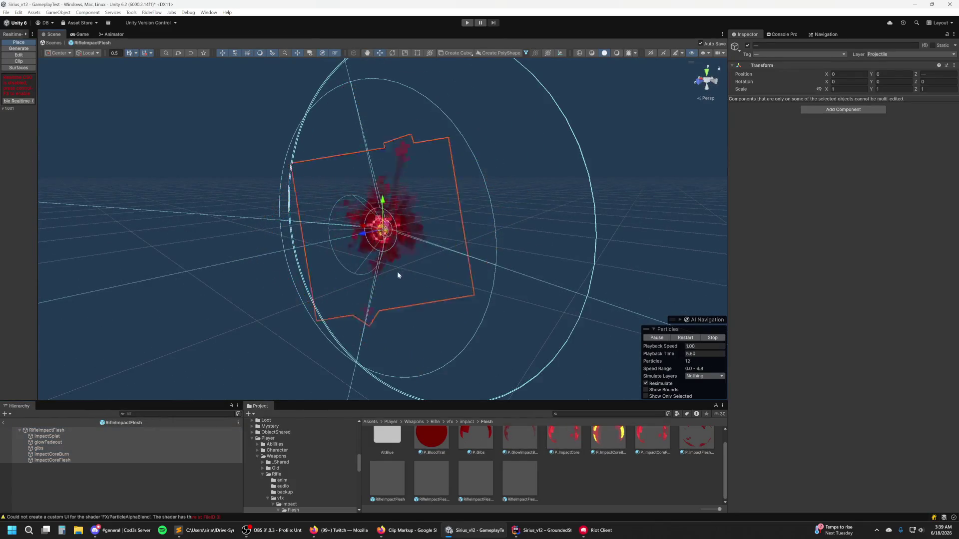
Step: Inspect glowFadeout, ImpactCoreBurn and ImpactCoreFlesh, trying then undoing a Custom1 X curve change
left_click(60, 440)
left_click(73, 453)
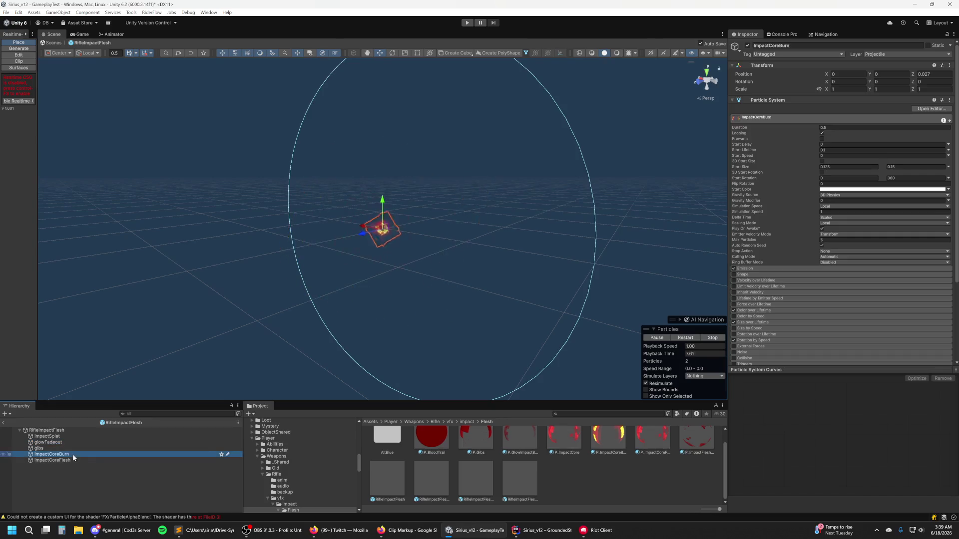
left_click(70, 458)
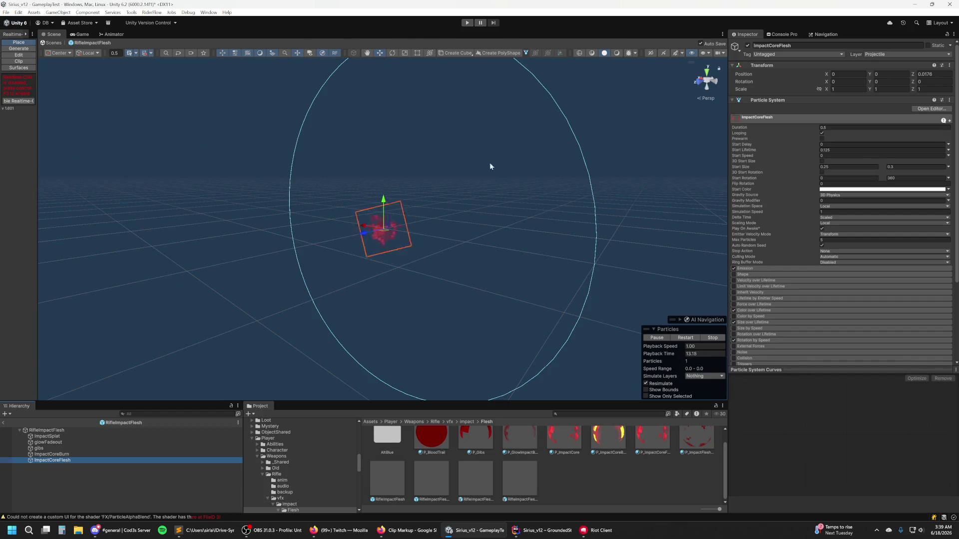
scroll(767, 276, "down", 3)
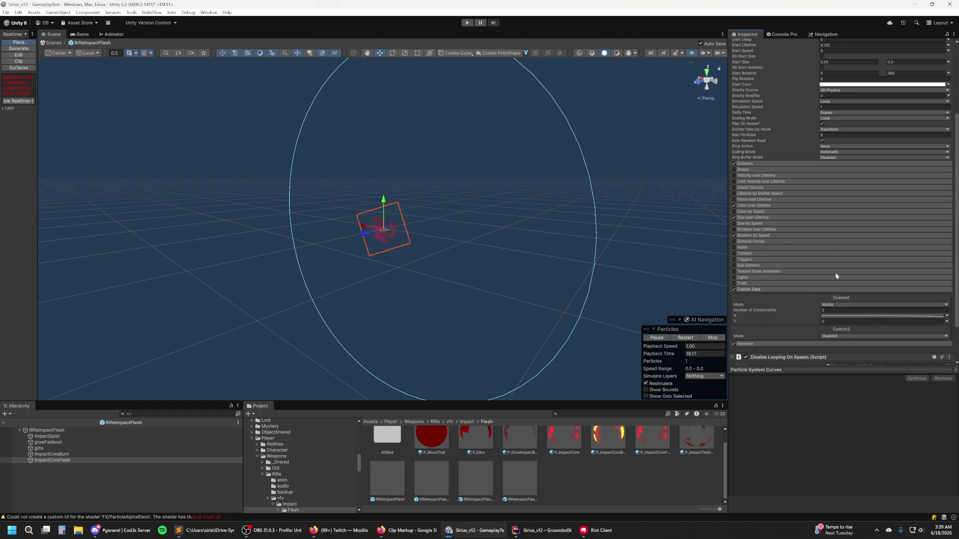
left_click(853, 316)
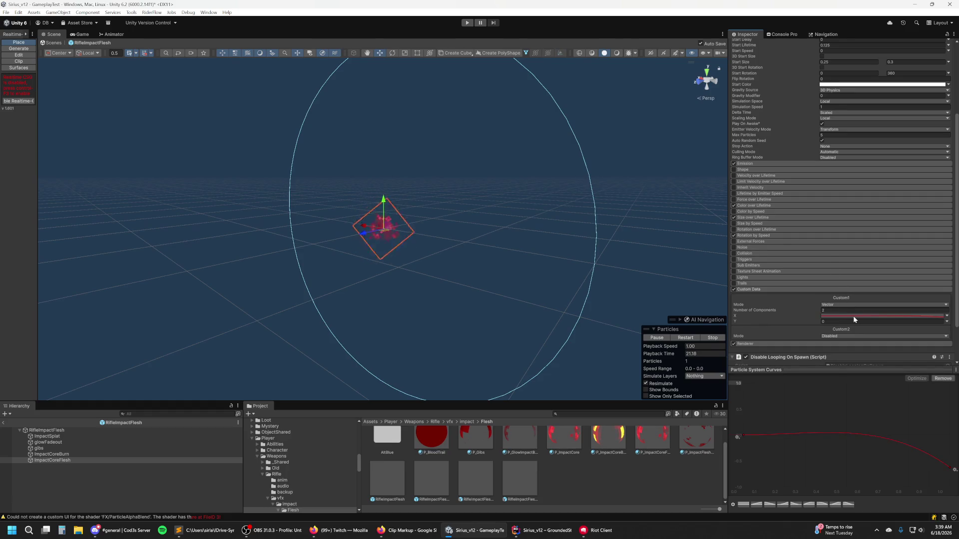
left_click_drag(951, 470, 821, 487)
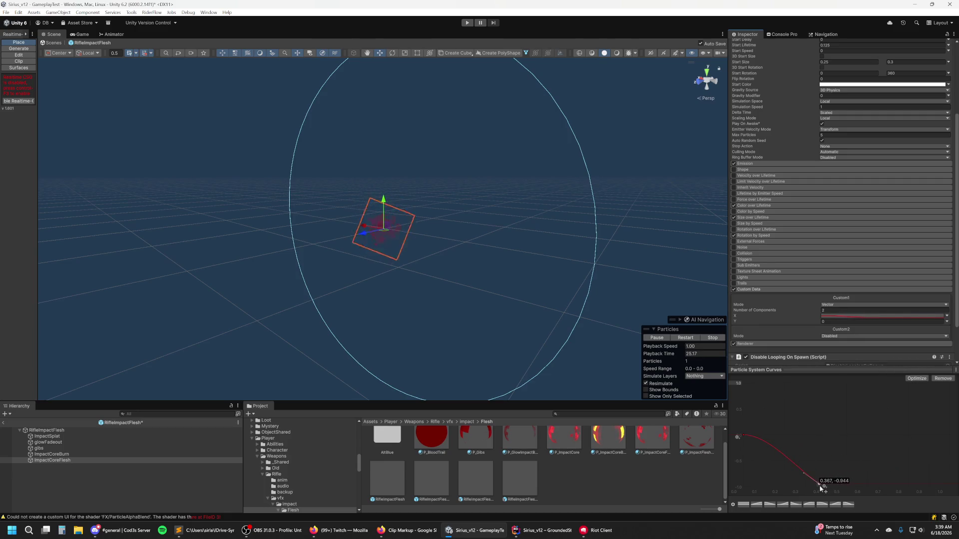
key("ctrl+z")
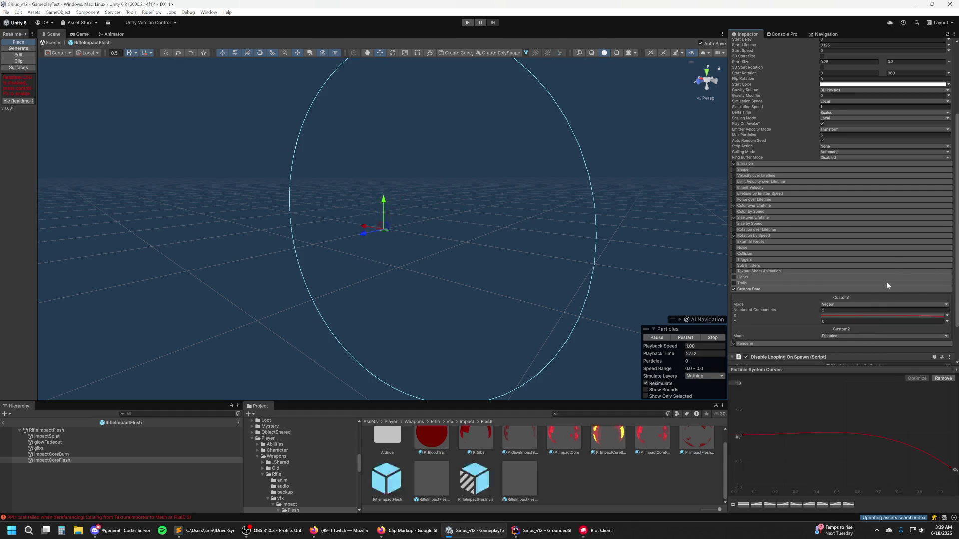
Step: Review ImpactCoreFlesh's Renderer settings, then search assets for 'thrallproj'
scroll(881, 250, "down", 2)
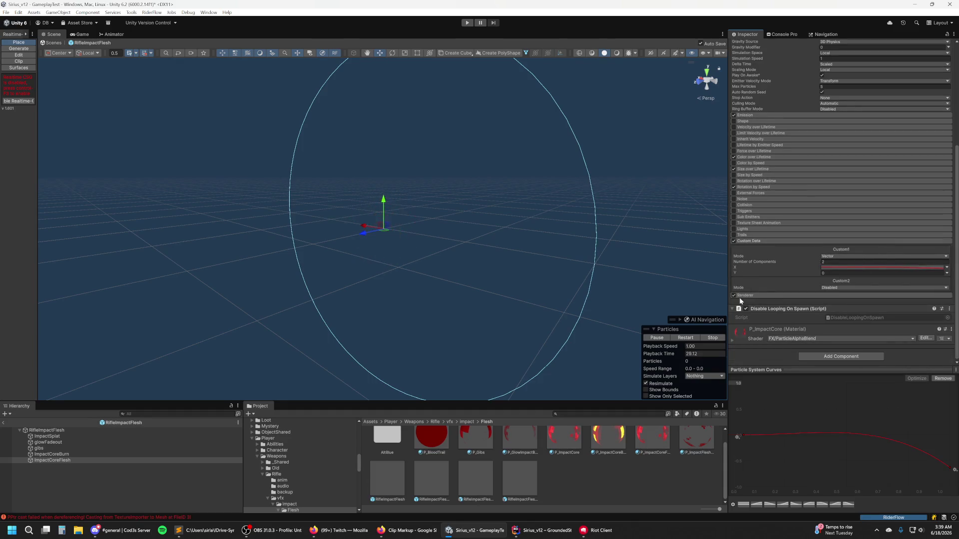
left_click(754, 295)
scroll(844, 290, "down", 2)
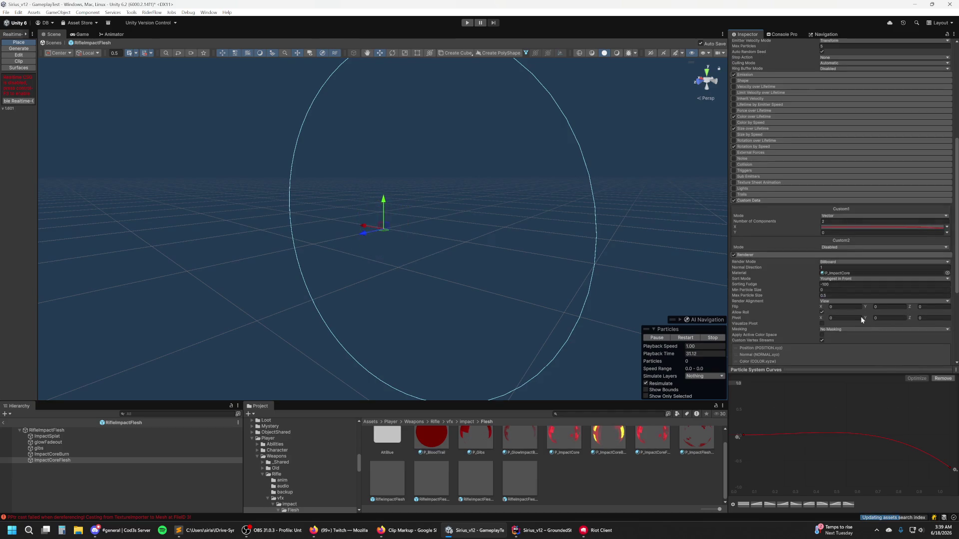
mouse_move(746, 286)
scroll(768, 292, "down", 2)
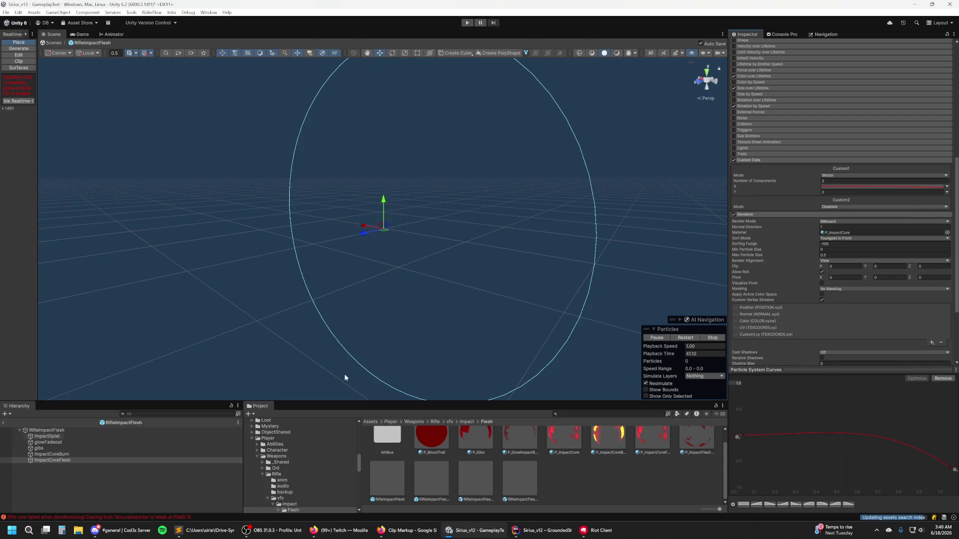
key("ctrl+k")
type("thrallproj")
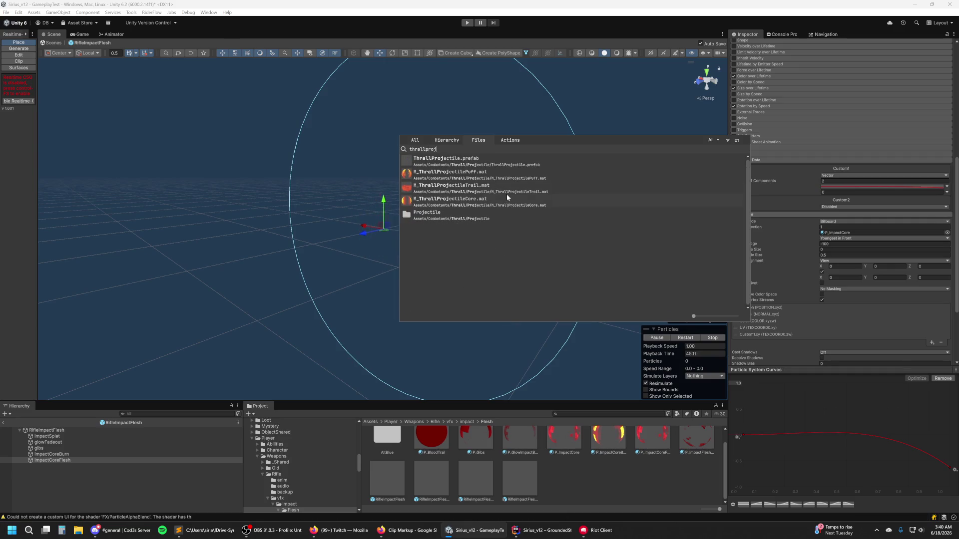
Step: Peek at the M_ThrallProjectilePuff shader, then open the ThrallProjectile prefab
double_click(498, 174)
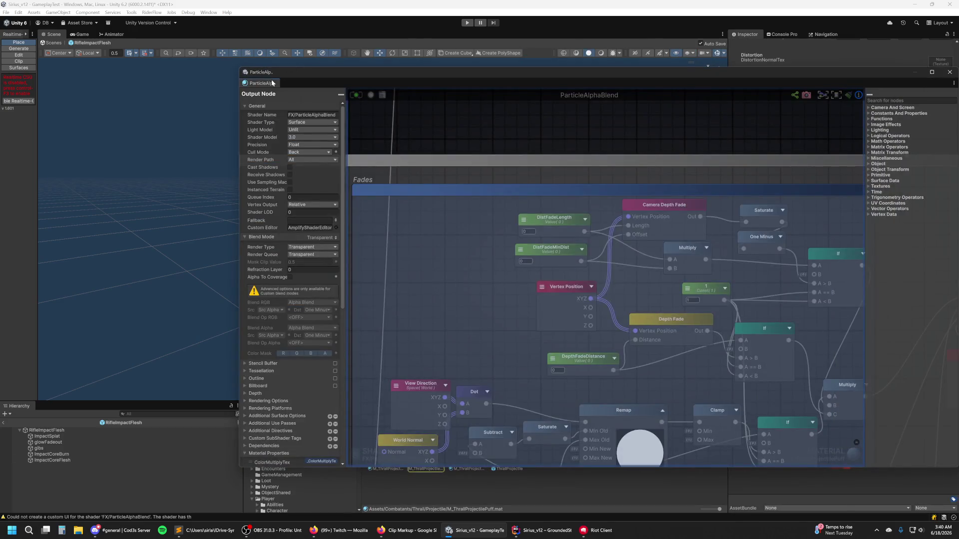
middle_click(273, 83)
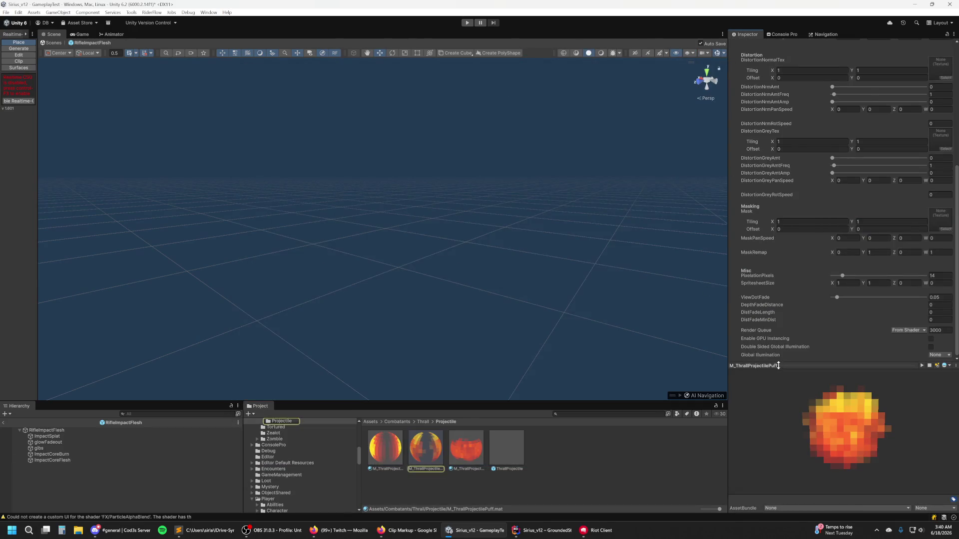
mouse_move(616, 290)
left_mouse_down()
mouse_move(506, 274)
mouse_move(549, 370)
left_mouse_up()
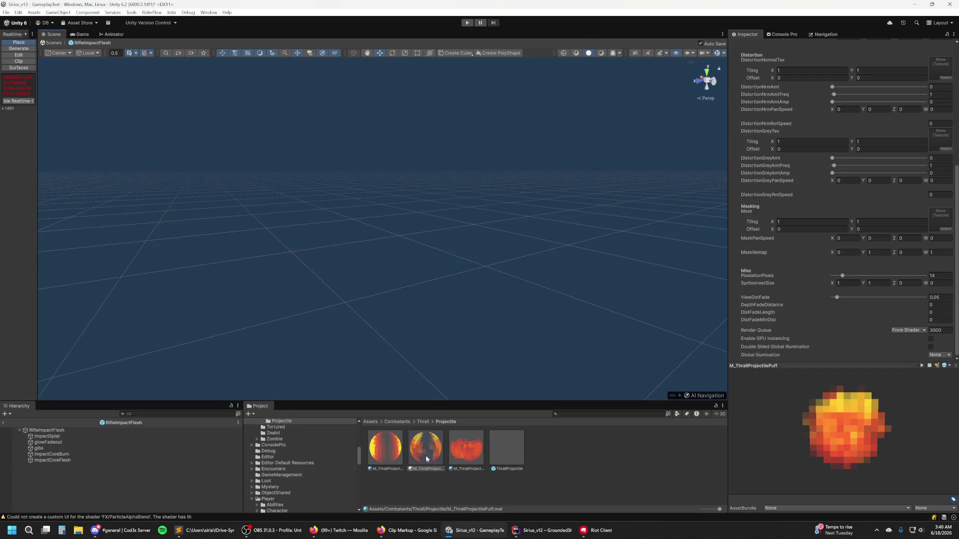
double_click(502, 452)
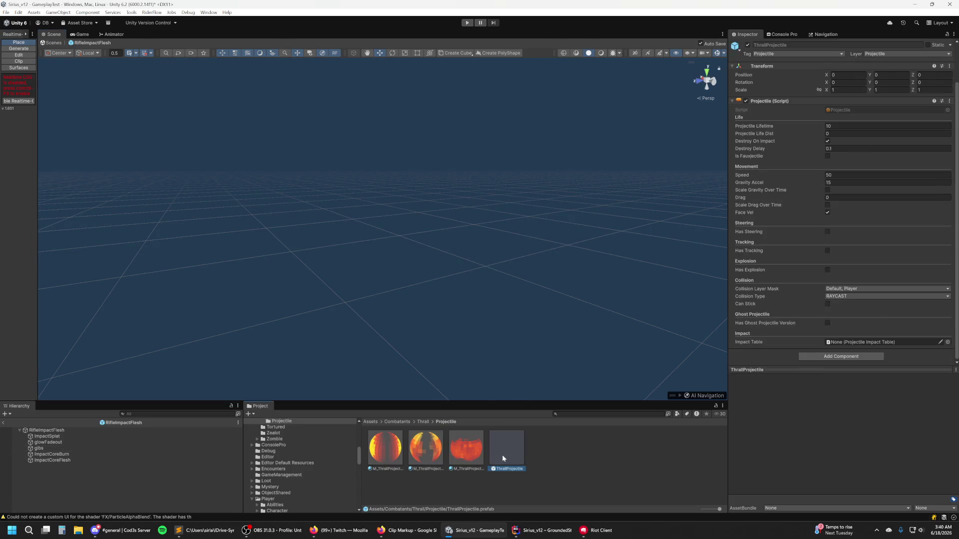
left_click(430, 446)
Step: Inspect the Core and Puffs particle systems and expand Core's Renderer module
left_click(105, 442)
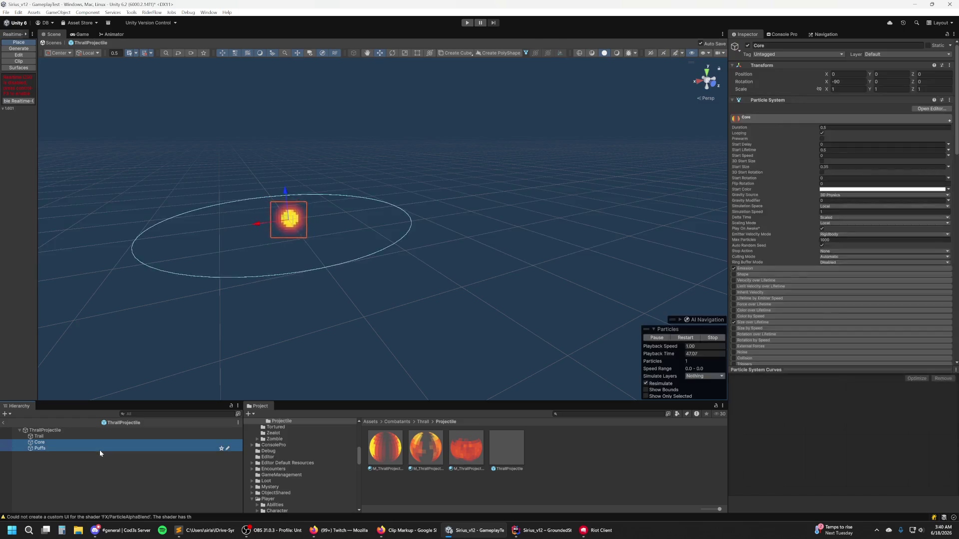
left_click(99, 449)
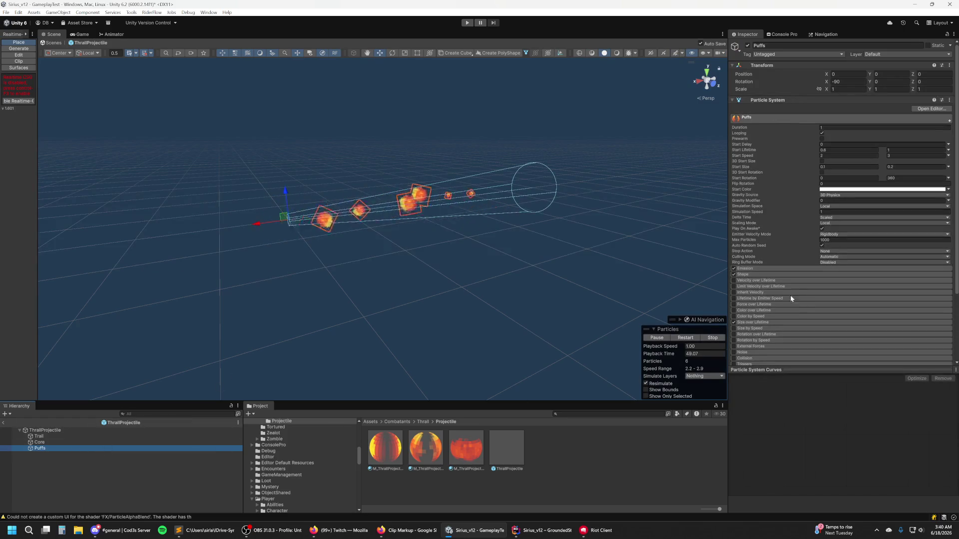
left_click(106, 442)
scroll(766, 244, "down", 8)
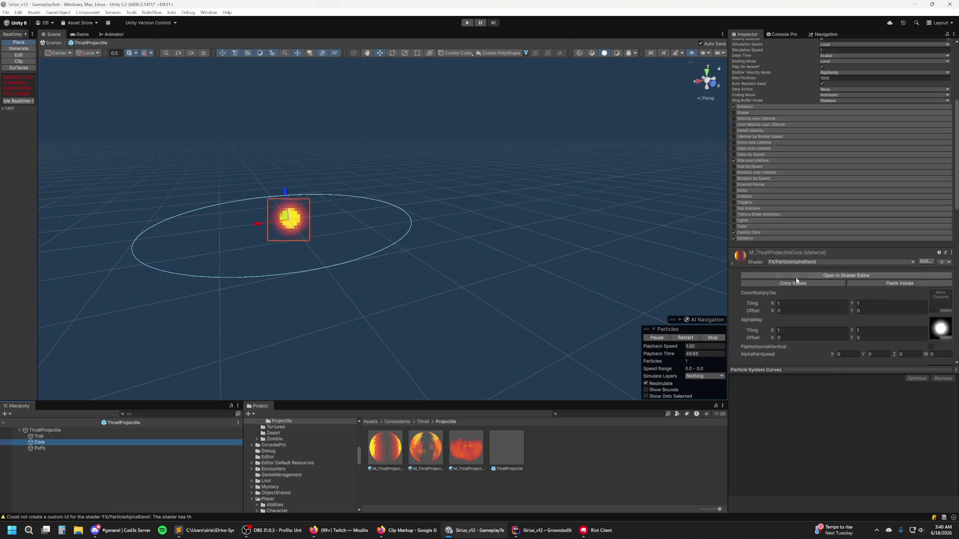
scroll(799, 210, "down", 6)
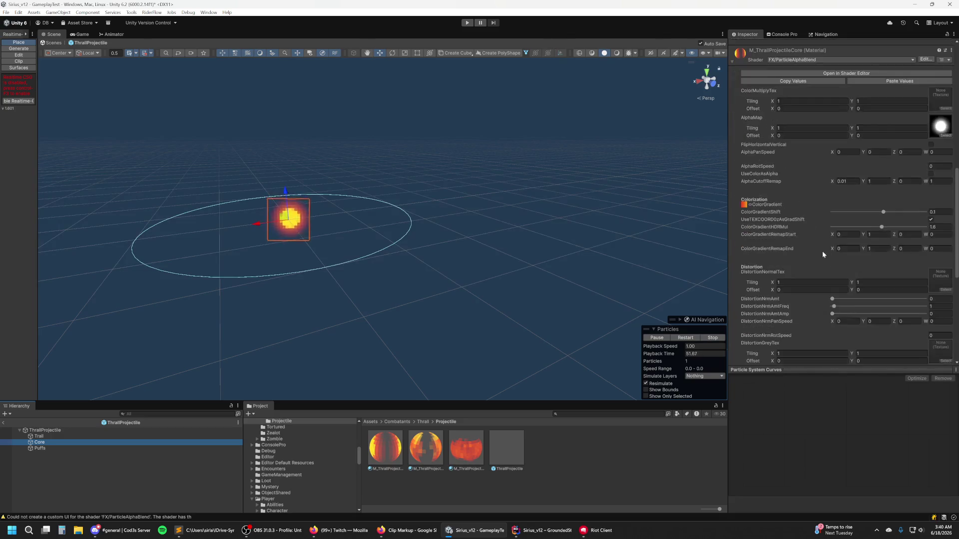
scroll(750, 205, "up", 6)
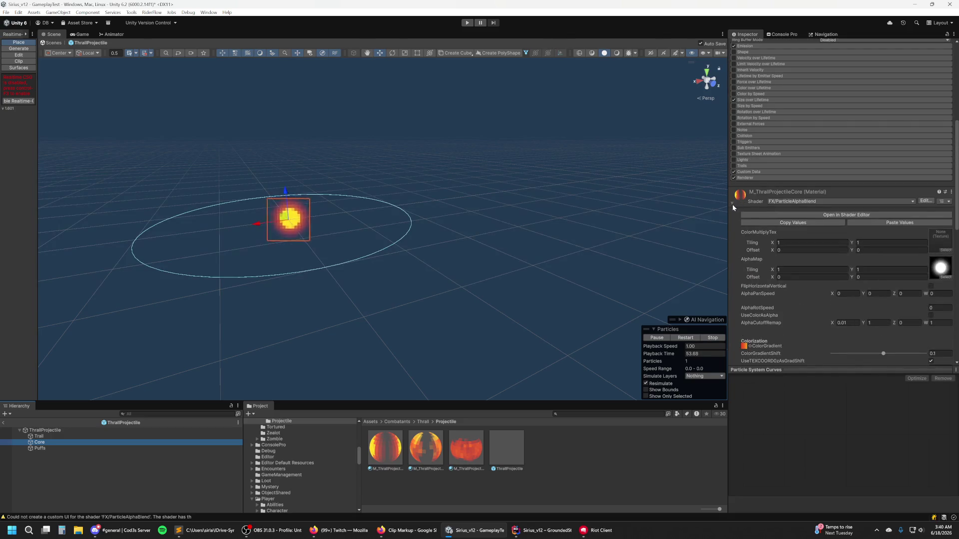
left_click(732, 203)
left_click(752, 317)
scroll(811, 317, "down", 4)
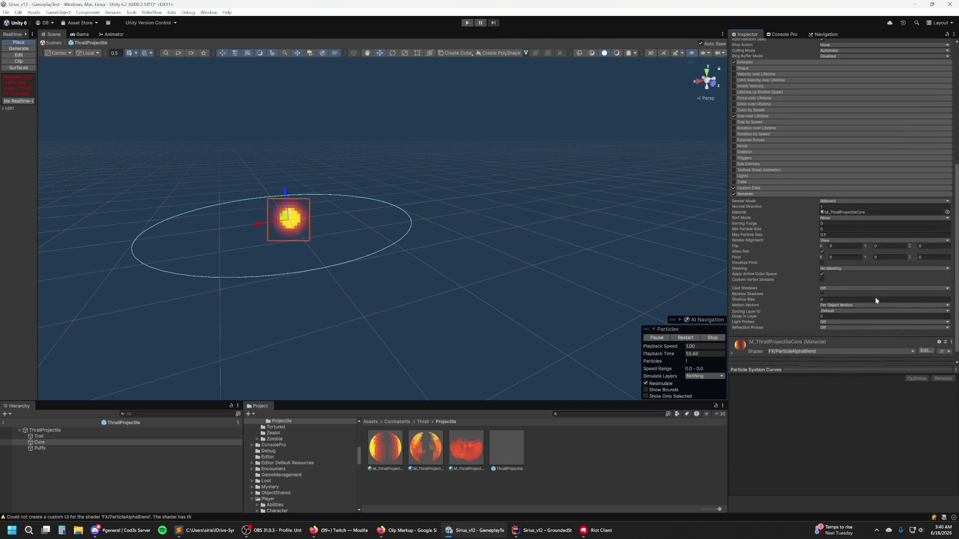
Step: Enable Core's custom vertex streams and add the Custom1.x stream
left_click(821, 279)
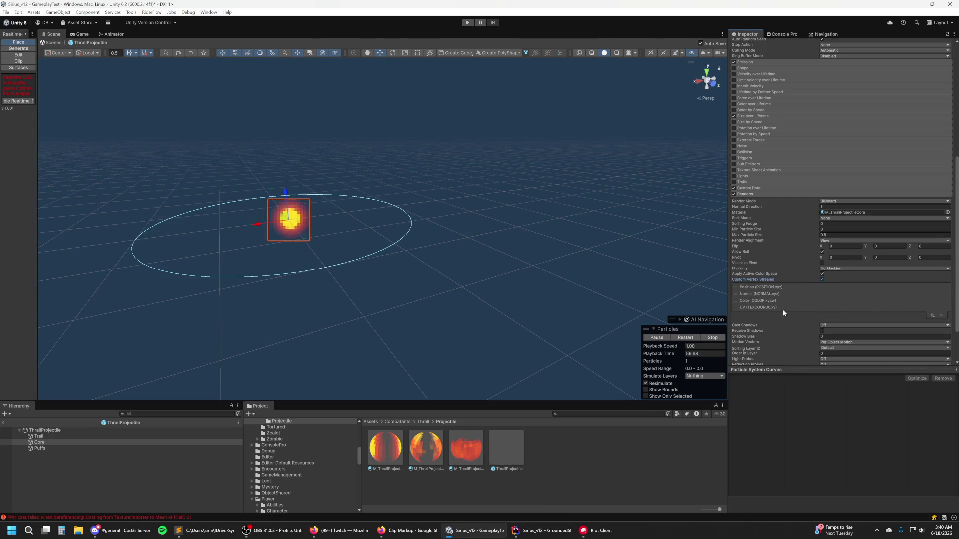
left_click(932, 316)
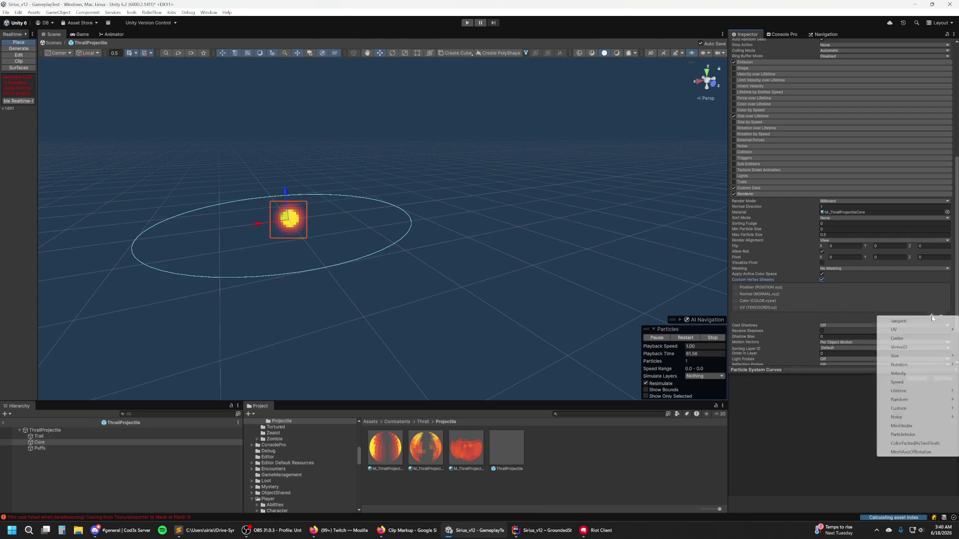
mouse_move(916, 332)
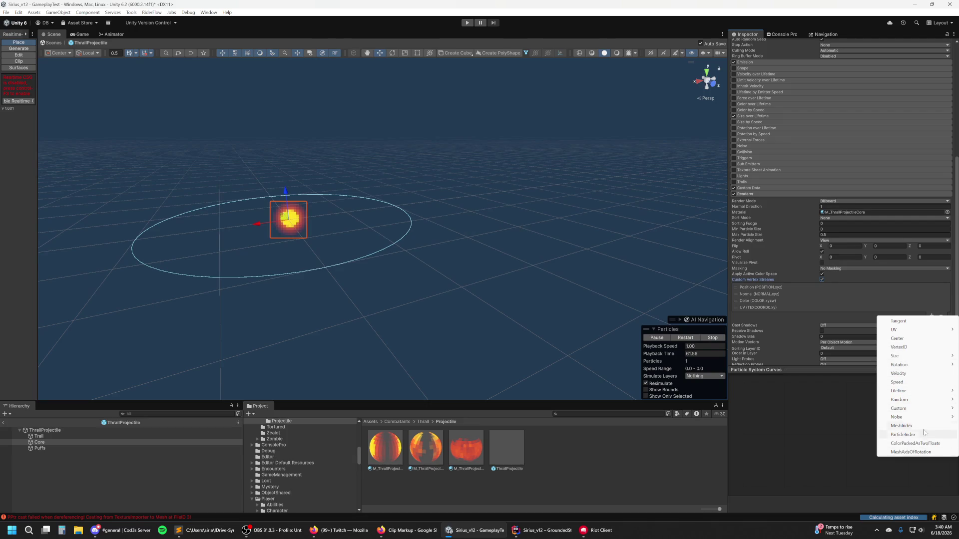
mouse_move(924, 410)
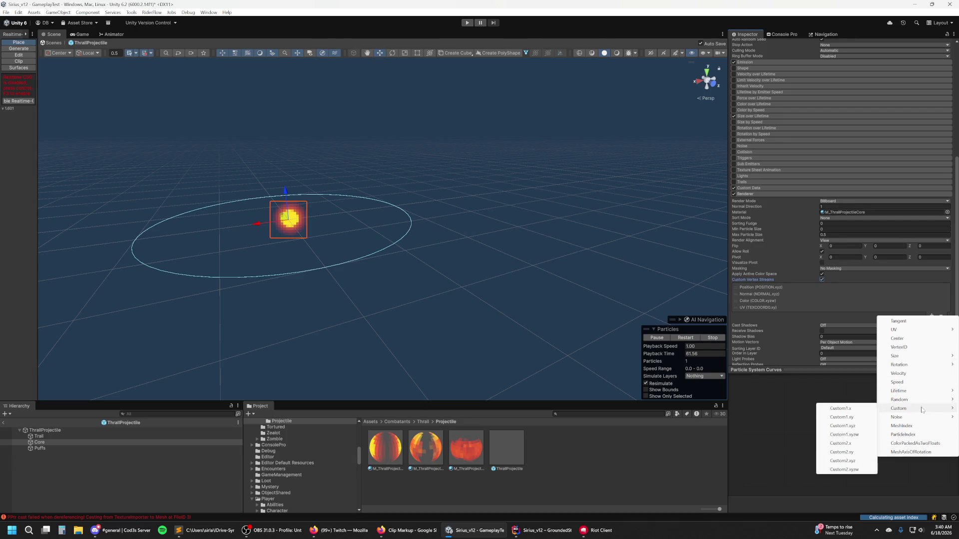
left_click(861, 411)
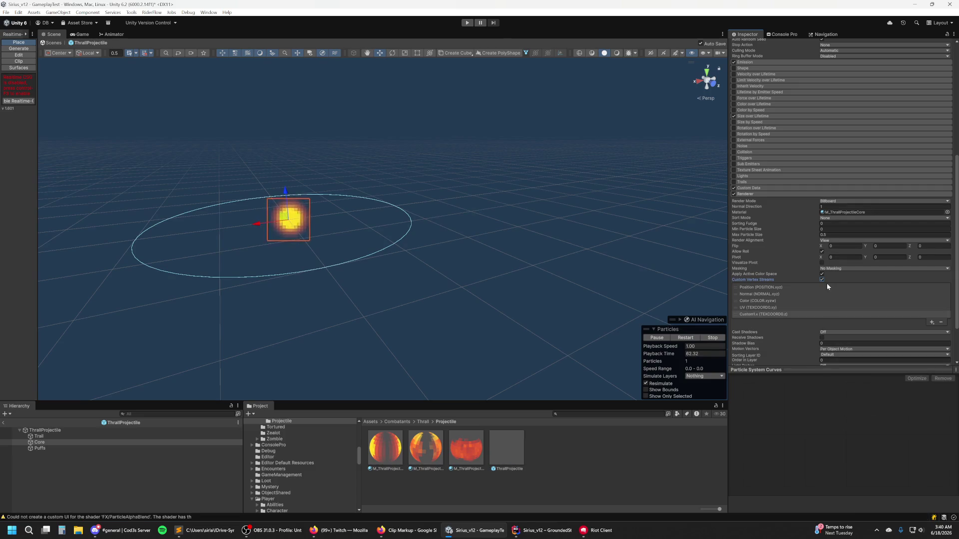
left_click(754, 188)
left_click(754, 188)
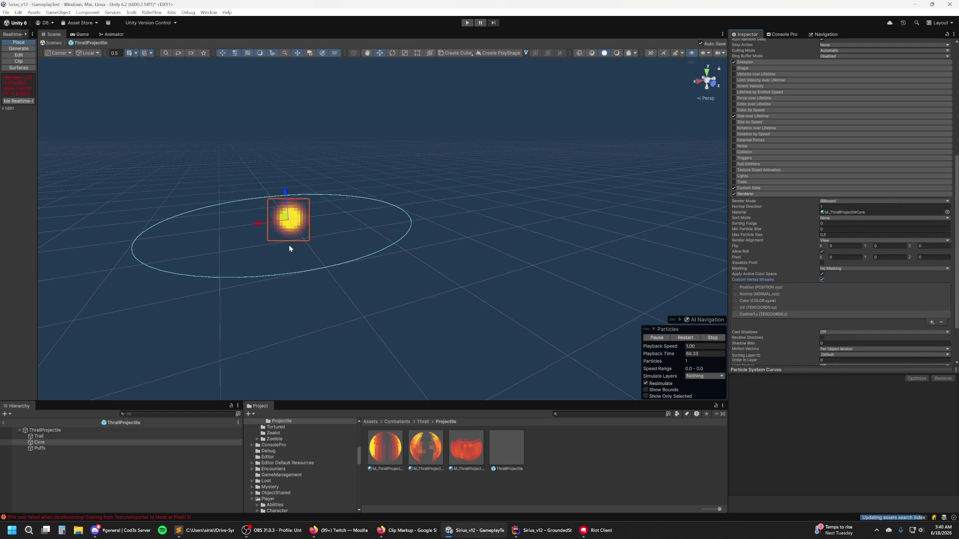
Step: Enable custom vertex streams on Puffs' Renderer and add Custom1.x
left_click(85, 447)
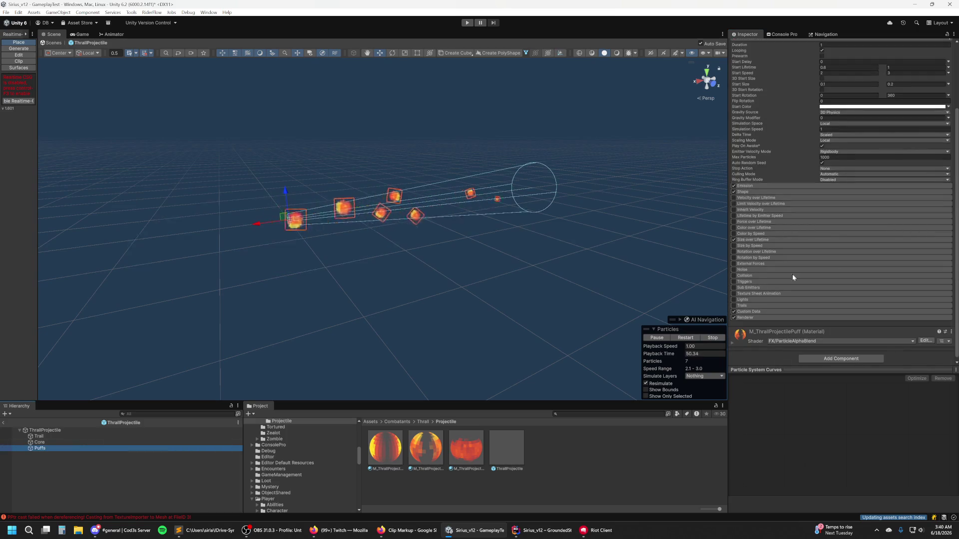
scroll(754, 321, "down", 3)
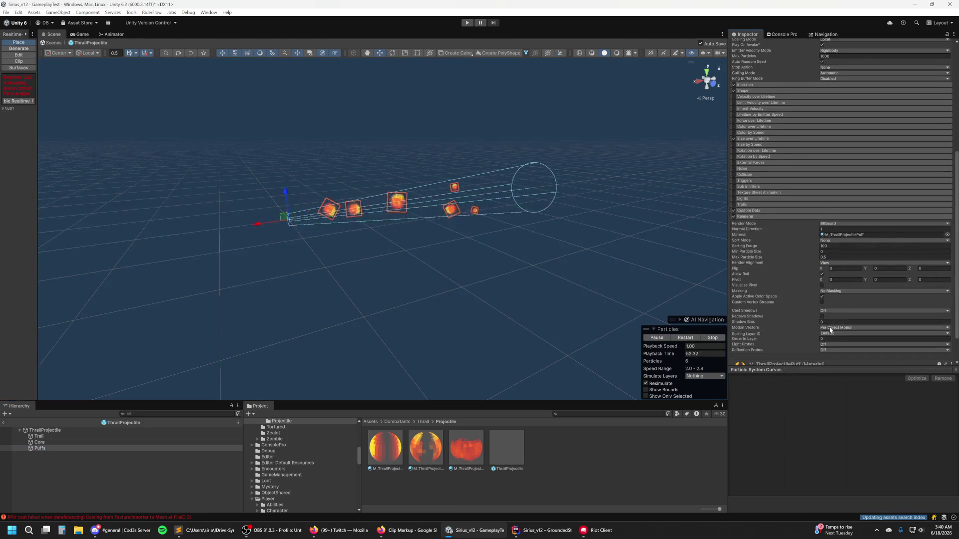
left_click(821, 302)
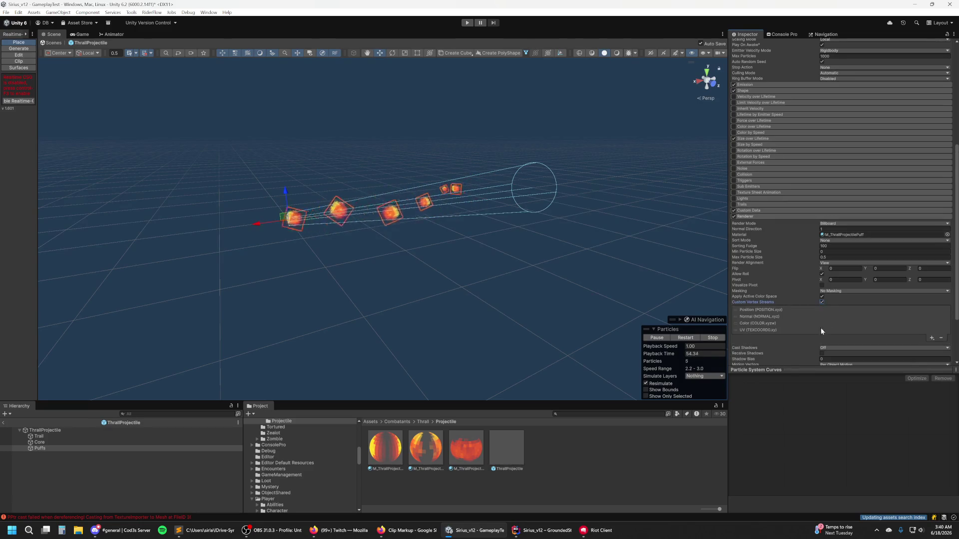
left_click(932, 336)
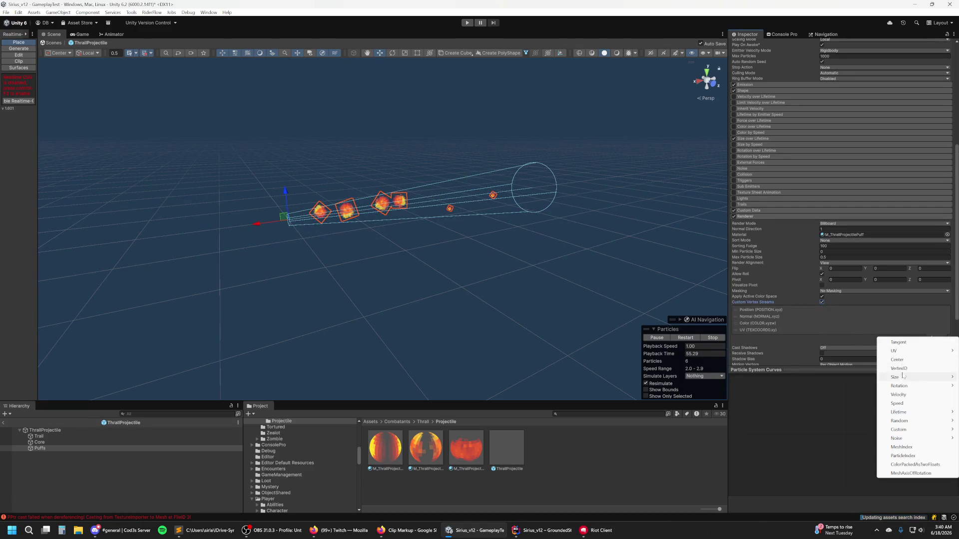
mouse_move(899, 352)
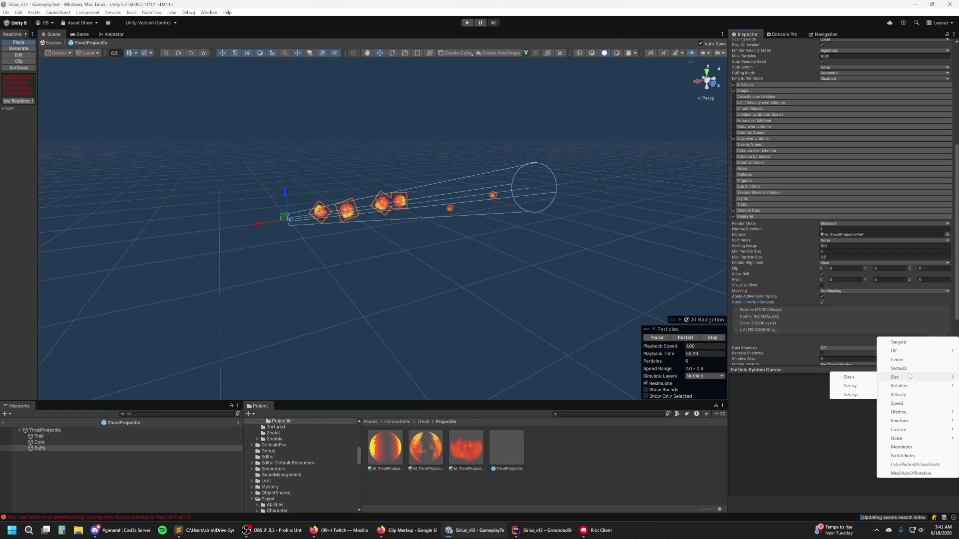
mouse_move(905, 434)
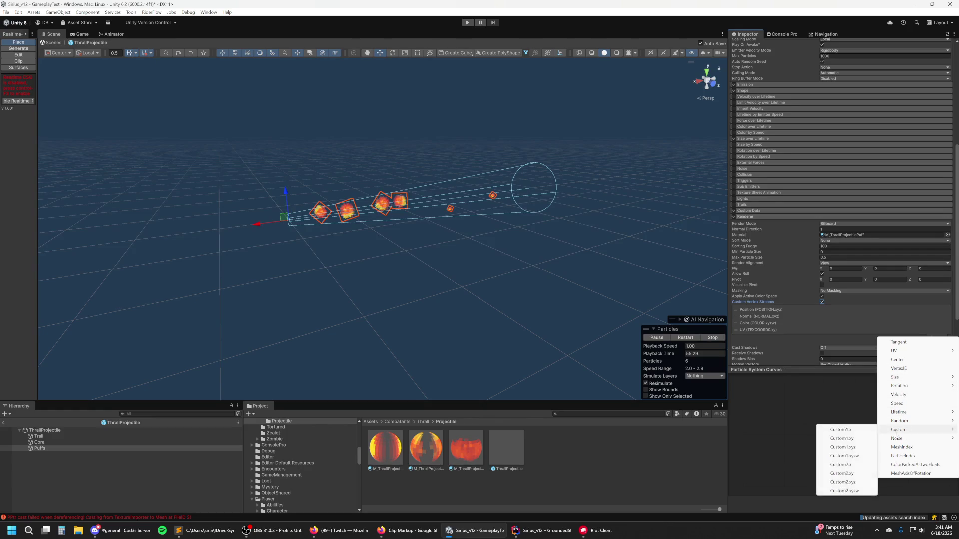
left_click(855, 429)
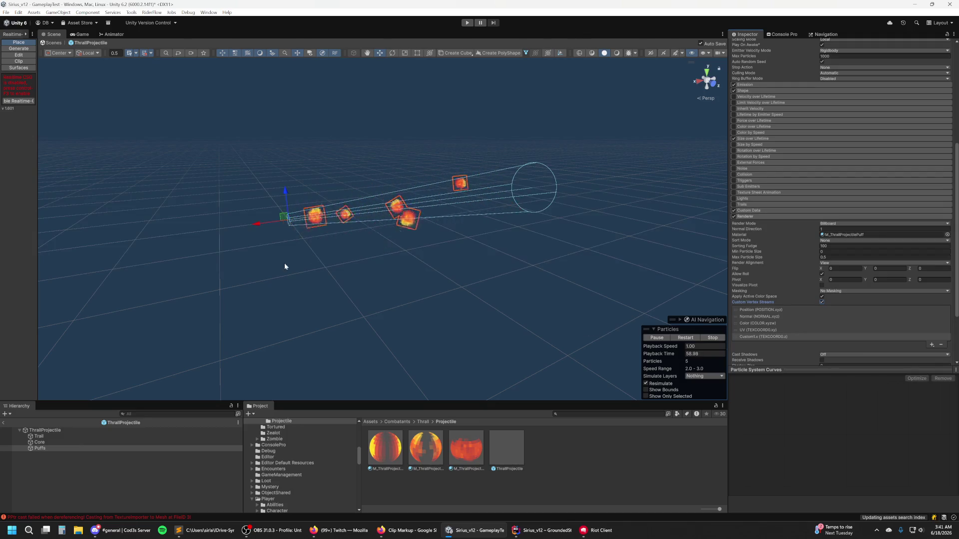
left_click(52, 442)
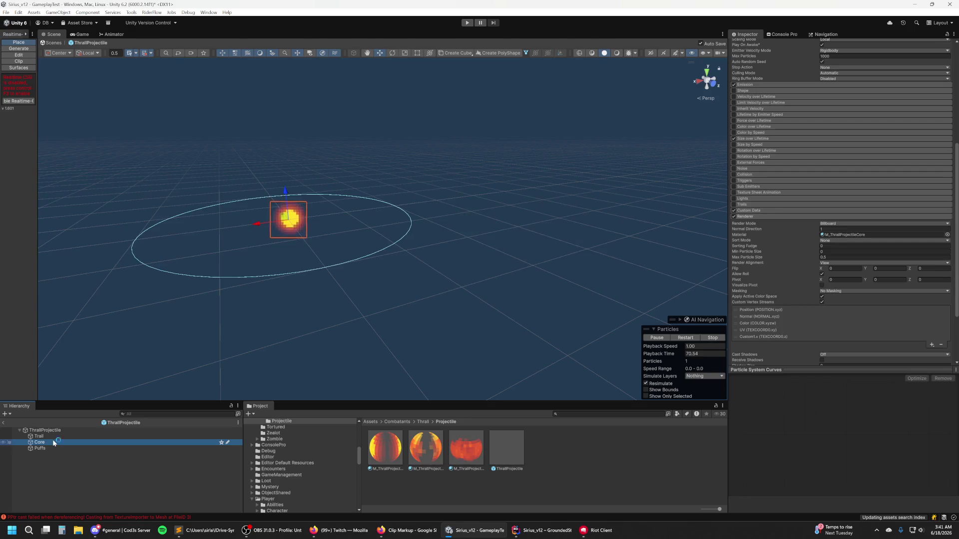
left_click(53, 436)
Step: Assign M_ThrallProjectileTrail as the Trail's material and preview its streak
key("f")
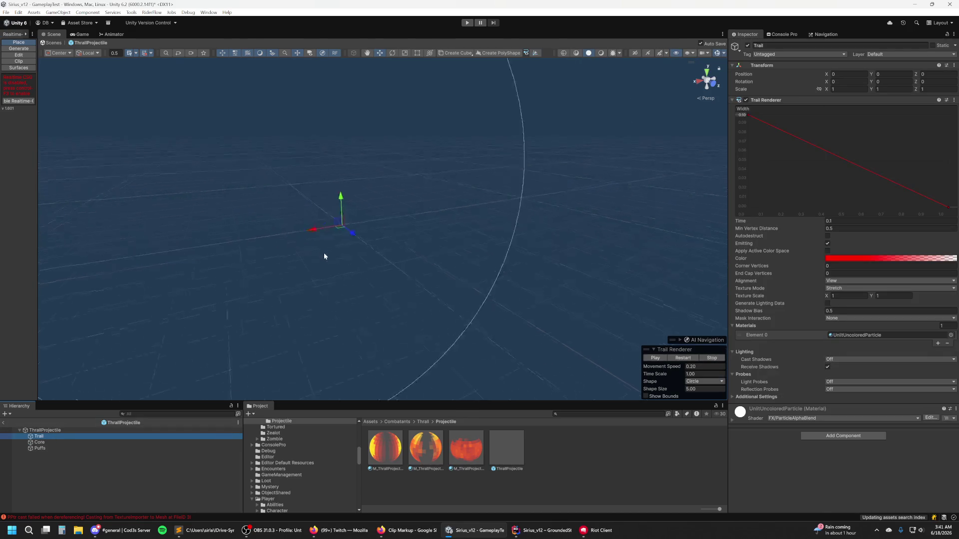
scroll(424, 229, "up", 5)
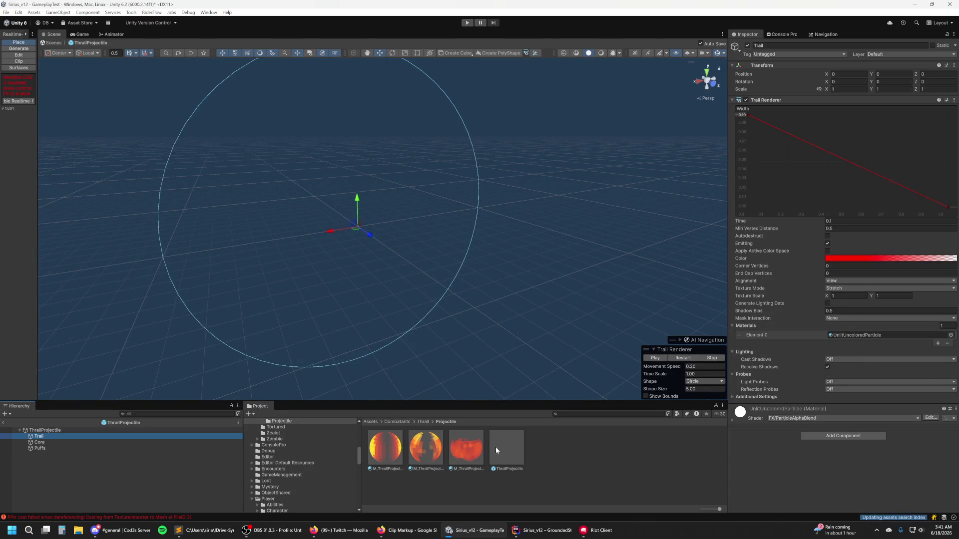
mouse_move(465, 451)
left_mouse_down()
mouse_move(480, 439)
mouse_move(891, 335)
left_mouse_up()
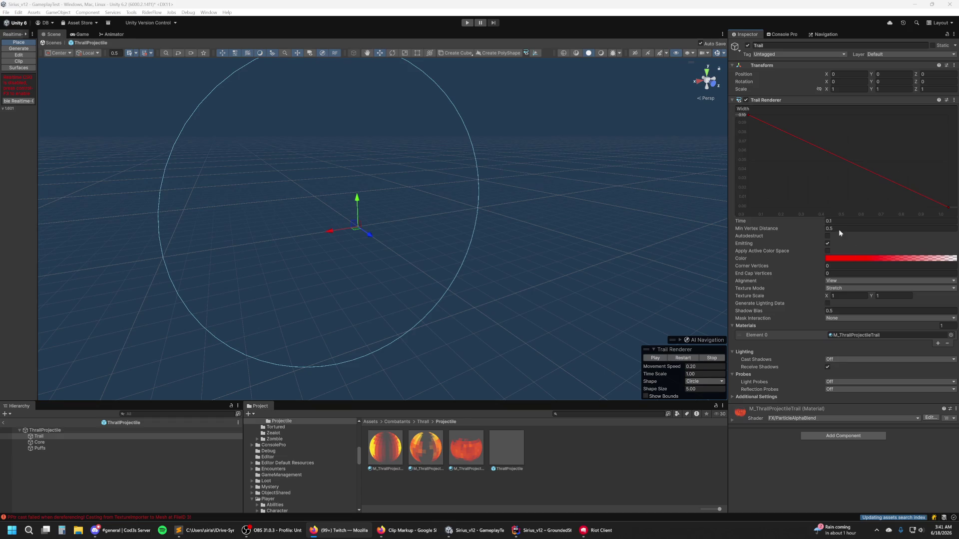
left_click(781, 100)
left_click(781, 100)
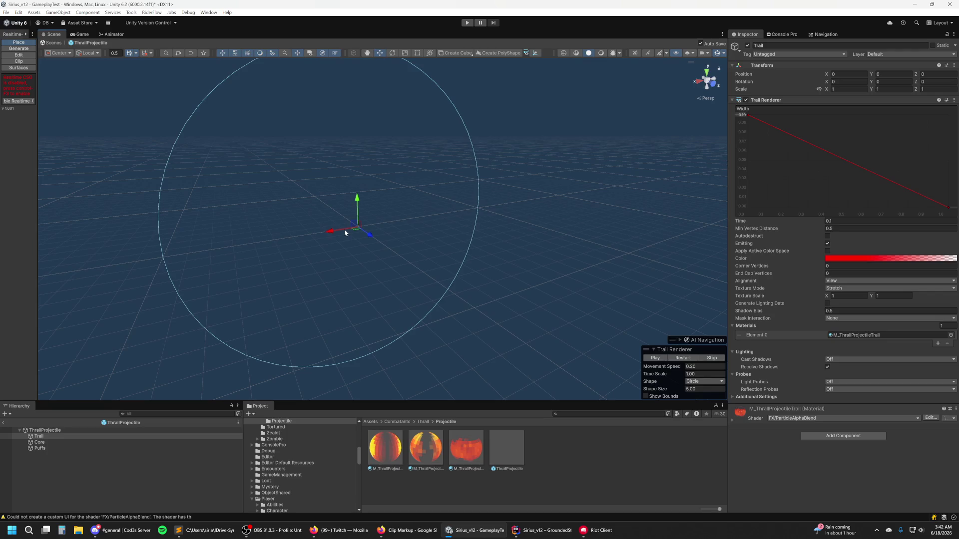
mouse_move(339, 235)
left_mouse_down()
mouse_move(263, 260)
mouse_move(388, 244)
mouse_move(496, 212)
left_mouse_up()
key("ctrl+z")
Step: Set Trail Time to 0.2 and change the gradient's start colour from red to orange
type("0.2")
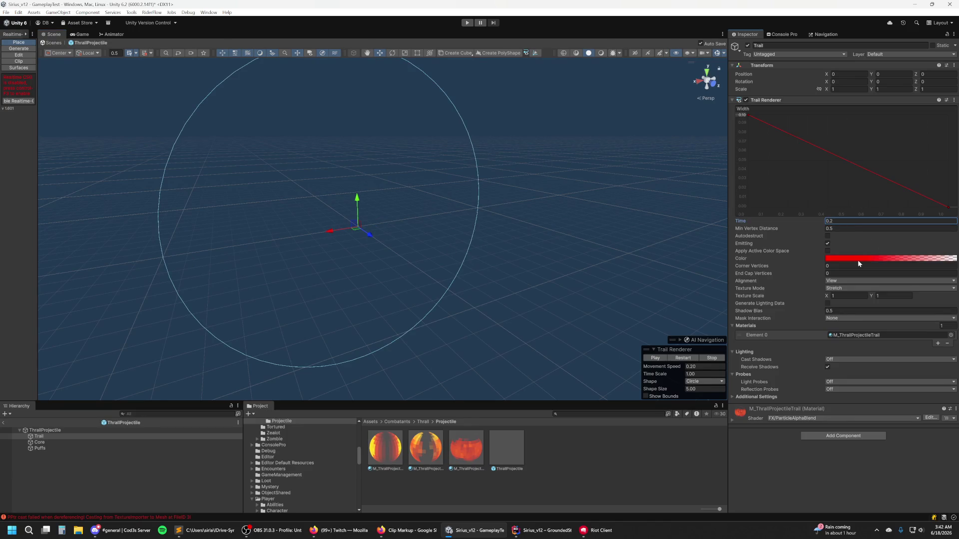
left_click(858, 259)
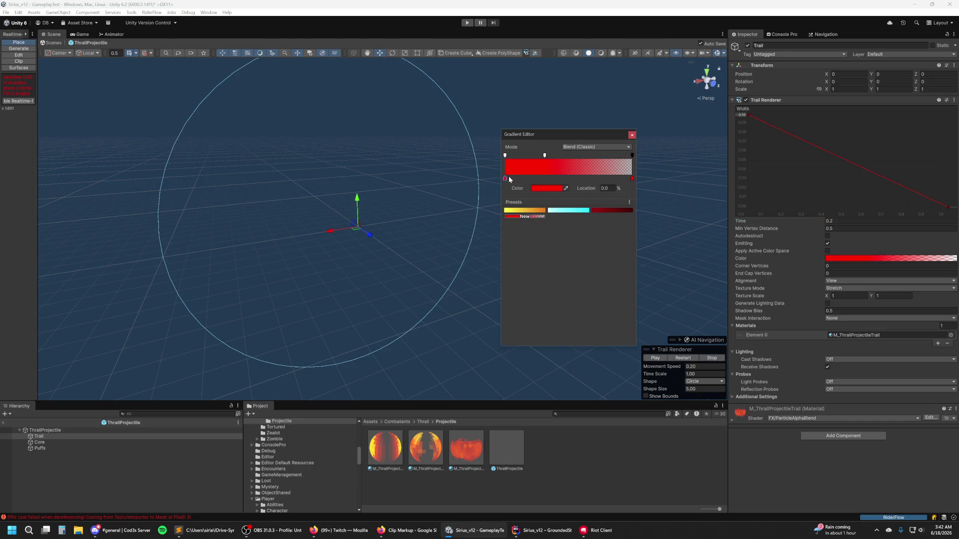
left_click(551, 192)
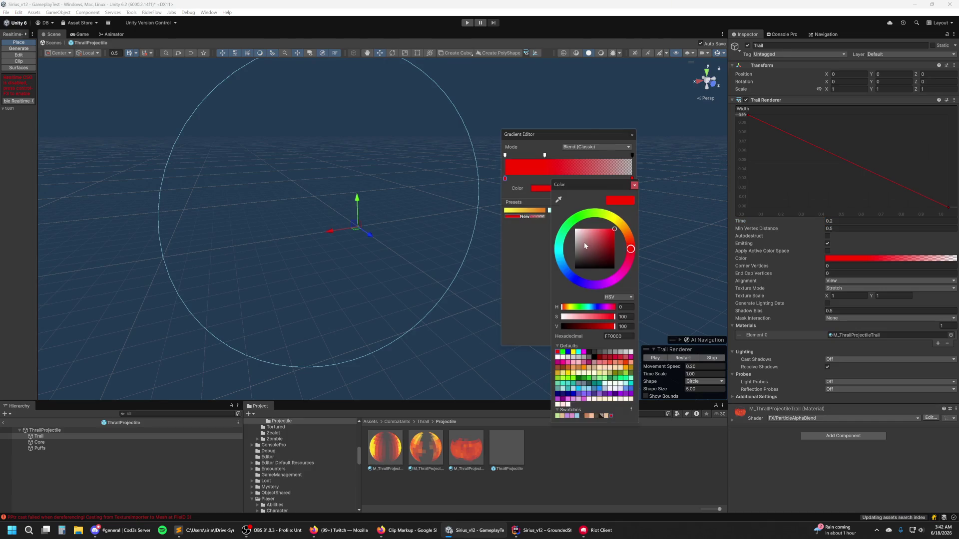
left_click(625, 234)
left_click(619, 245)
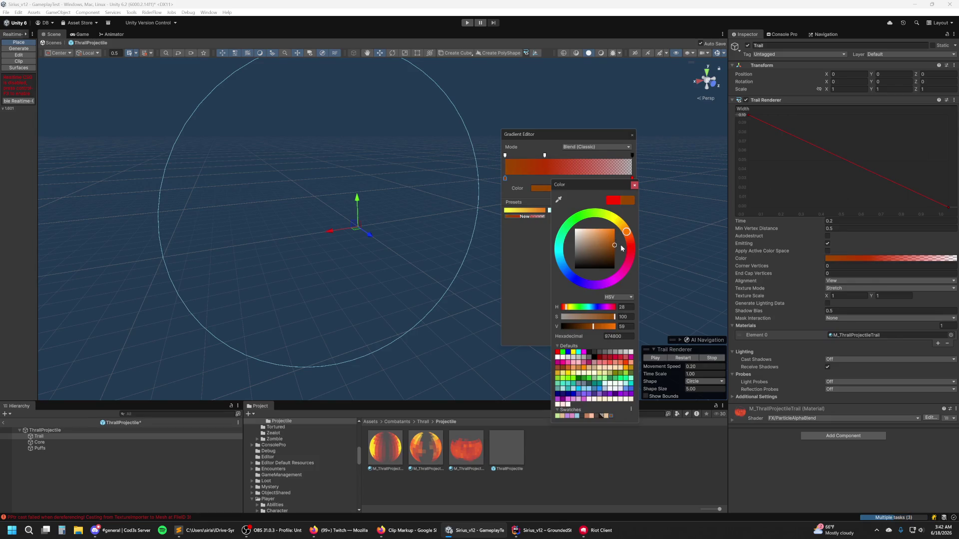
left_click_drag(622, 244, 621, 239)
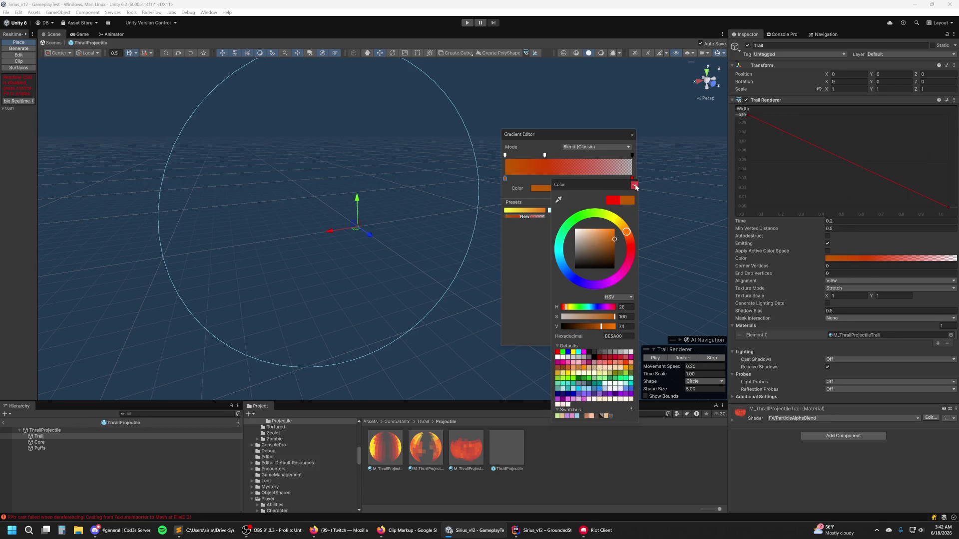
left_click(634, 185)
Step: Turn the gradient's next colour key a pale neutral grey
double_click(633, 179)
left_click_drag(635, 176, 549, 190)
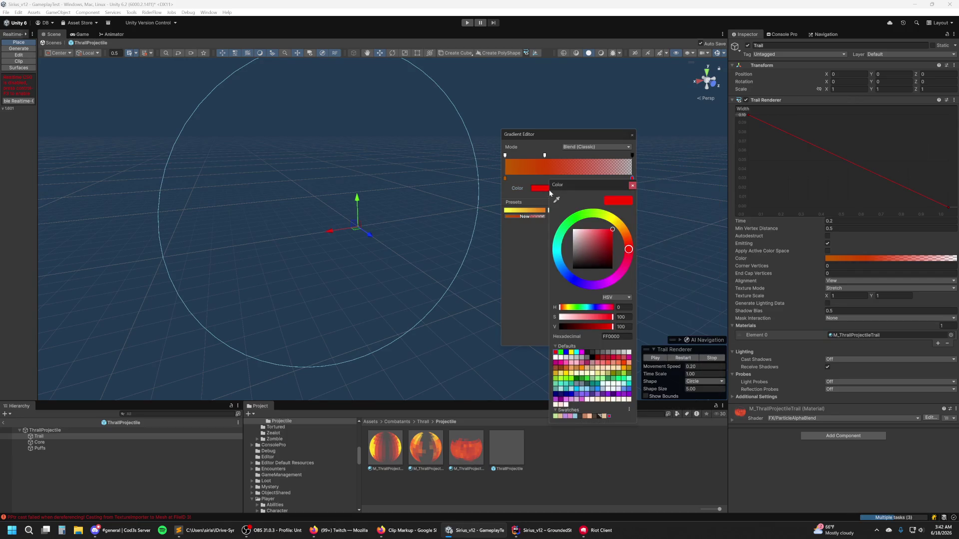
left_click(623, 232)
left_click_drag(624, 231, 627, 239)
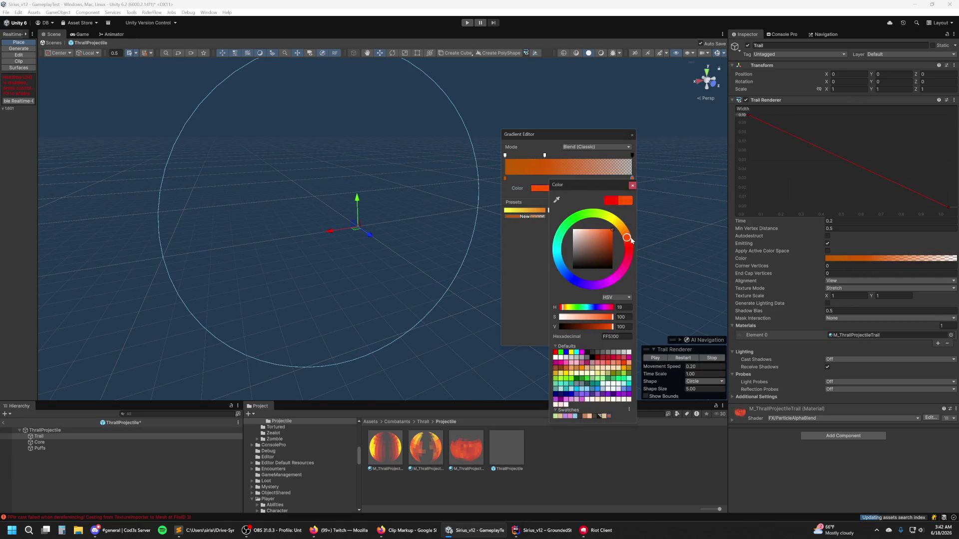
left_click(576, 260)
left_click_drag(575, 260, 566, 246)
left_click(632, 186)
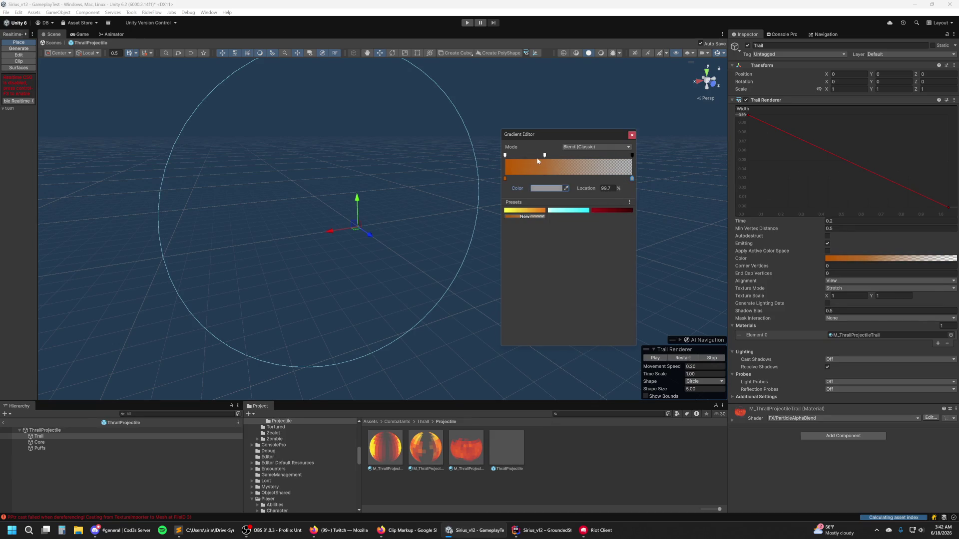
Step: Brighten the start key to orange E77B00 and nudge the second key's hue
left_click(505, 178)
left_click(531, 188)
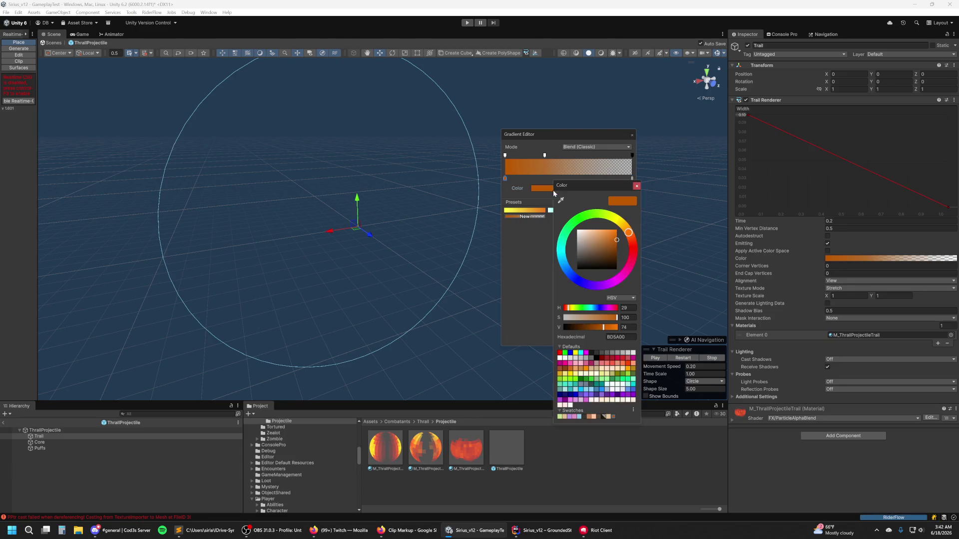
left_click_drag(622, 235, 622, 233)
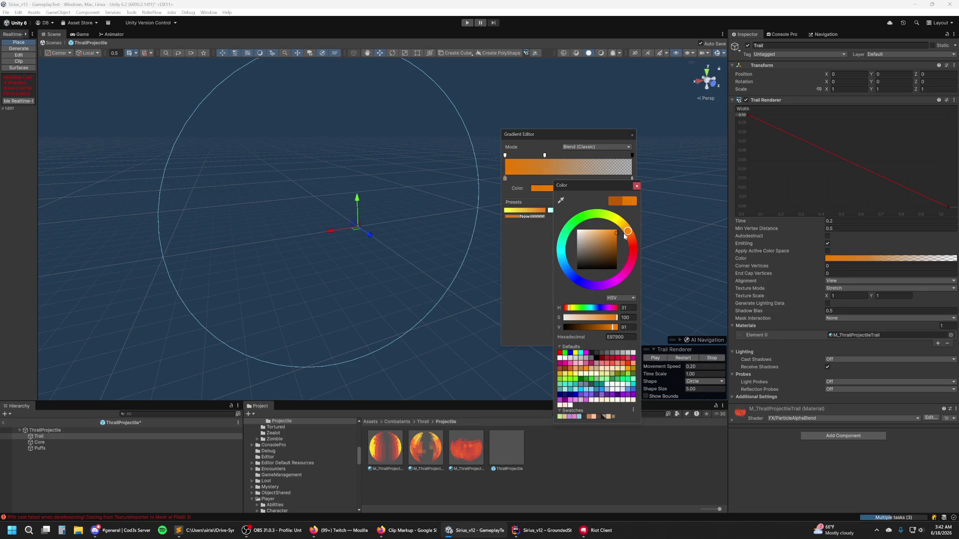
left_click(591, 181)
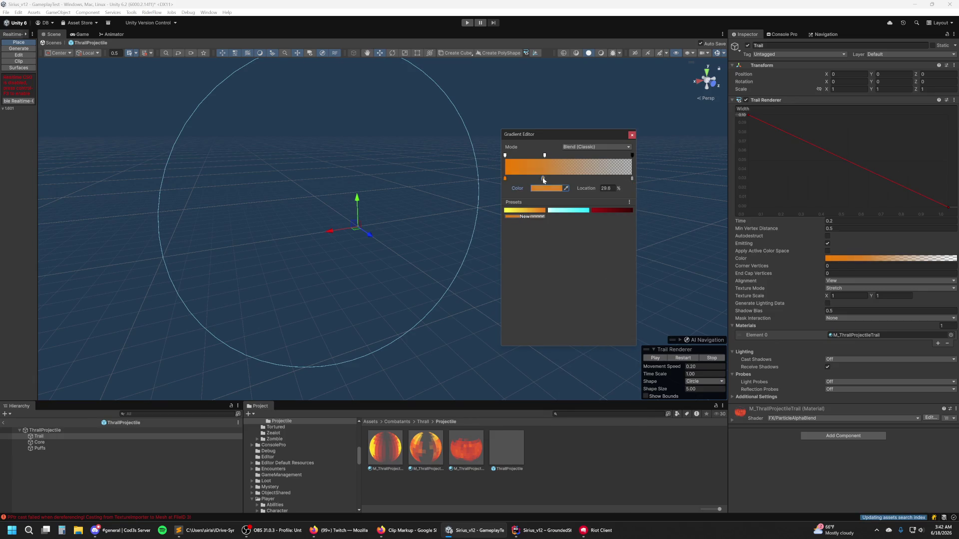
left_click(546, 188)
left_click(553, 232)
left_click_drag(614, 229, 604, 230)
left_click(612, 174)
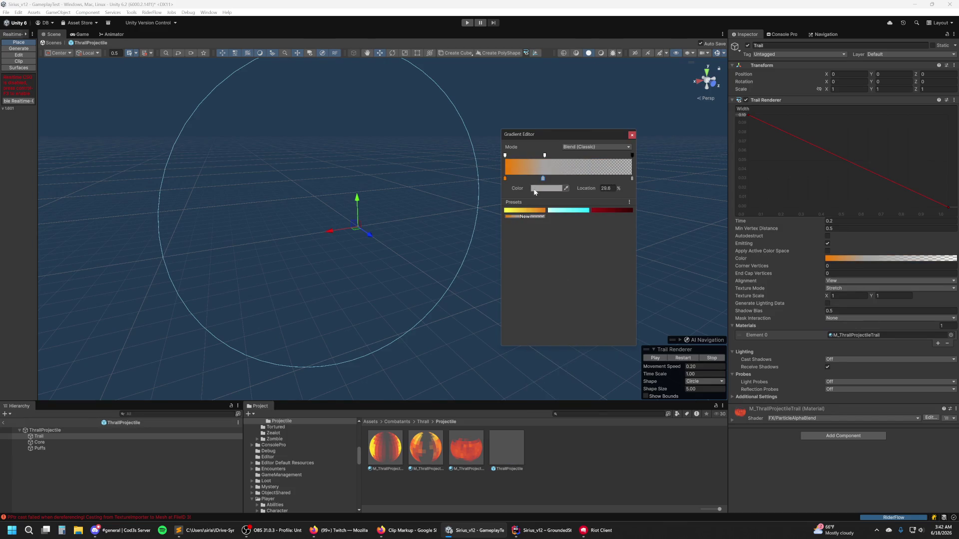
left_click(632, 135)
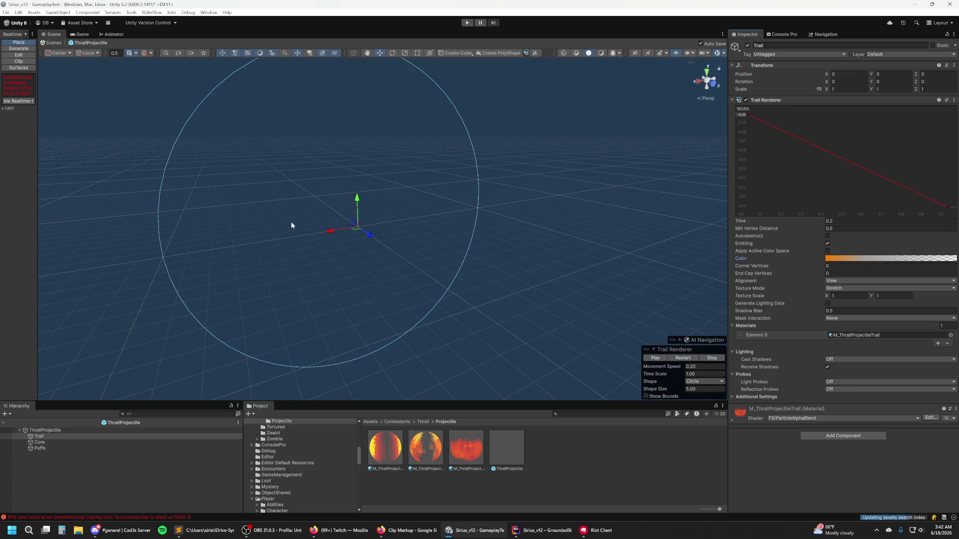
Step: Add a raised width-curve key near the end to keep the trail wide
scroll(335, 251, "up", 2)
mouse_move(311, 229)
left_mouse_down()
mouse_move(357, 250)
mouse_move(516, 217)
mouse_move(267, 264)
left_mouse_up()
key("ctrl+z")
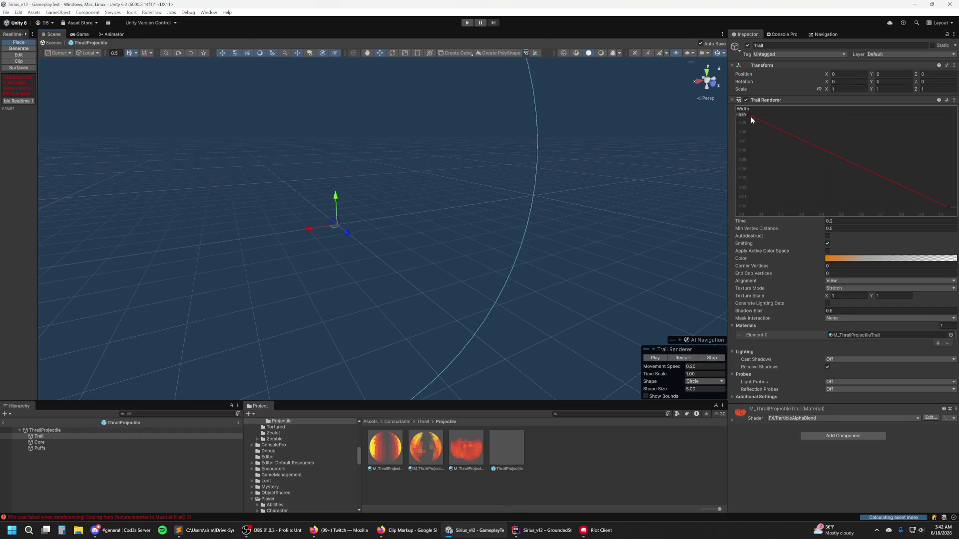
left_click(748, 115)
double_click(921, 194)
left_click_drag(921, 195, 925, 114)
Step: Change the width keys' tangents, making the end key's incoming tangent Free
right_click(926, 118)
mouse_move(928, 196)
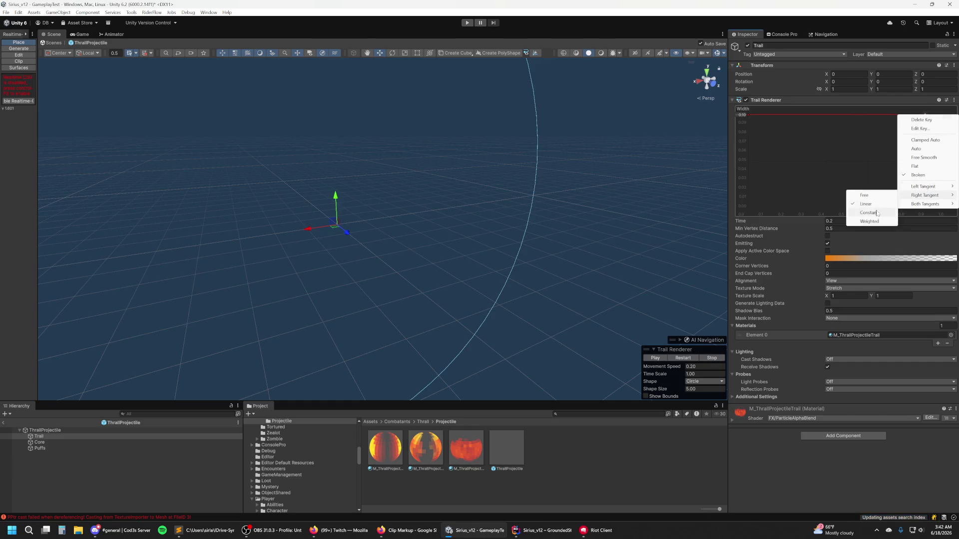
left_click(874, 196)
right_click(948, 207)
left_click(866, 284)
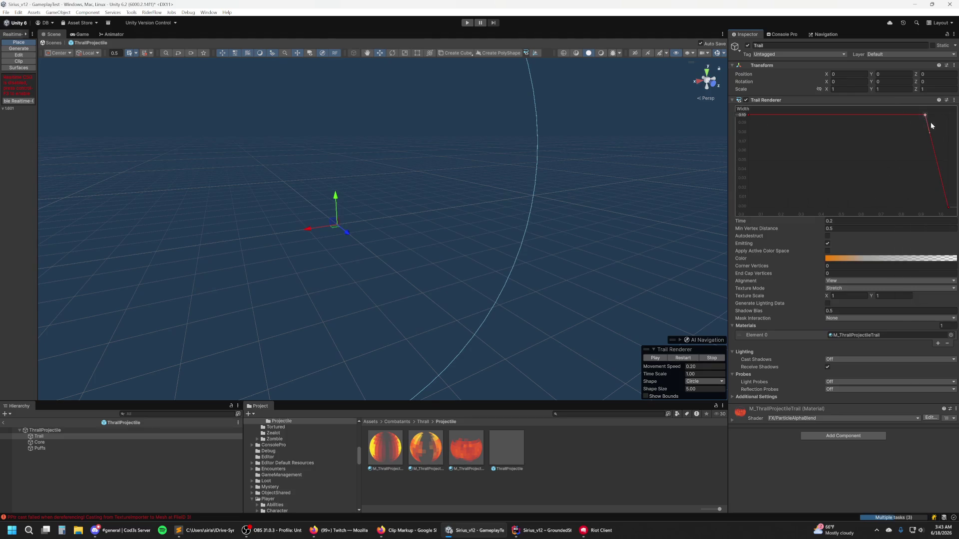
right_click(948, 208)
mouse_move(923, 279)
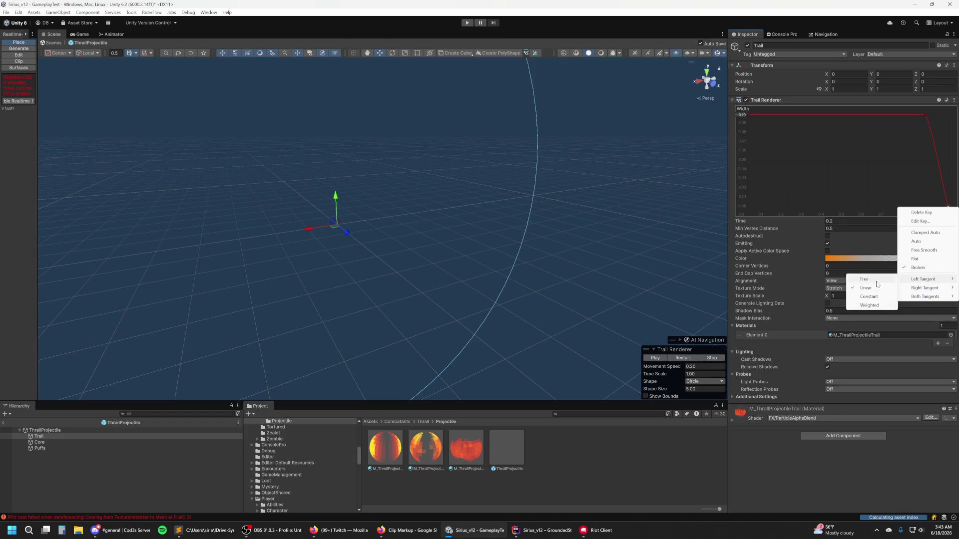
left_click(877, 283)
Step: Shift the plateau key earlier and bend the curve's tail into a steep drop
left_click_drag(944, 191, 941, 169)
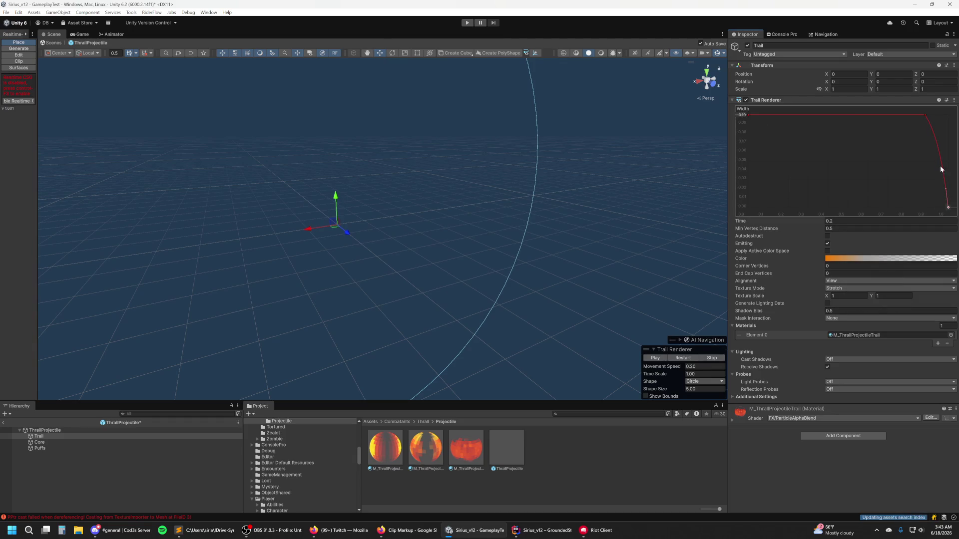
left_click_drag(925, 115, 909, 115)
left_click(944, 193)
mouse_move(944, 191)
left_mouse_down()
mouse_move(918, 134)
mouse_move(928, 114)
left_mouse_up()
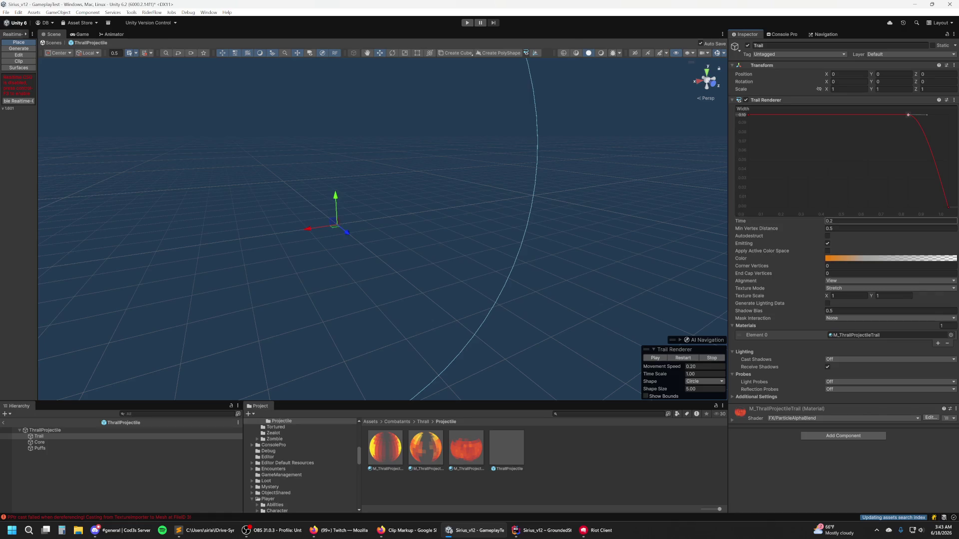
left_click(842, 288)
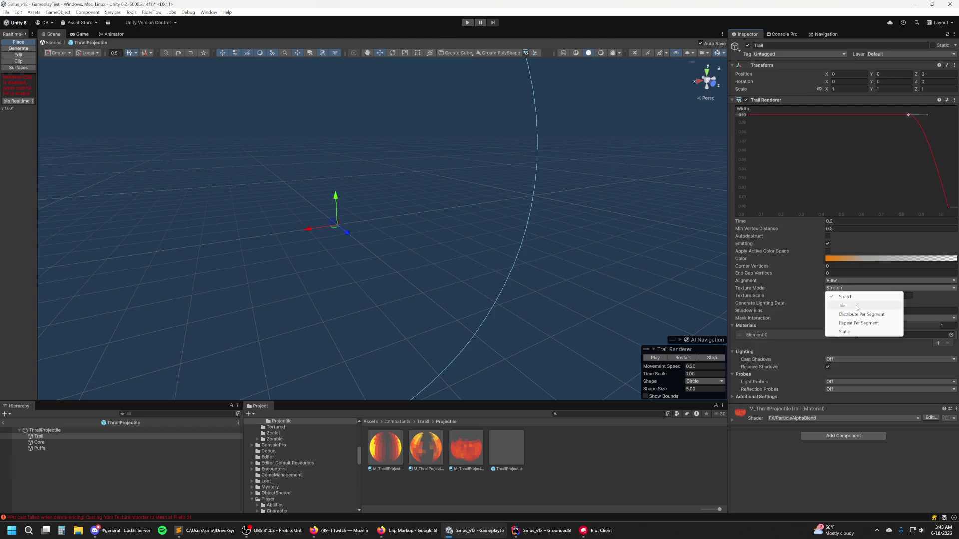
Step: Set the Trail's Texture Mode to Tile instead of Stretch
left_click(856, 306)
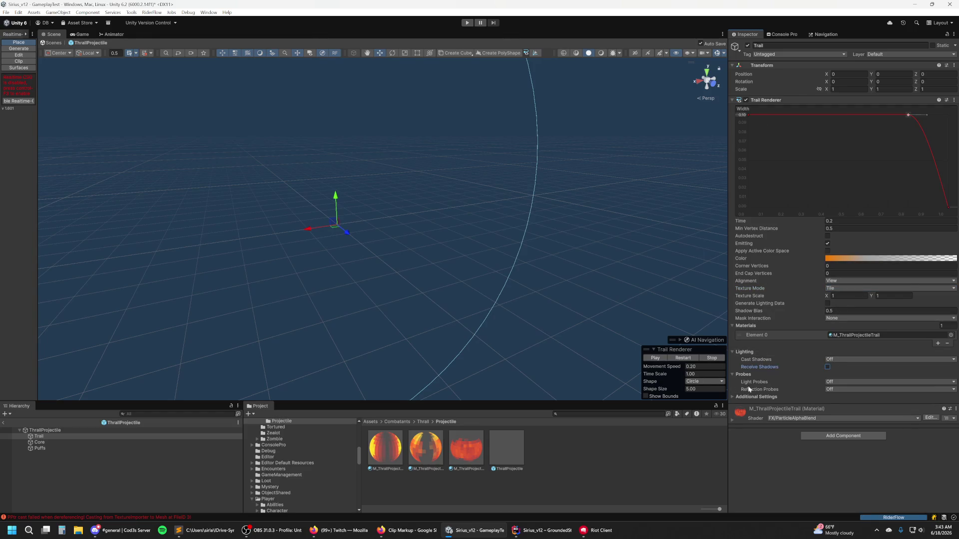
left_click(757, 397)
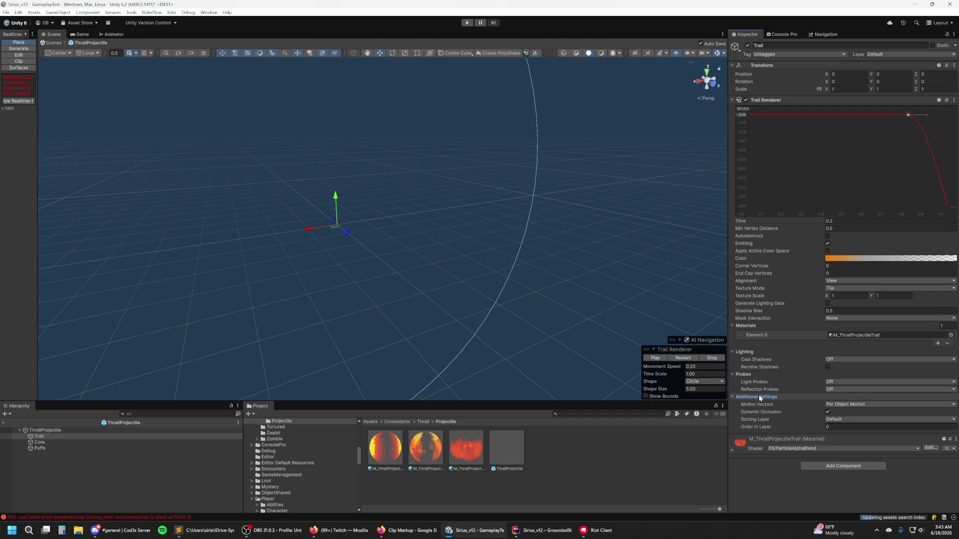
left_click(757, 397)
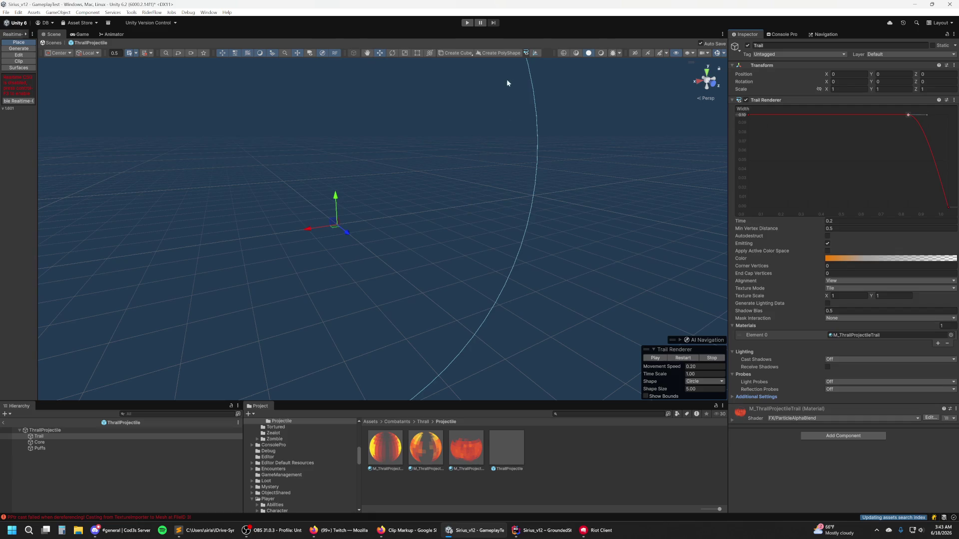
left_click(40, 430)
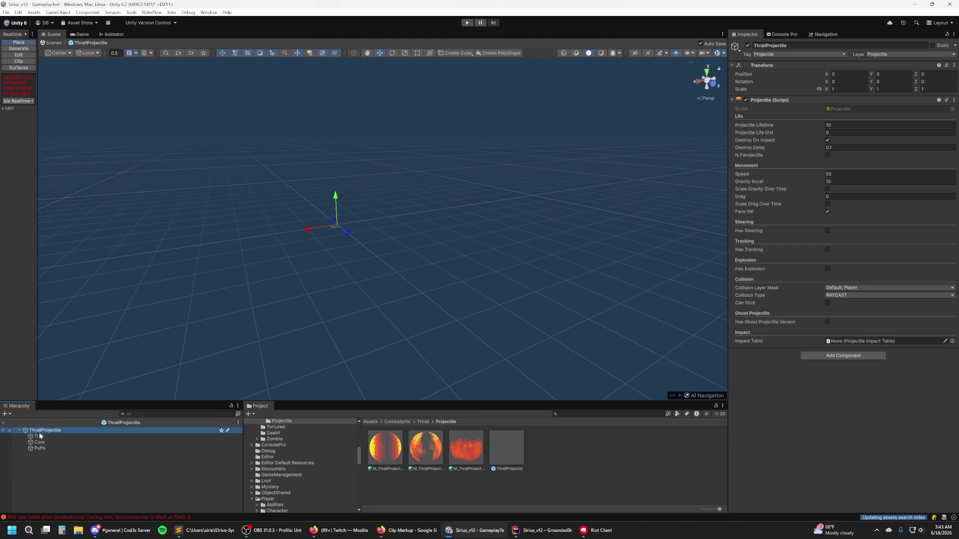
Step: Look over the ThrallProjectile's Core, Puffs and Trail children, then test-move the whole projectile and undo it
left_click(40, 442)
left_click(44, 449)
left_click(47, 442)
left_click(52, 437)
left_click(45, 430)
left_click(40, 447, "shift")
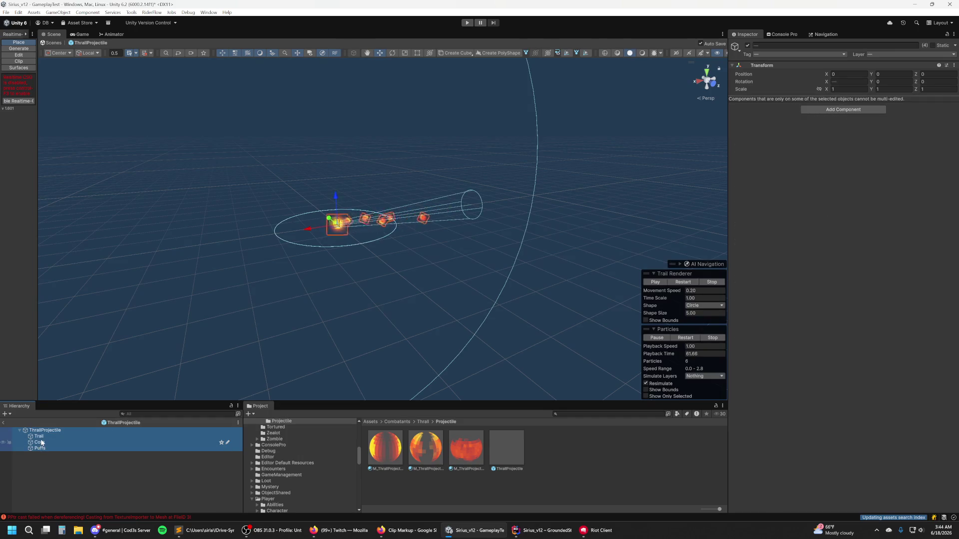
left_click_drag(310, 229, 355, 286)
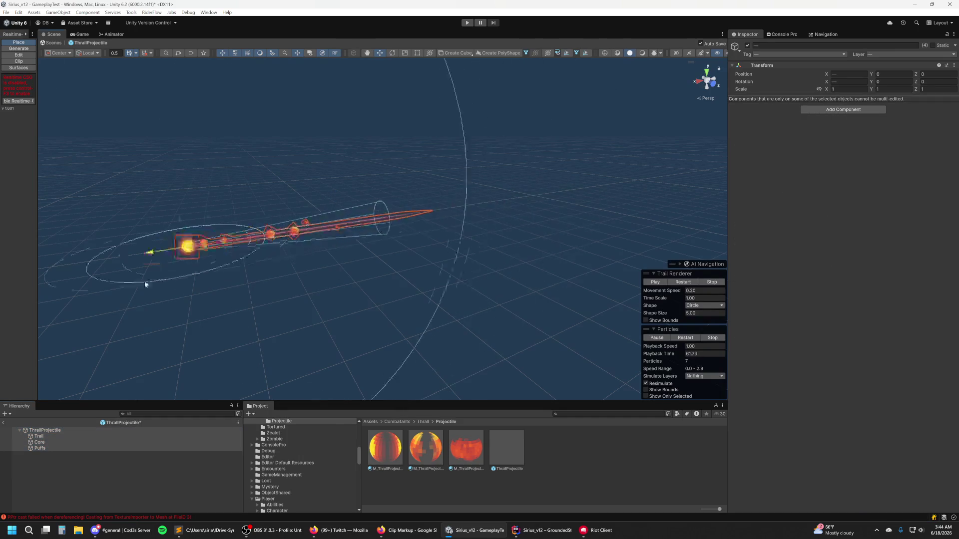
key("ctrl+z")
Step: Run a play test, moving the player around while the Thrall fires
left_click(467, 23)
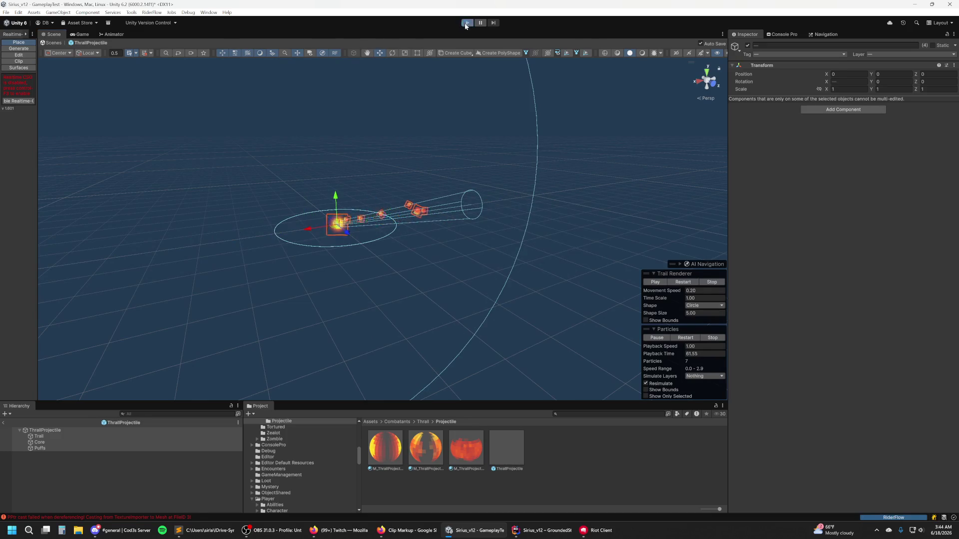
key("w")
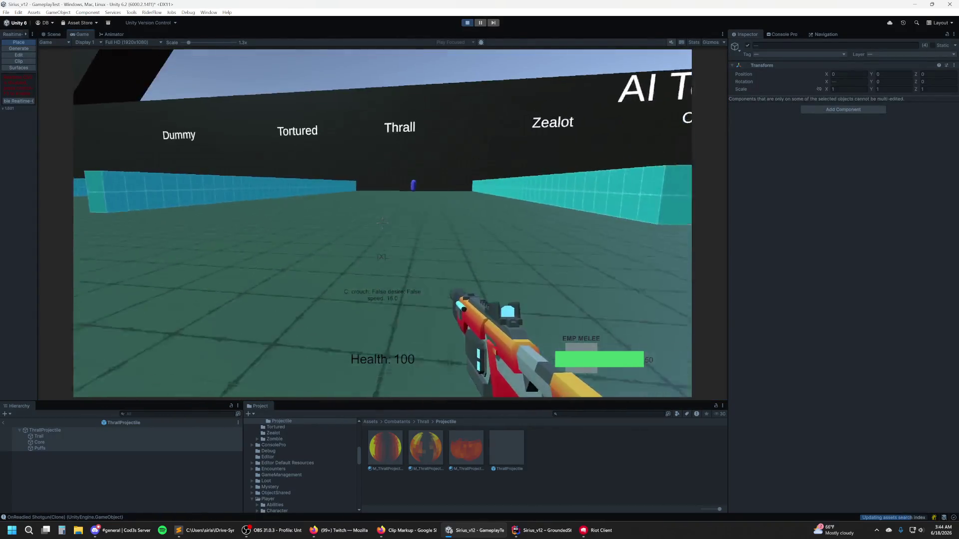
key("s")
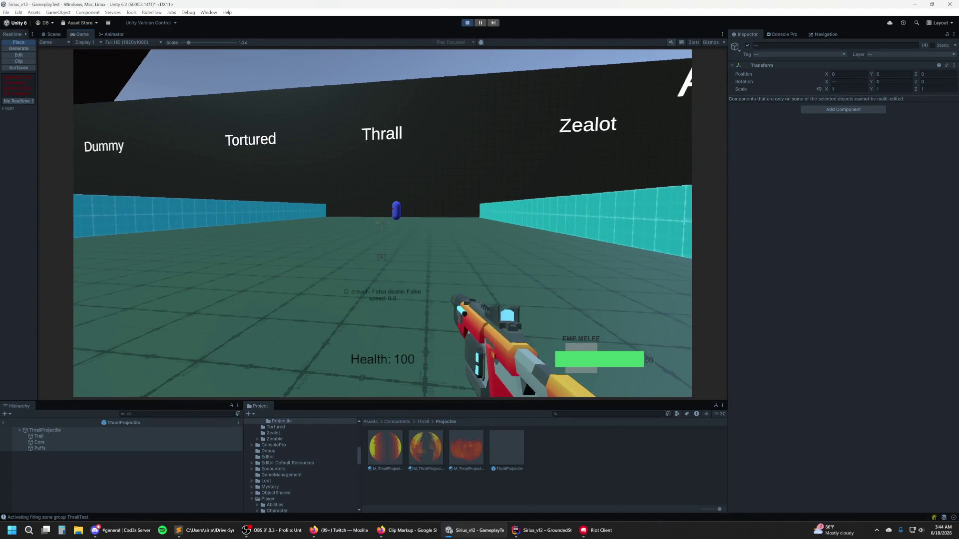
key("d")
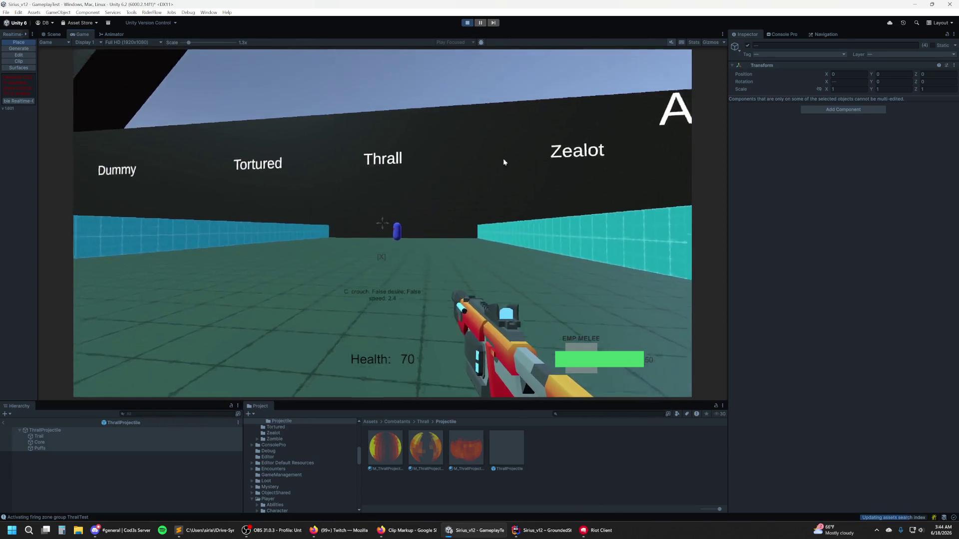
left_click(467, 23)
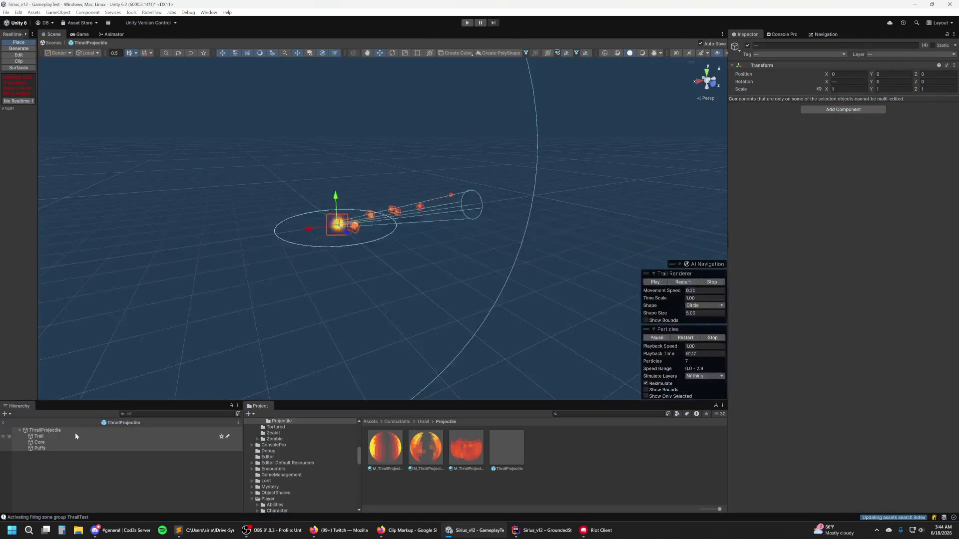
left_click(74, 431)
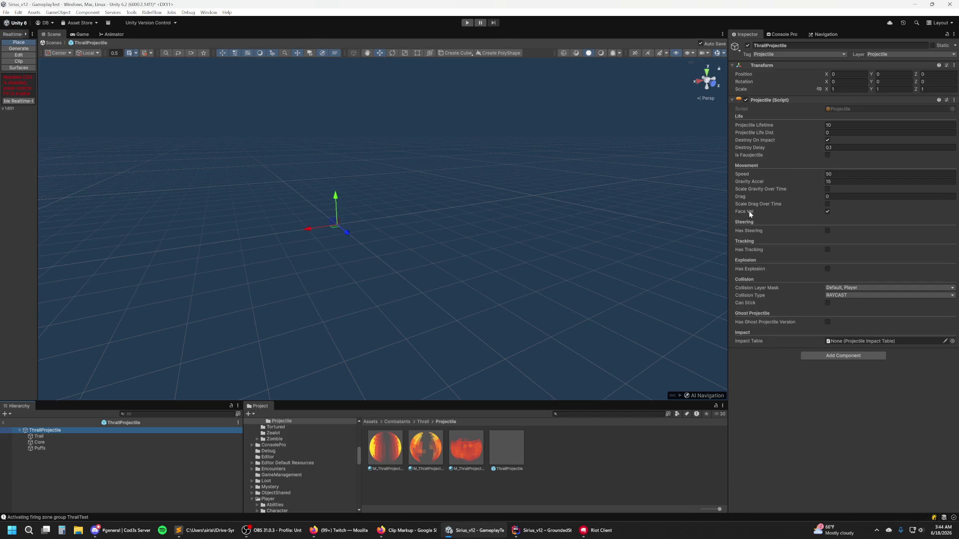
Step: Restart the game, exit Prefab Mode and fly the scene camera toward ThrallTestFZG
left_click(467, 23)
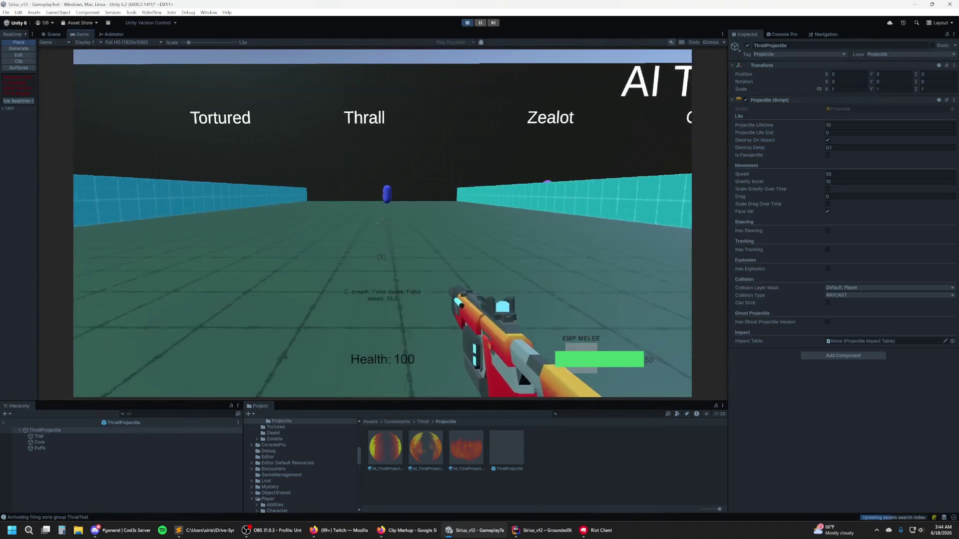
key("ctrl+1")
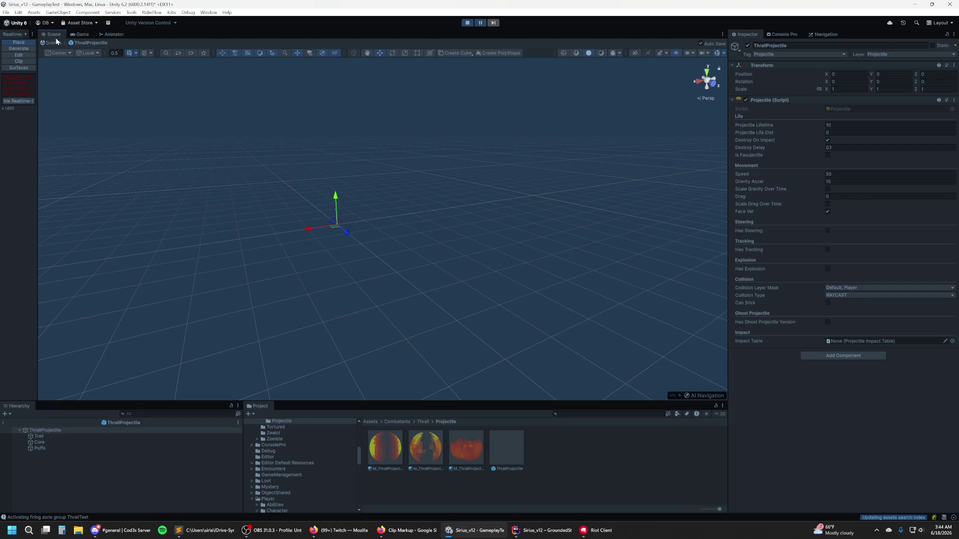
left_click(52, 43)
mouse_move(366, 214)
left_mouse_down()
mouse_move(463, 203)
mouse_move(443, 191)
mouse_move(502, 189)
left_mouse_up()
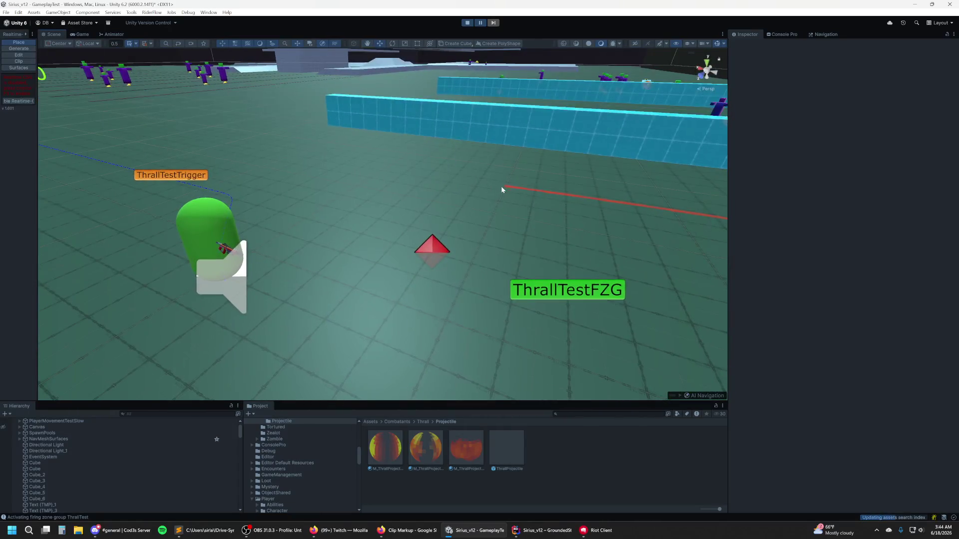
left_click_drag(526, 269, 631, 256)
Step: Find the fired ThrallProjectile(Clone) with the Hierarchy filter and frame it in view
left_click(177, 414)
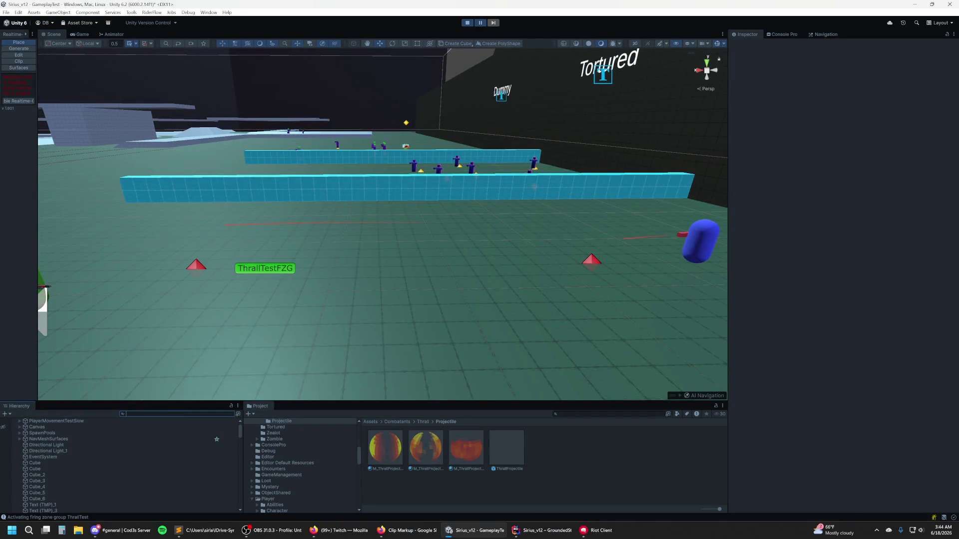
type("thrall")
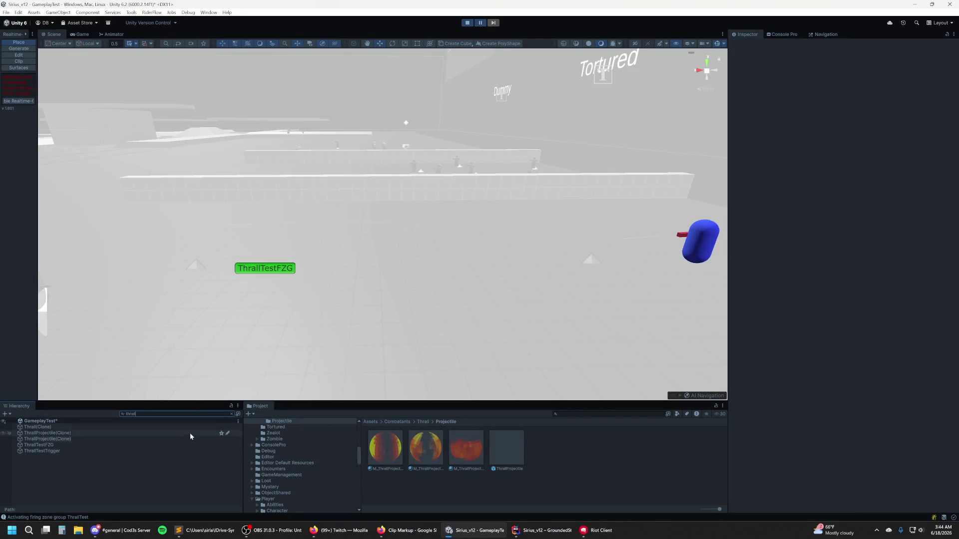
left_click(85, 435)
key("f")
key("w")
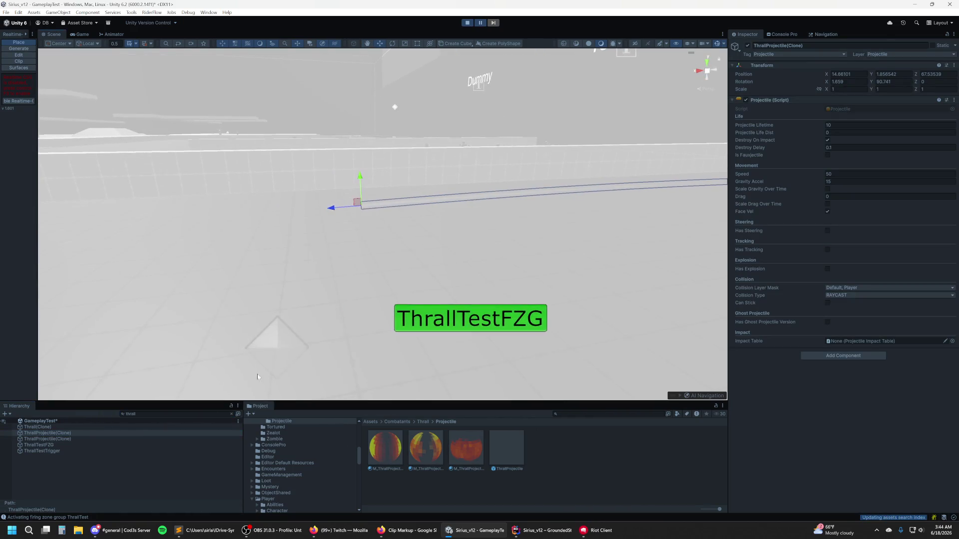
key("Escape")
mouse_move(324, 384)
left_mouse_down()
mouse_move(475, 313)
mouse_move(498, 314)
left_mouse_up()
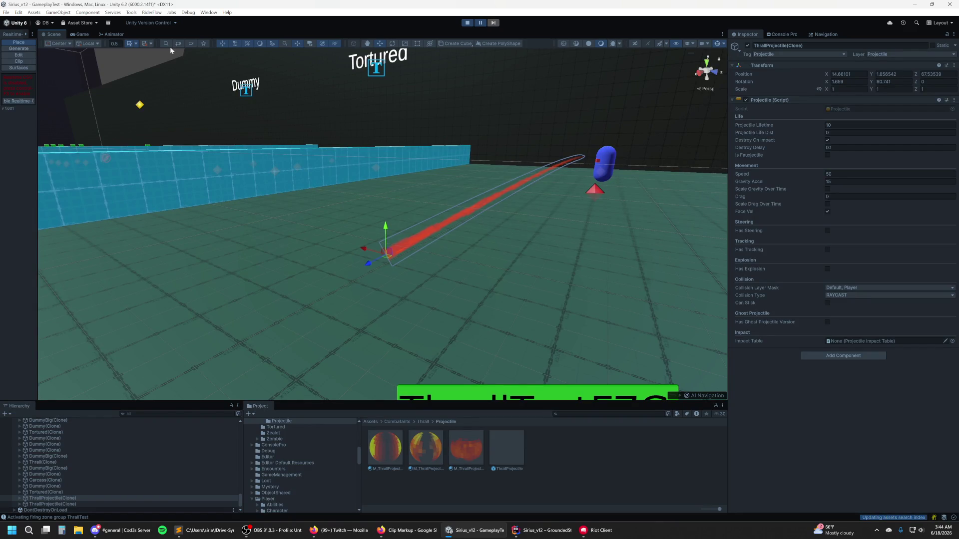
Step: Step one frame to inspect the projectile's trail close up, then resume and stop the game
left_click(495, 25)
mouse_move(424, 150)
left_mouse_down()
mouse_move(351, 238)
mouse_move(252, 239)
left_mouse_up()
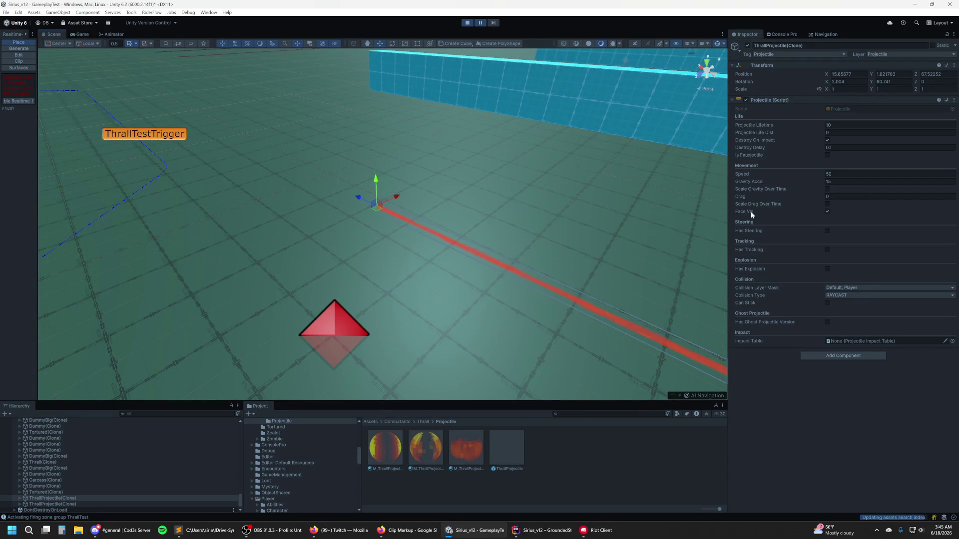
left_click(482, 23)
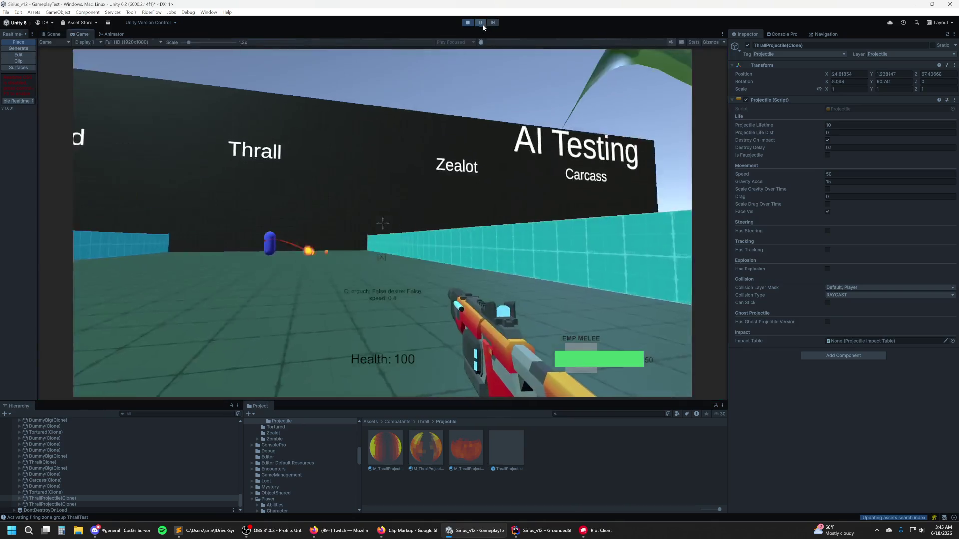
left_click(468, 23)
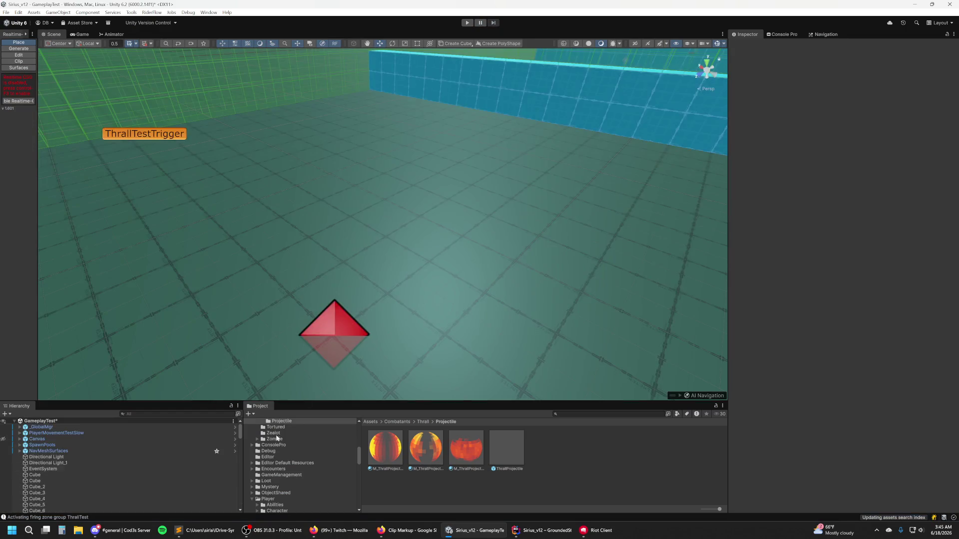
Step: Open the ThrallProjectile prefab, add a Cylinder child and zero its position
double_click(512, 457)
left_click(53, 431)
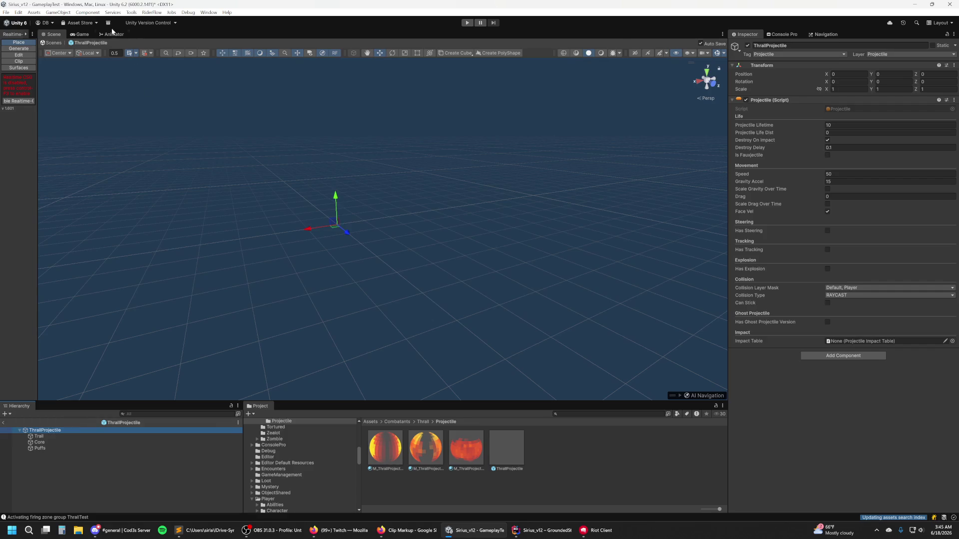
left_click(58, 12)
mouse_move(100, 56)
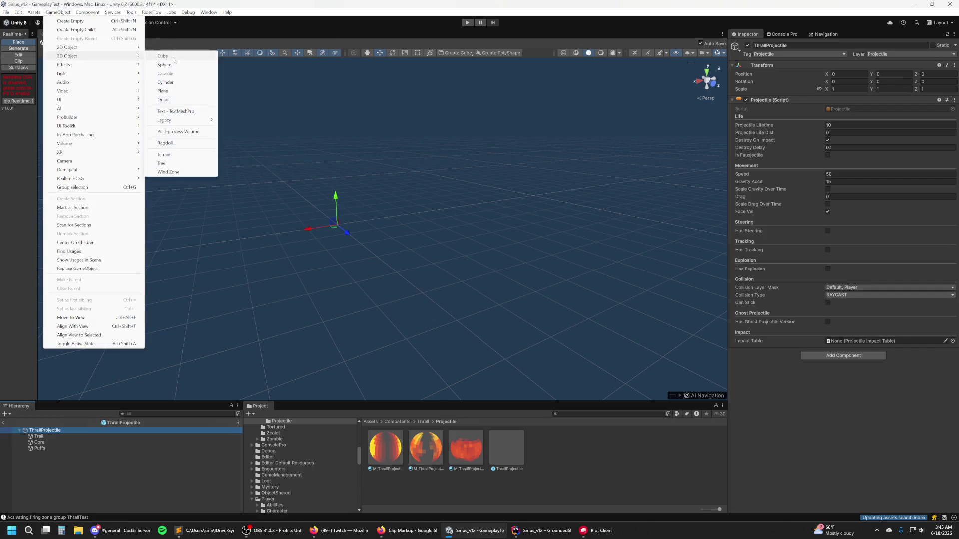
left_click(176, 82)
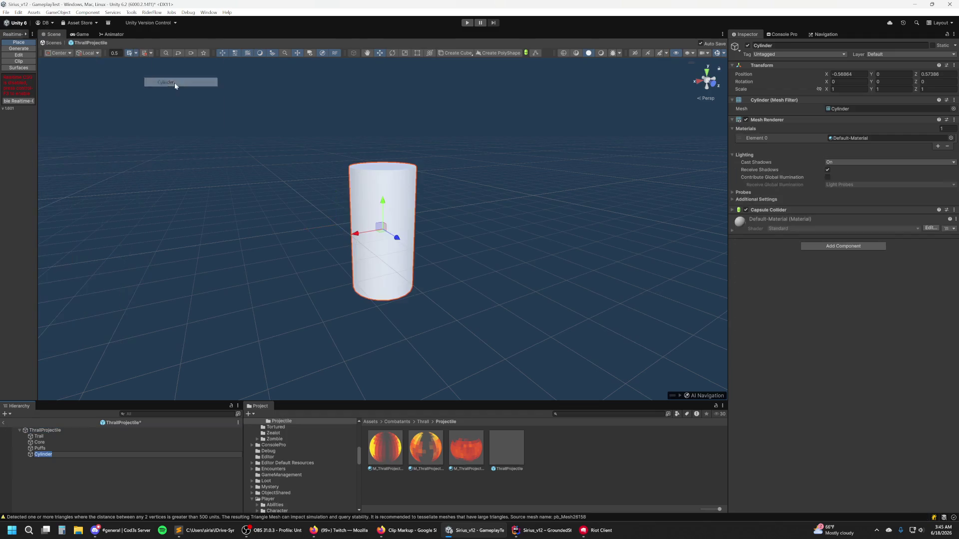
mouse_move(391, 214)
left_mouse_down()
mouse_move(374, 215)
mouse_move(452, 217)
mouse_move(260, 214)
left_mouse_up()
type("0")
key("Tab")
key("Tab")
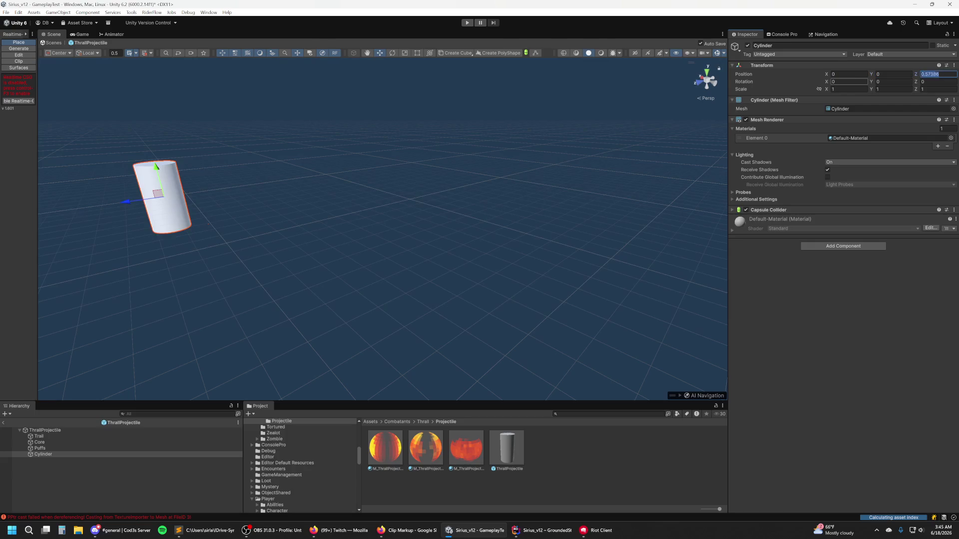
type("0")
Step: Rotate the Cylinder 90 degrees on Z so it lies horizontally
left_click(85, 442)
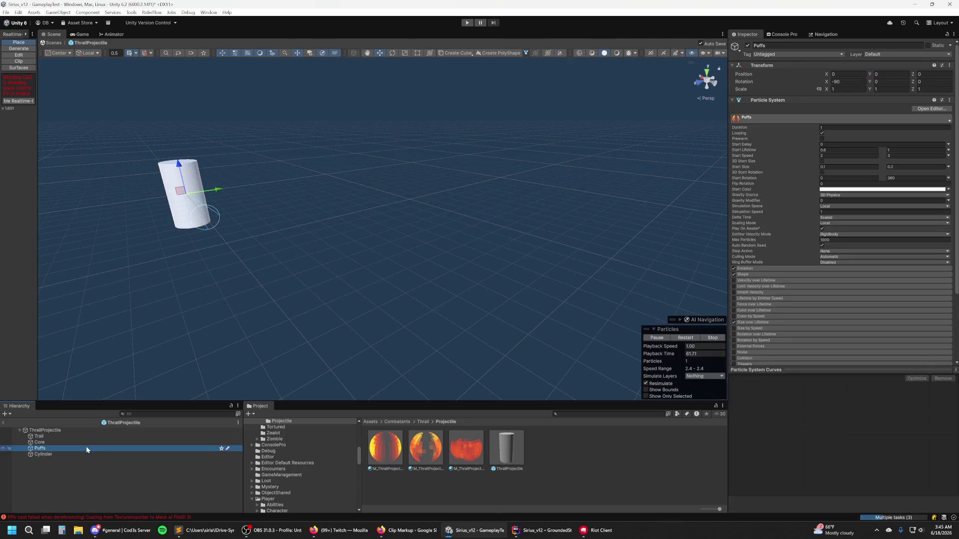
key("f")
mouse_move(231, 254)
left_mouse_down()
mouse_move(254, 243)
mouse_move(364, 315)
left_mouse_up()
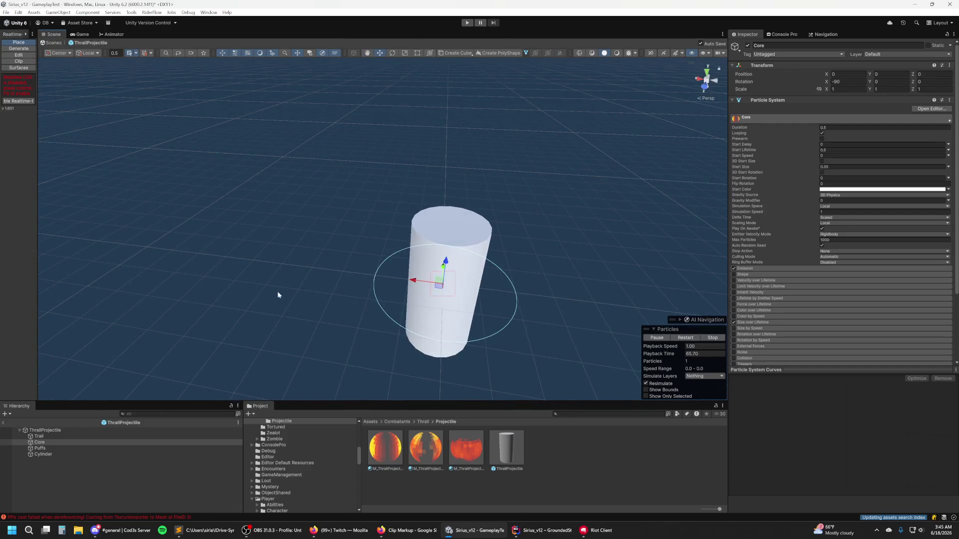
left_click(69, 430)
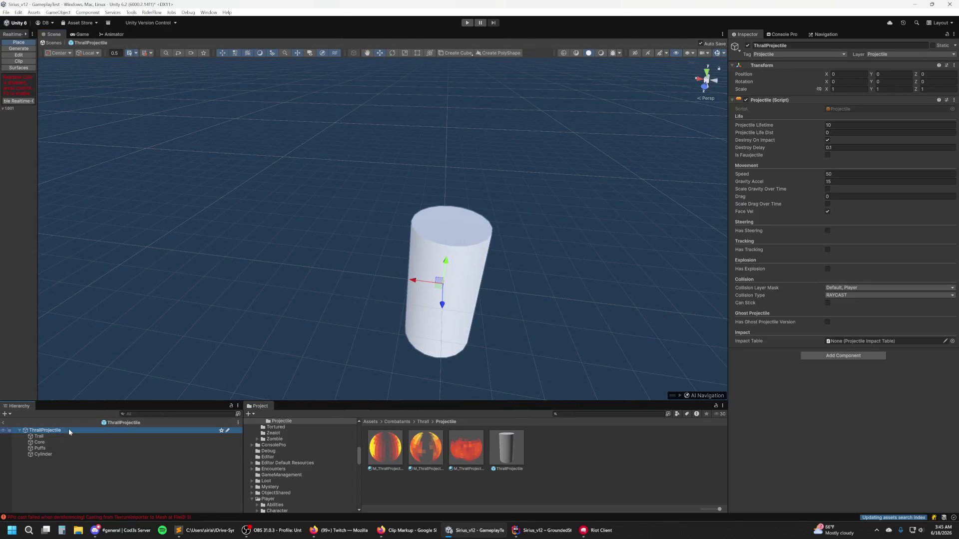
left_click(60, 453)
left_click(933, 89)
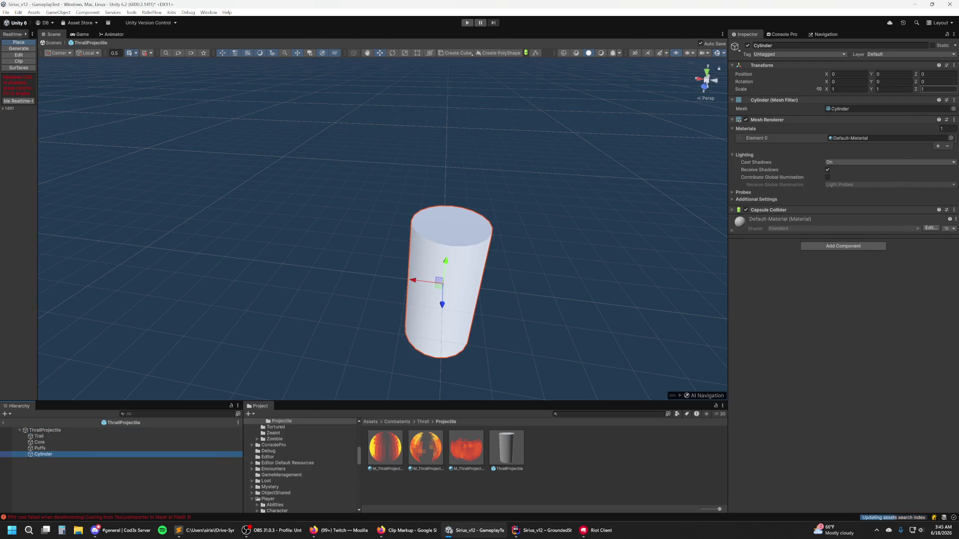
left_click(931, 83)
type("90")
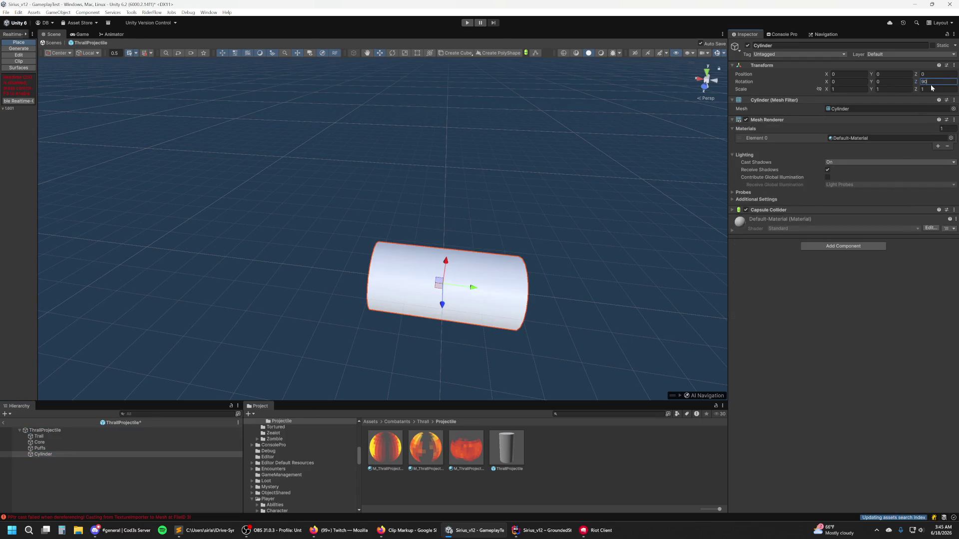
Step: Scale the Cylinder down to 0.3 on all axes
left_click(79, 430)
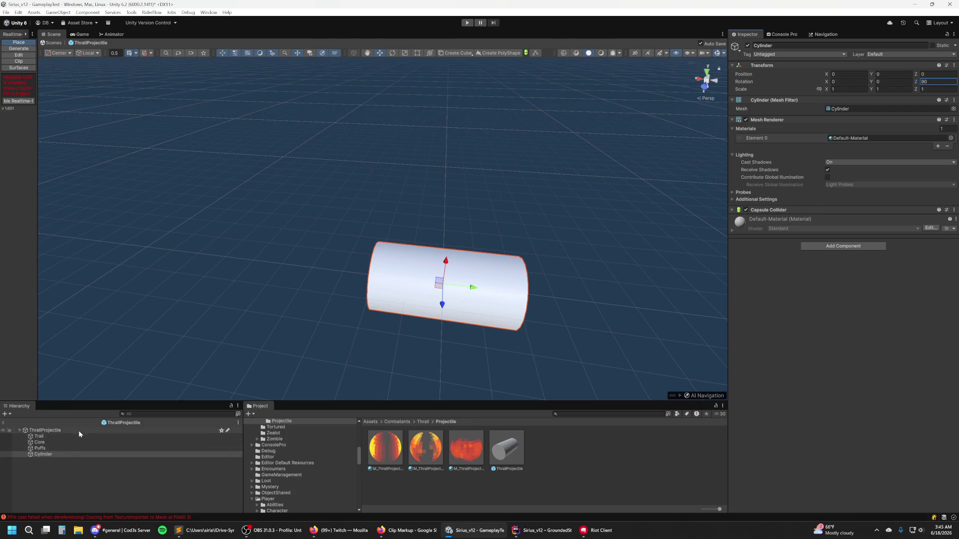
left_click(73, 453)
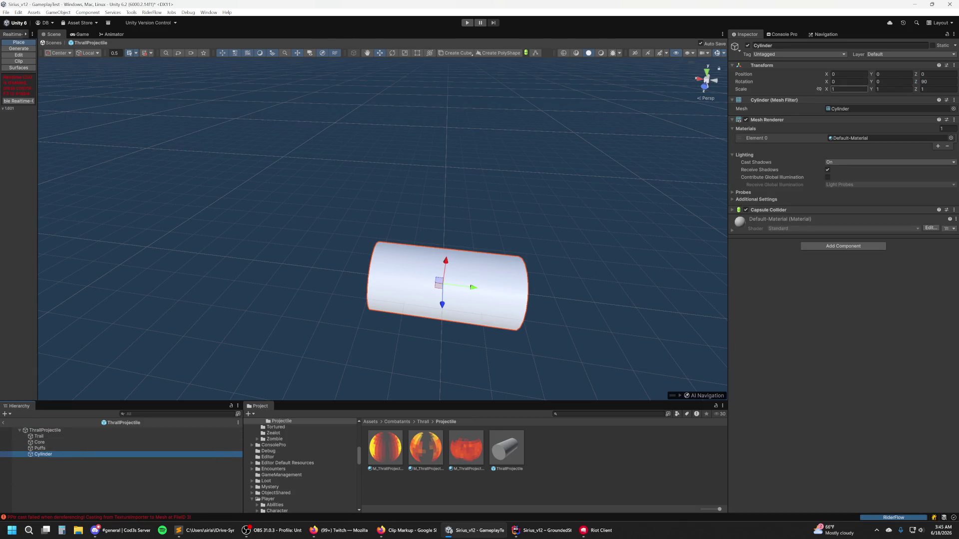
left_click(832, 89)
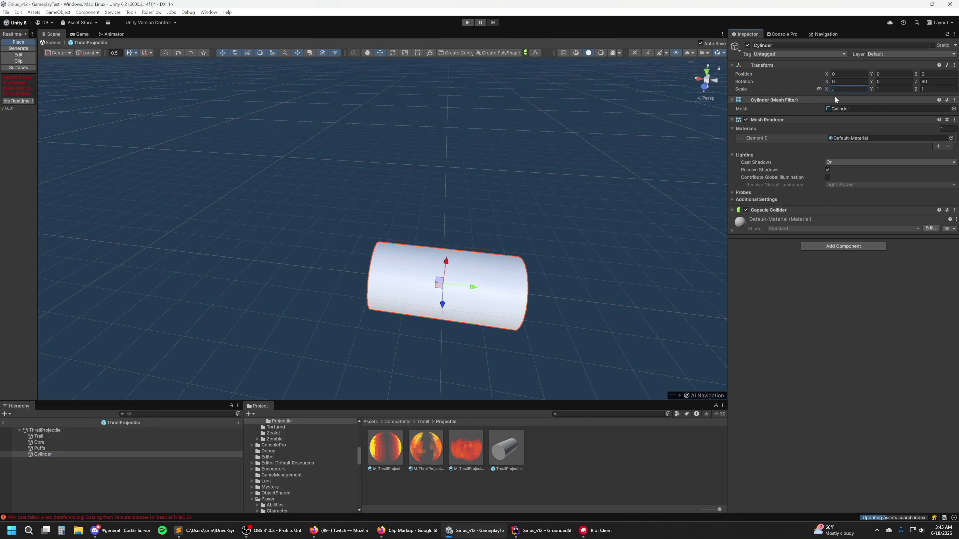
type("0.3")
left_click(55, 431)
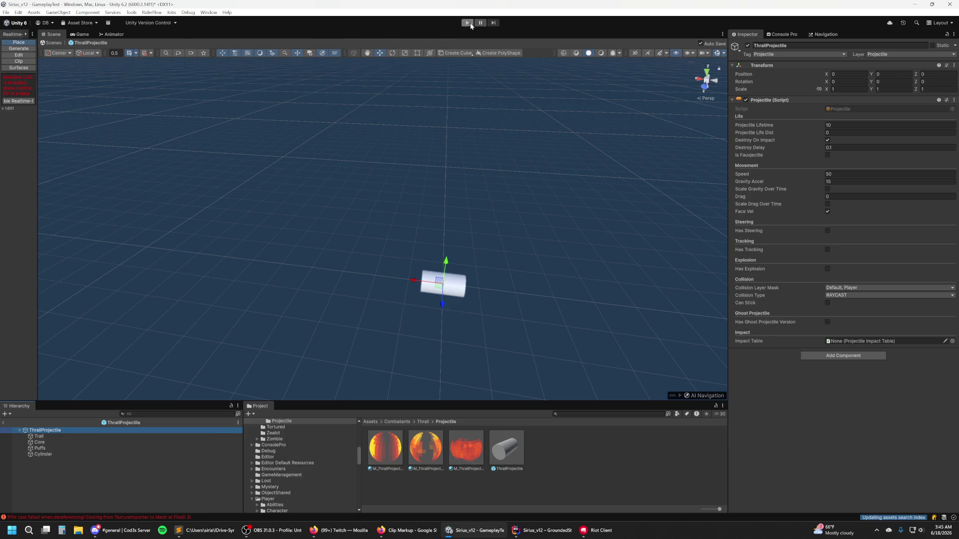
left_click_drag(475, 258, 308, 291)
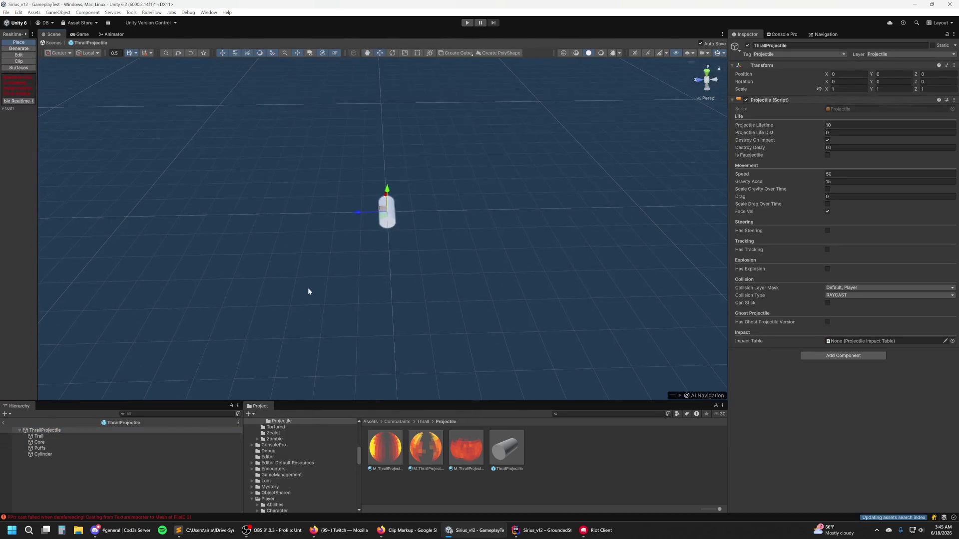
Step: Check the projectile's Core, Puffs and Cylinder children and orbit low around the cylinder
left_click(65, 442)
left_click(65, 448)
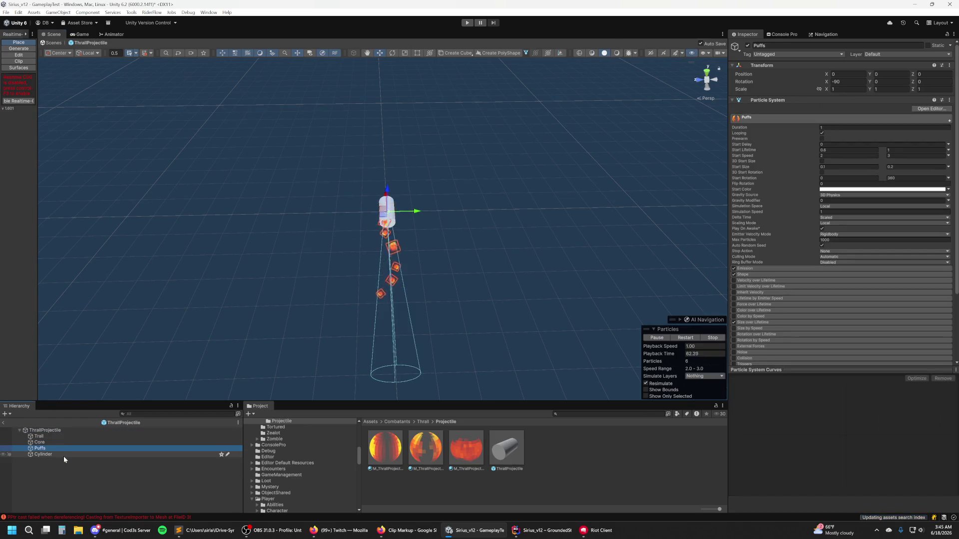
left_click(64, 454)
left_click(50, 430)
mouse_move(534, 149)
left_mouse_down()
mouse_move(484, 128)
mouse_move(473, 96)
mouse_move(531, 113)
mouse_move(499, 75)
left_mouse_up()
Step: Play-test, firing toward the Thrall area and the Range dummy, then stop the game
left_click(467, 22)
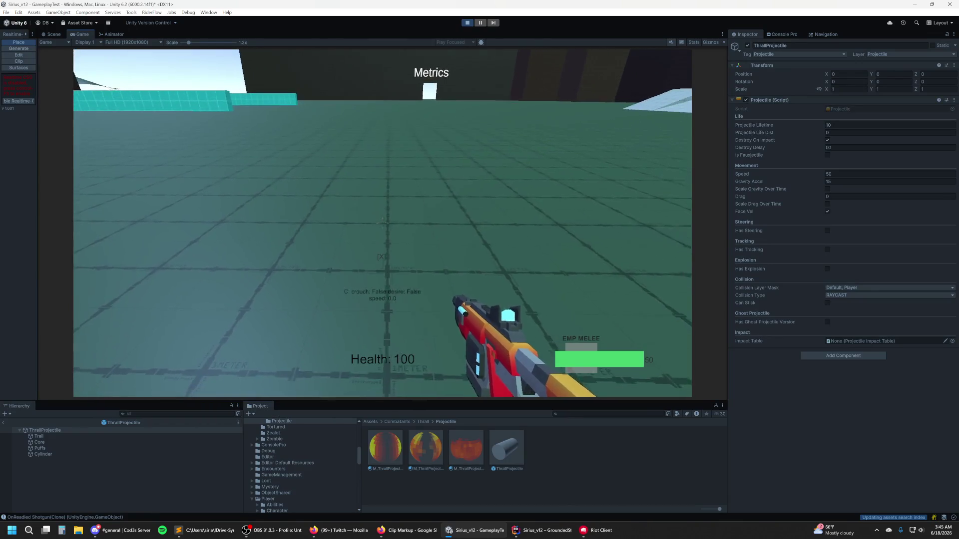
key("w")
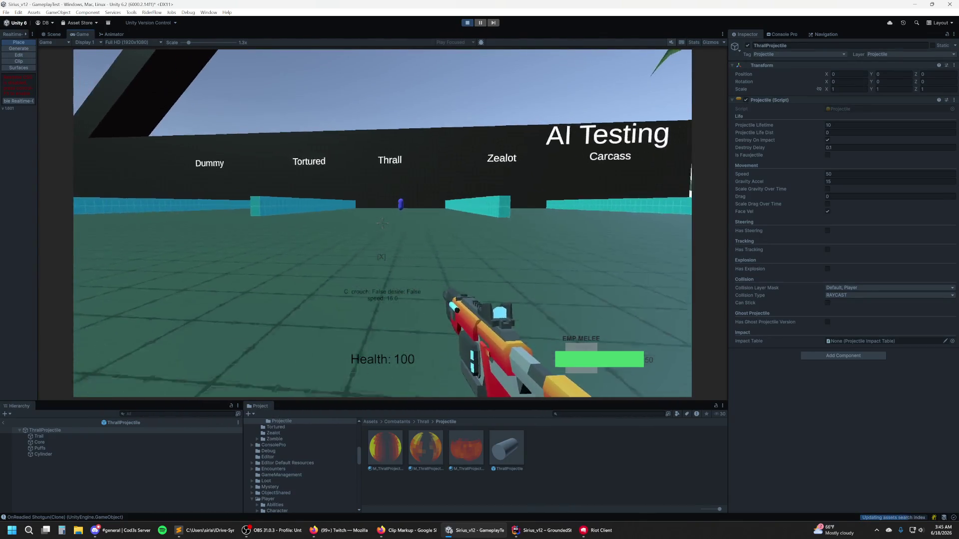
left_click(382, 223)
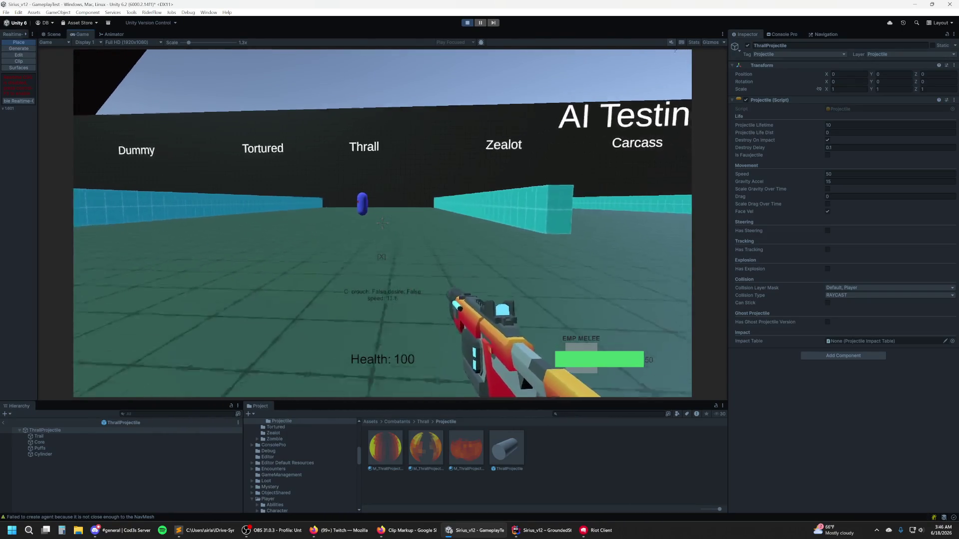
key("w")
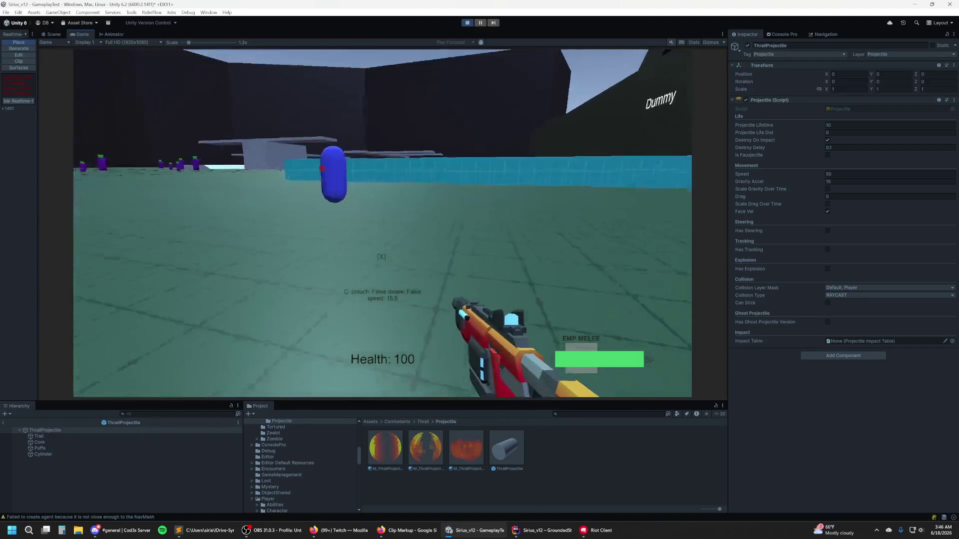
left_click(381, 257)
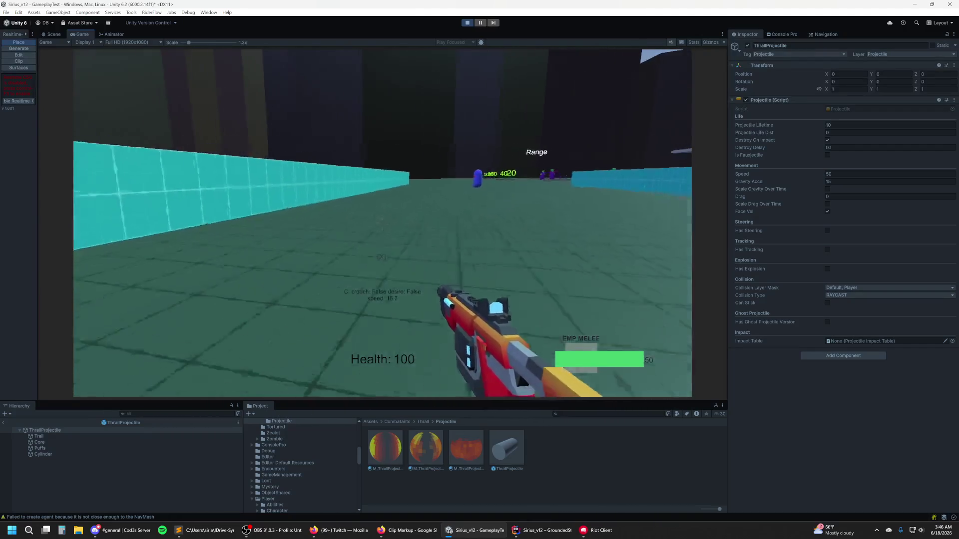
key("Escape")
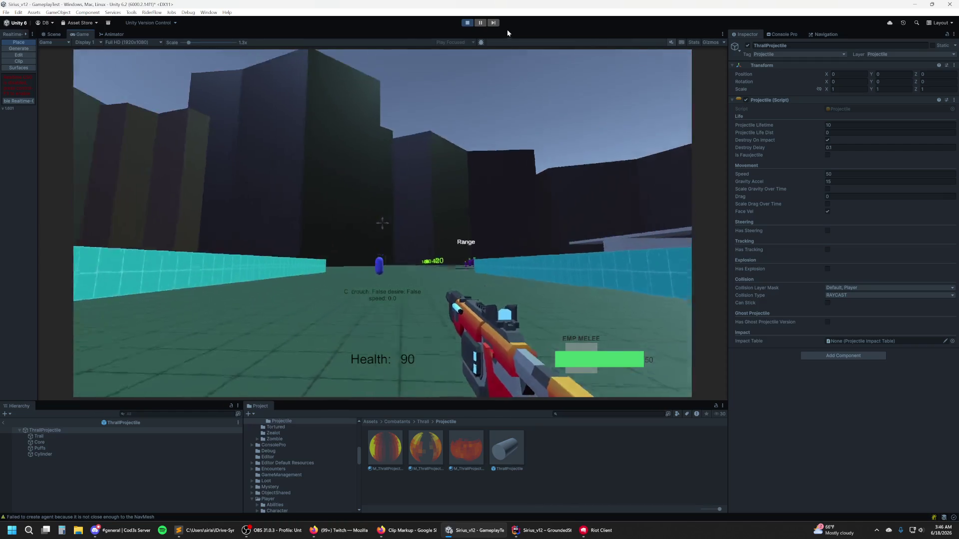
left_click(467, 22)
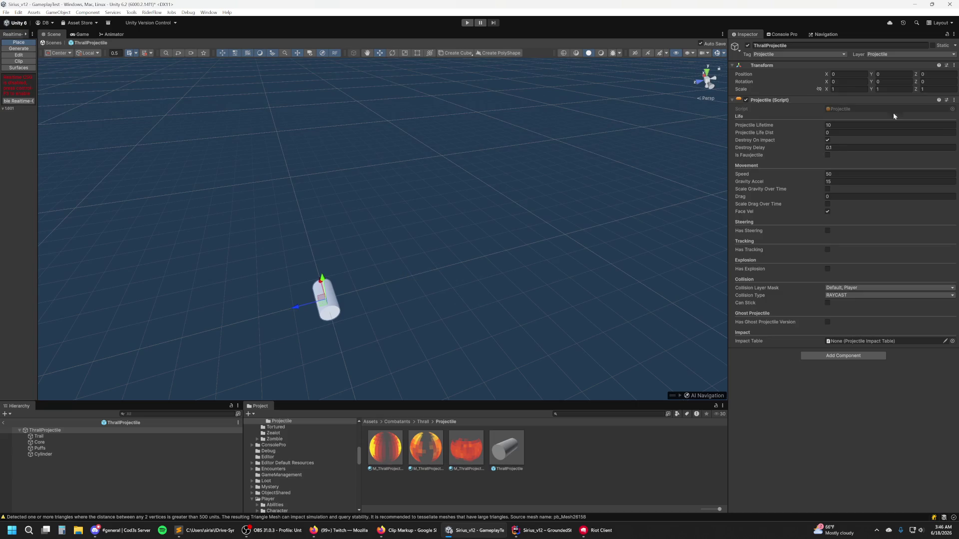
Step: Change the Cylinder's rotation to Z 0 and X 90 so it lies sideways
left_click(48, 455)
left_click(936, 82)
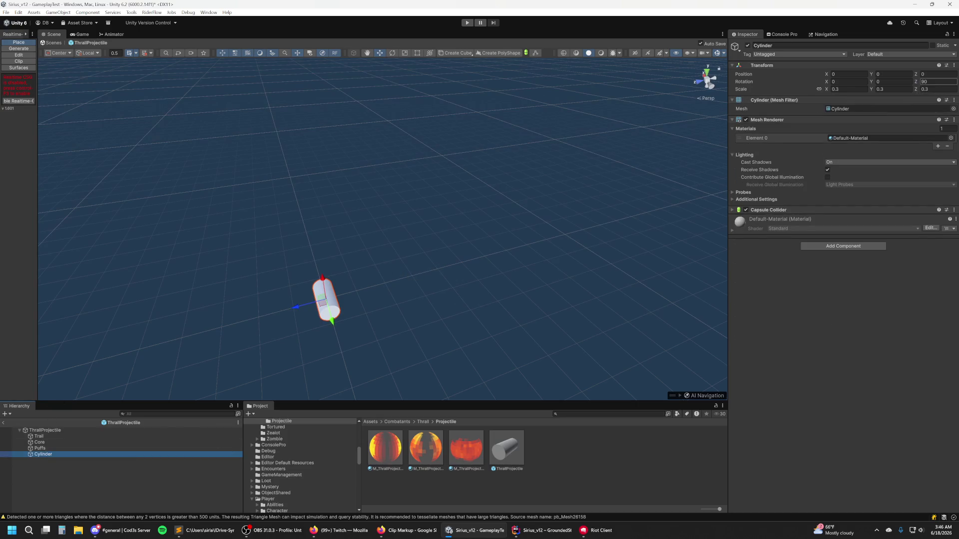
type("0")
left_click(894, 82)
left_click(844, 82)
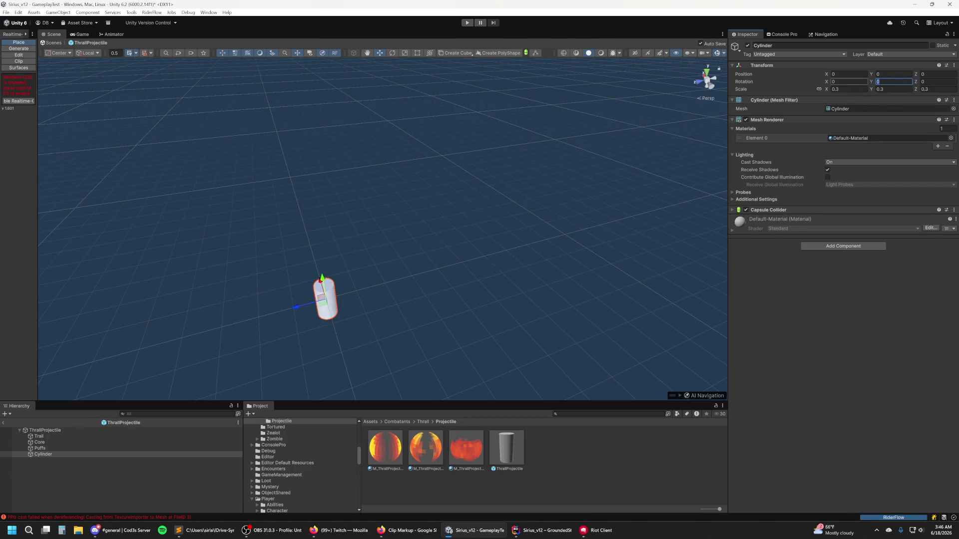
type("90")
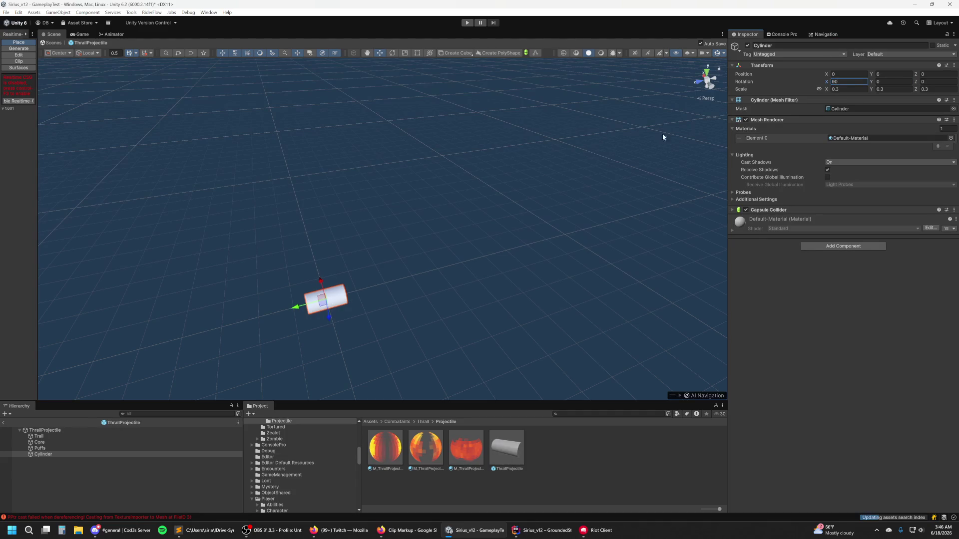
Step: Reset the Puffs particle effect's X rotation to 0
left_click(38, 448)
left_click(55, 430)
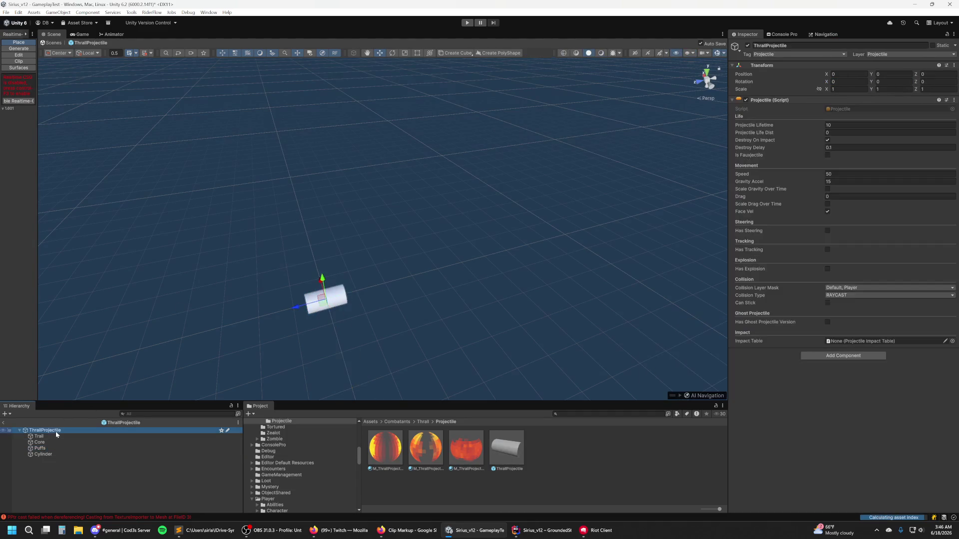
left_click(52, 448)
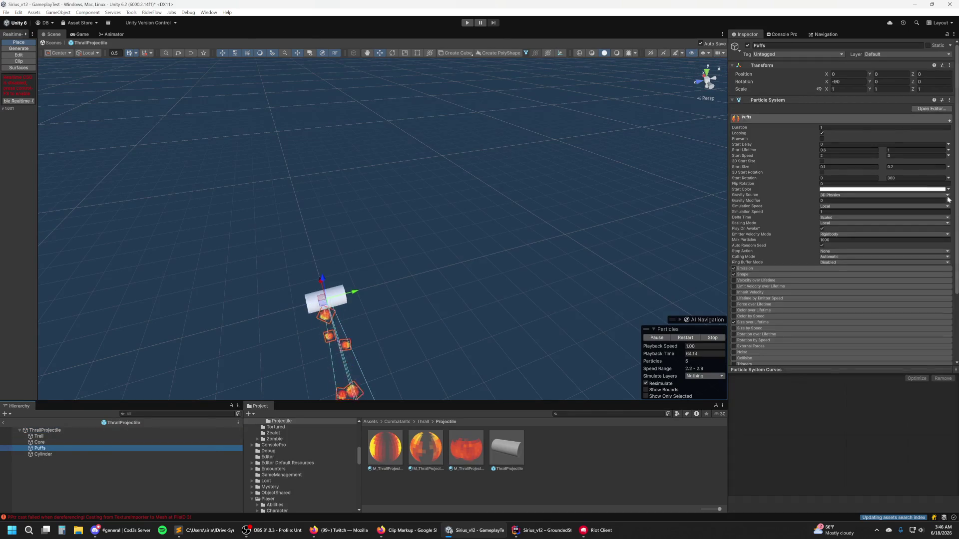
left_click(854, 82)
type("0")
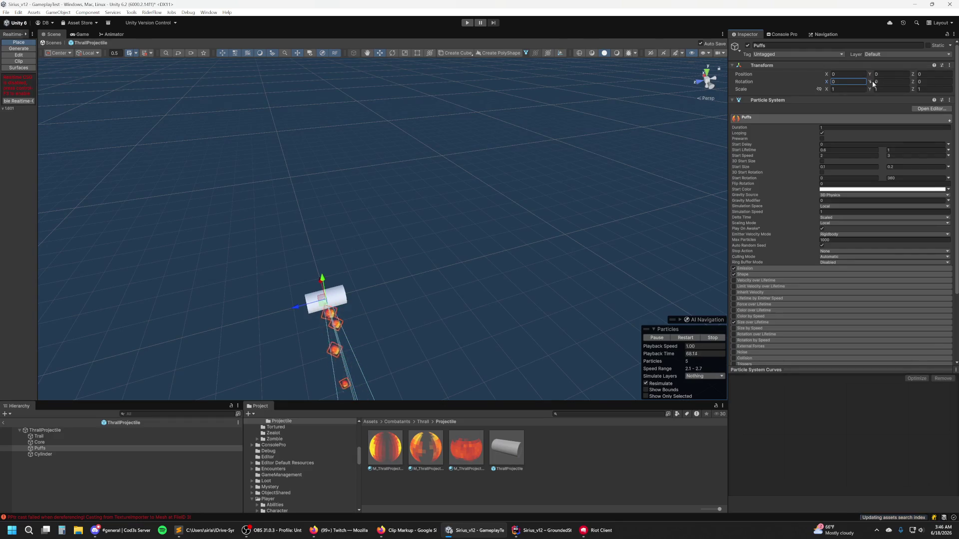
Step: Set the Puffs Shape module's Y rotation to 180 so puffs stream along the cylinder
left_click(45, 438)
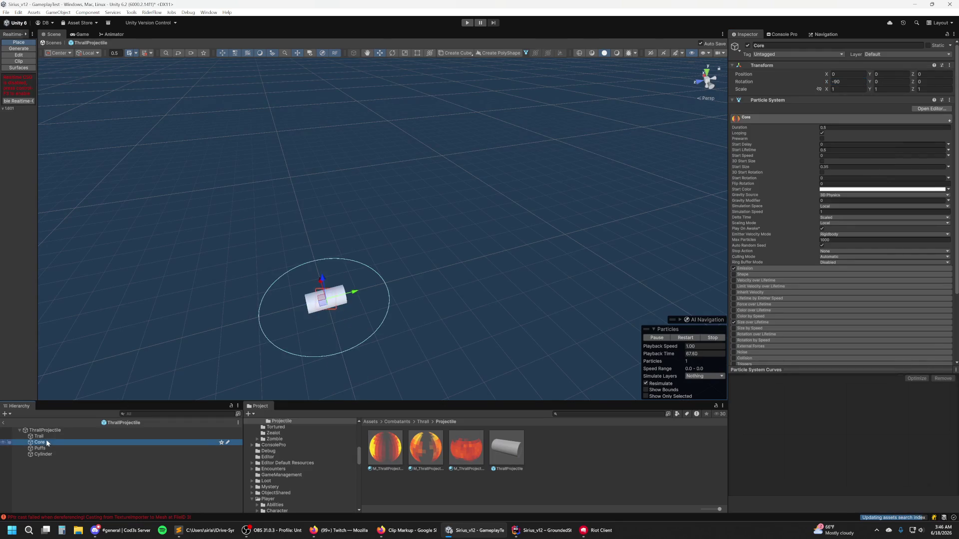
left_click(40, 448)
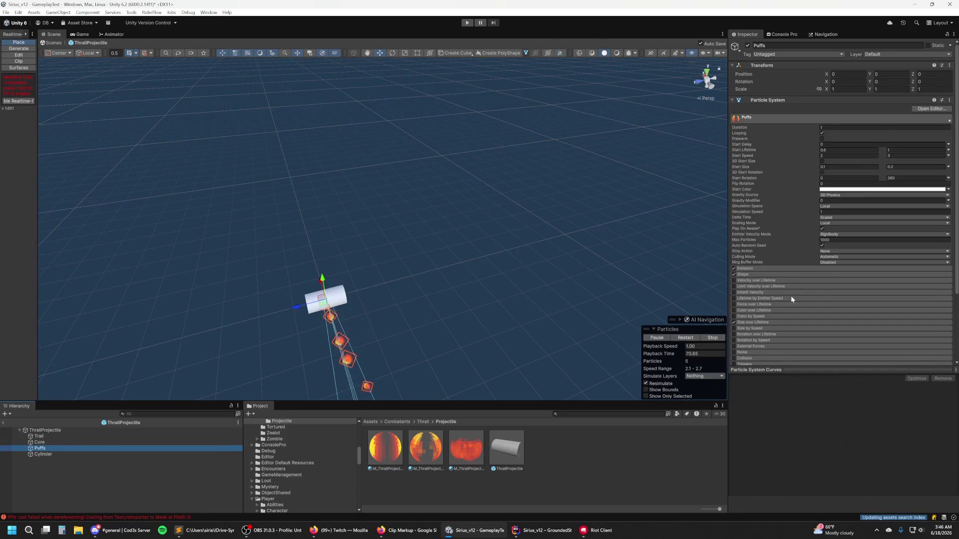
scroll(790, 295, "down", 1)
left_click(861, 233)
left_click(889, 306)
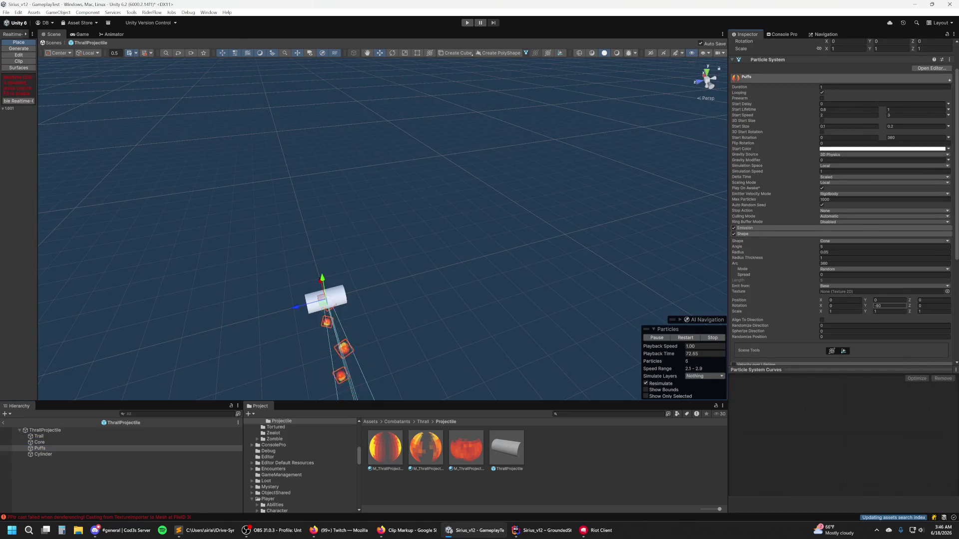
type("0")
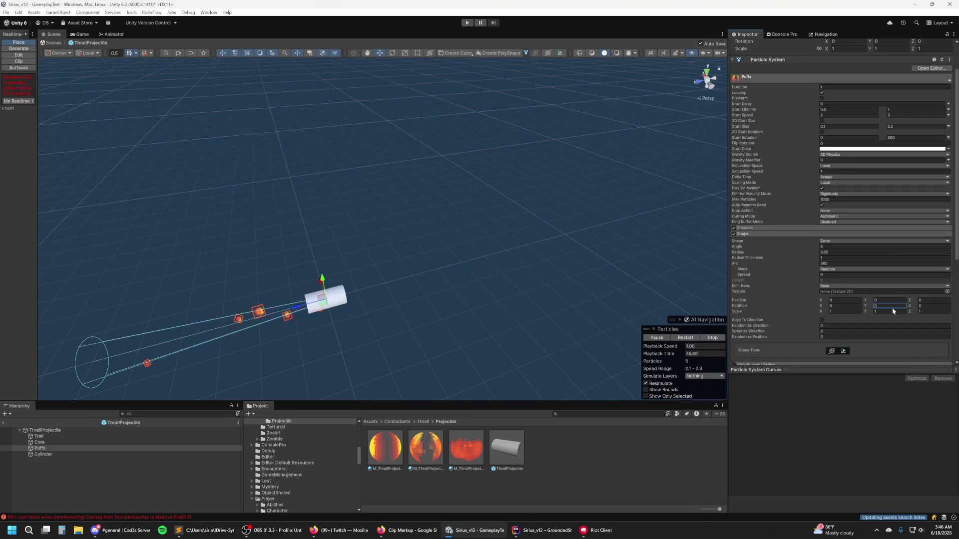
type("180")
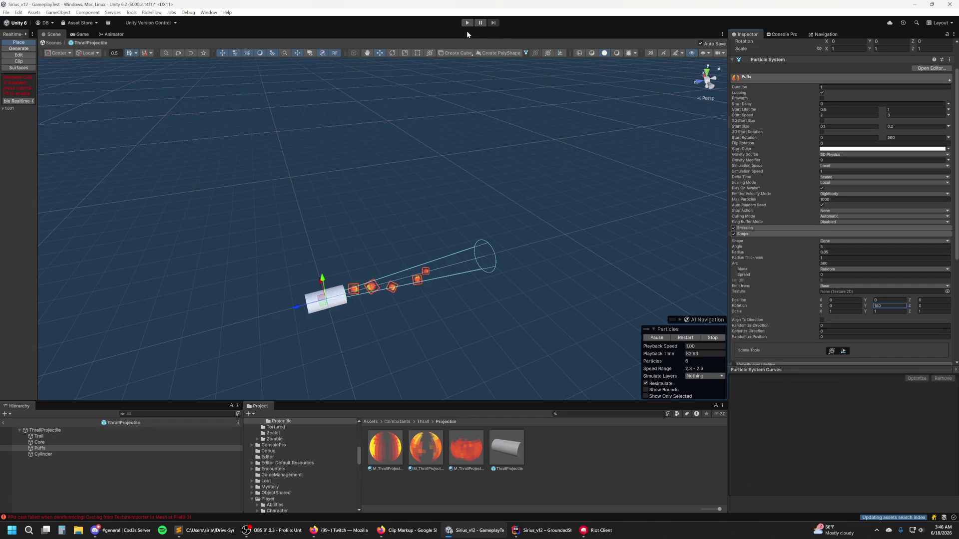
left_click(45, 454)
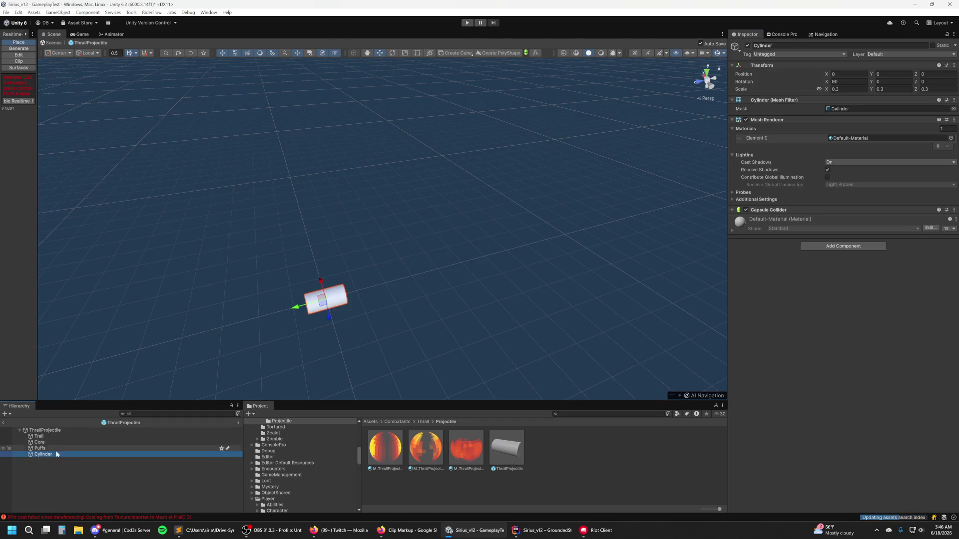
key("Delete")
left_click(64, 431)
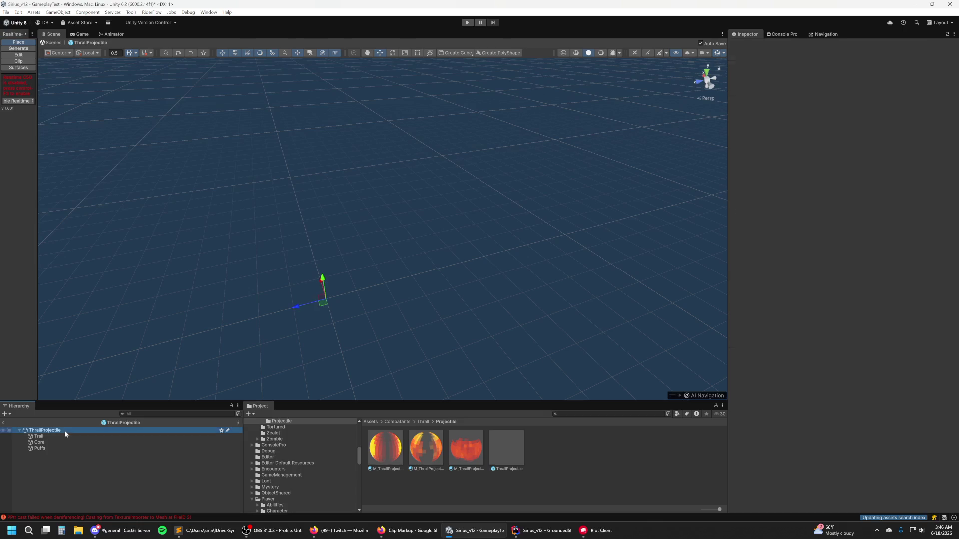
key("ctrl+z")
key("ctrl+z")
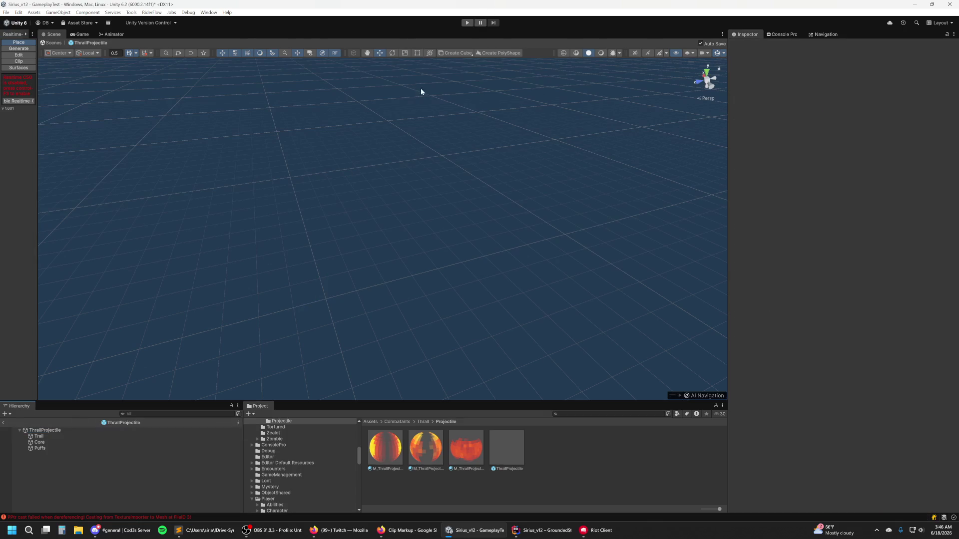
left_click(466, 23)
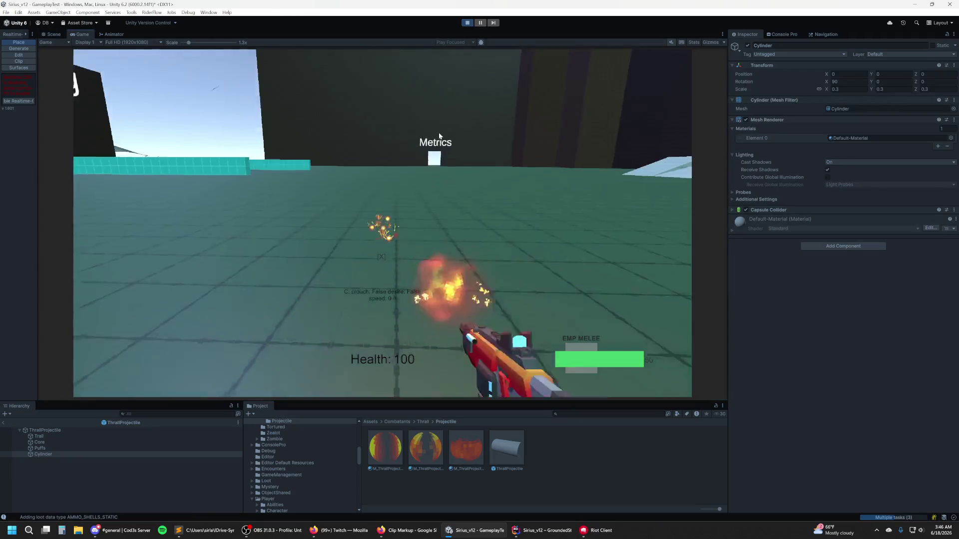
key("w")
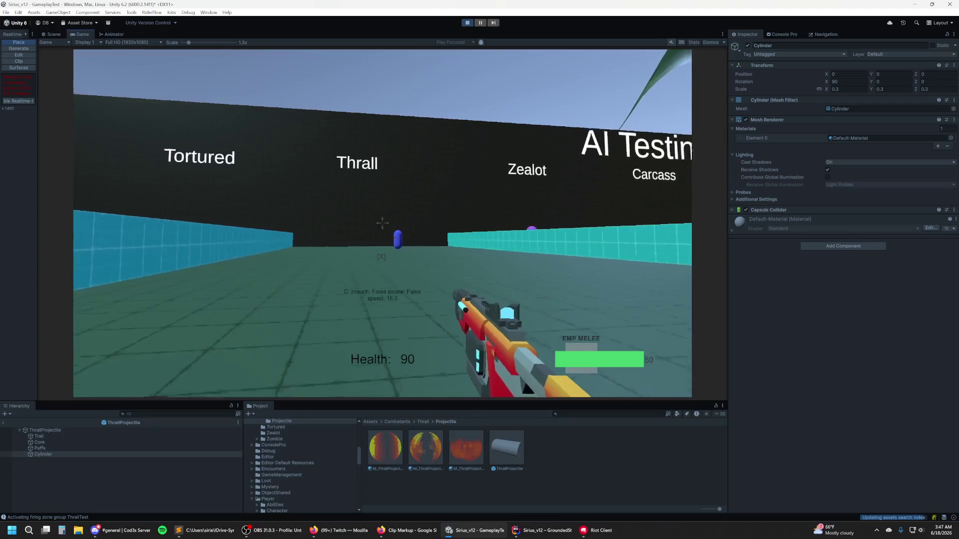
key("Escape")
left_click(466, 23)
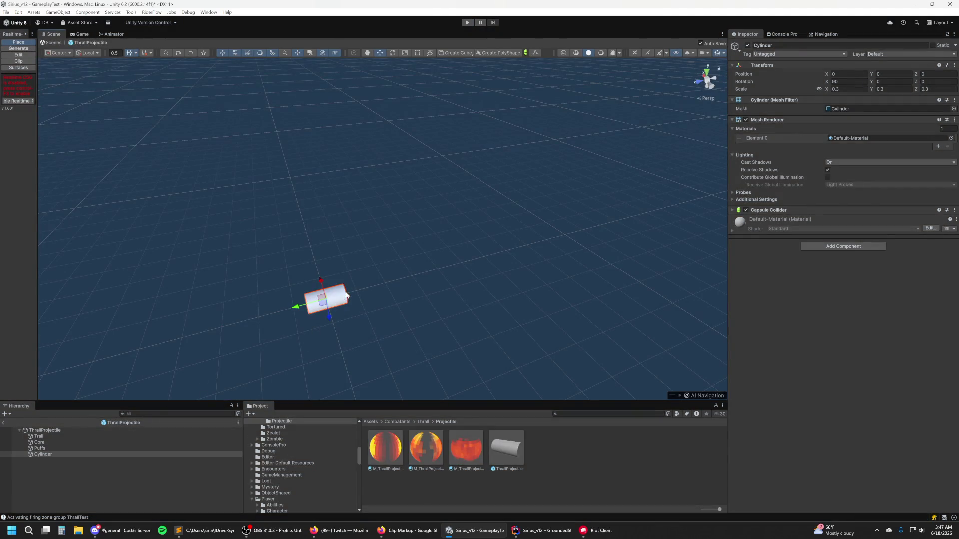
key("Delete")
left_click(59, 429)
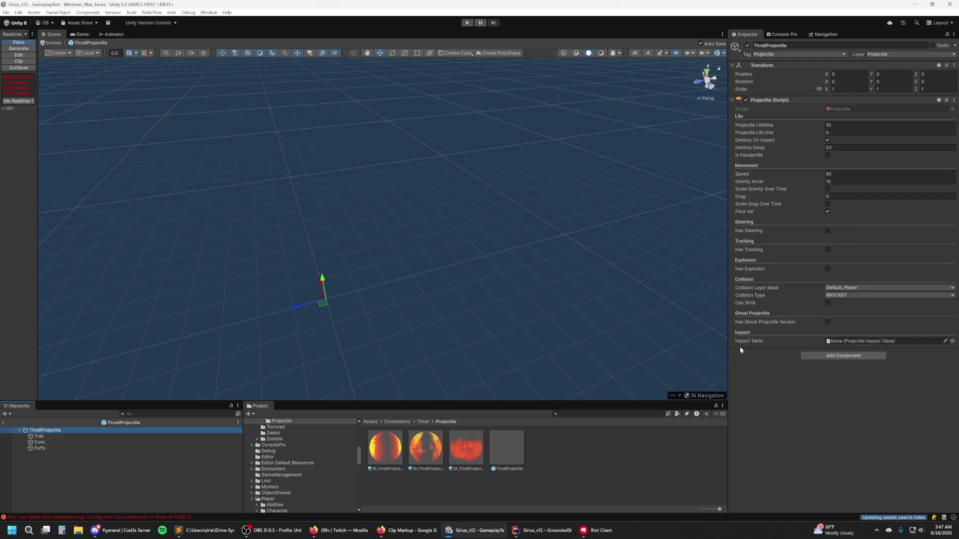
Step: Play-test the projectile with a couple of shots, stop, and go up to the Thrall folder
left_click(467, 22)
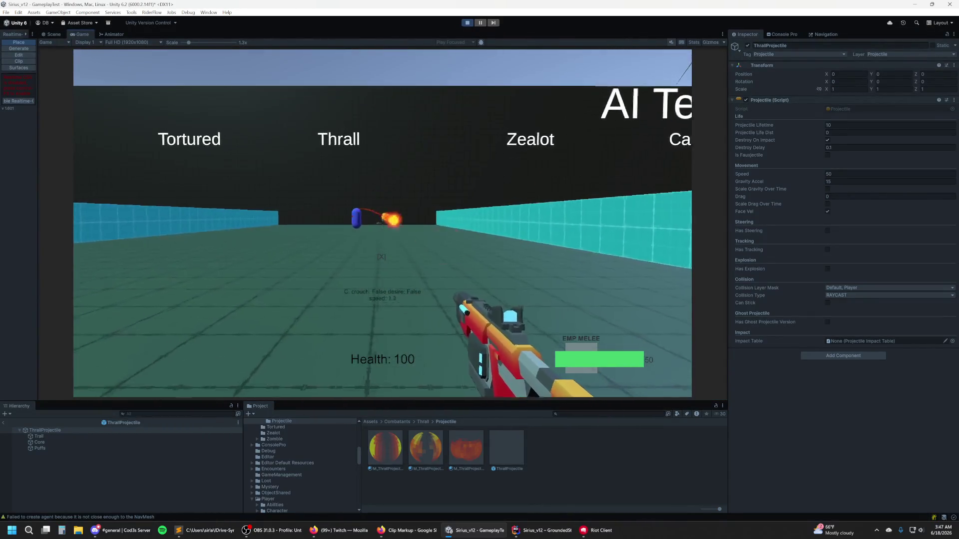
left_click(381, 257)
left_click(382, 223)
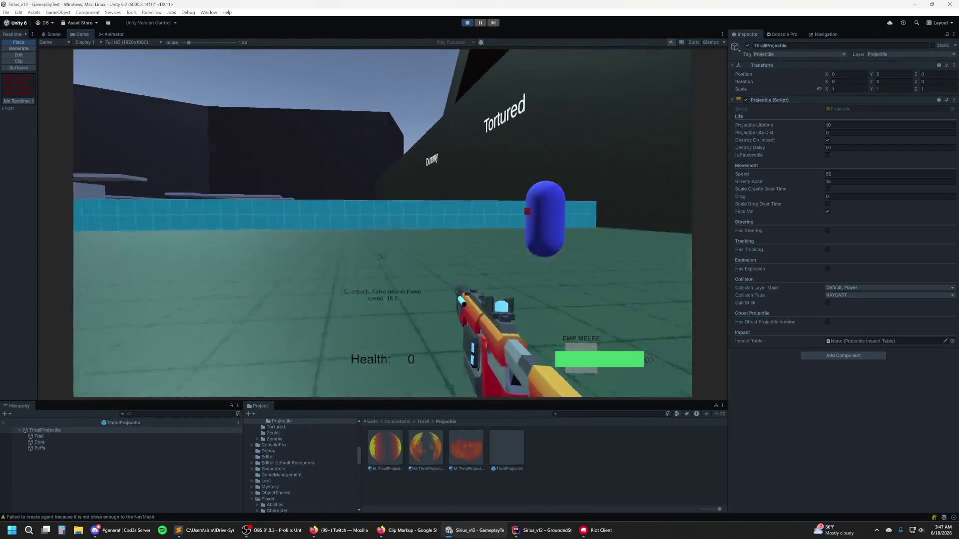
key("ctrl+p")
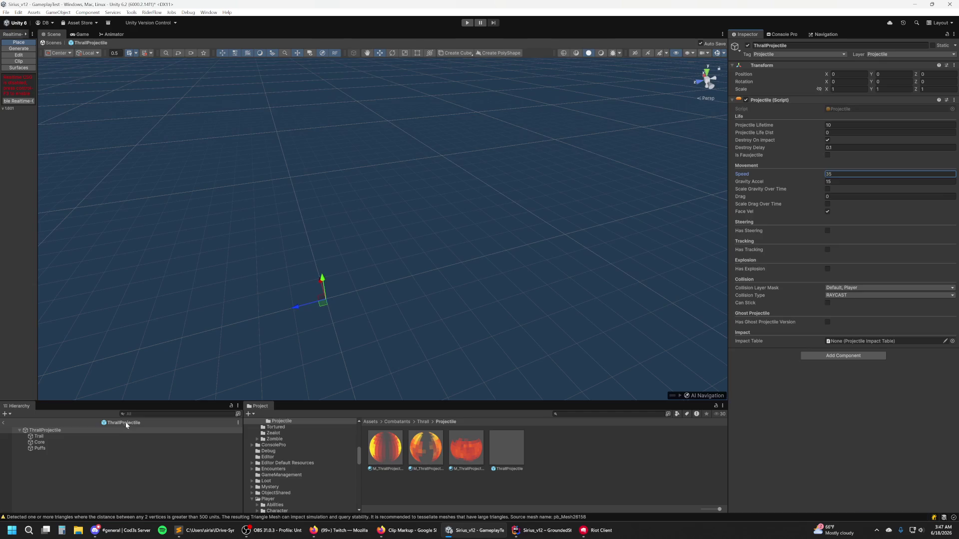
left_click(423, 421)
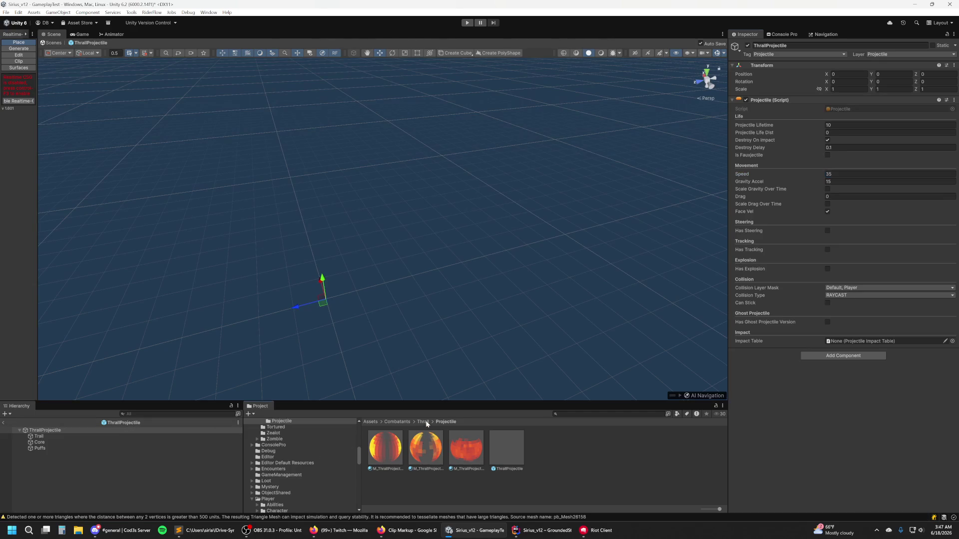
Step: Open the Thrall prefab and select its Weapon child to reach the AI Weapon settings
left_click(469, 452)
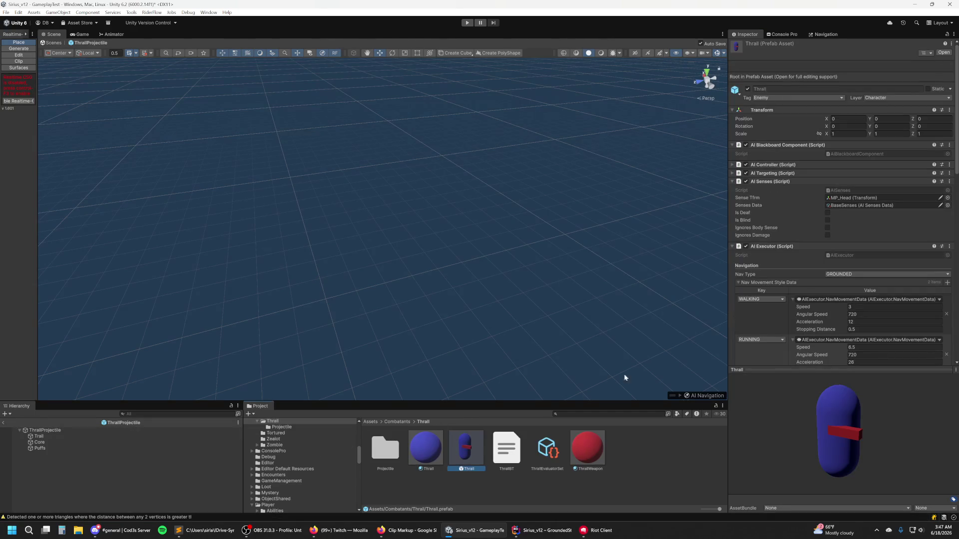
double_click(482, 452)
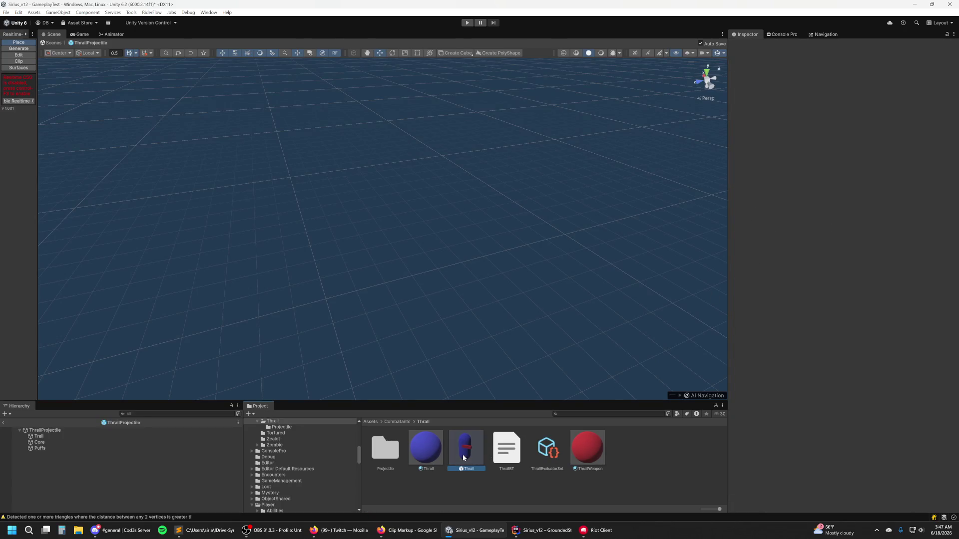
left_click(99, 442)
left_click(101, 436)
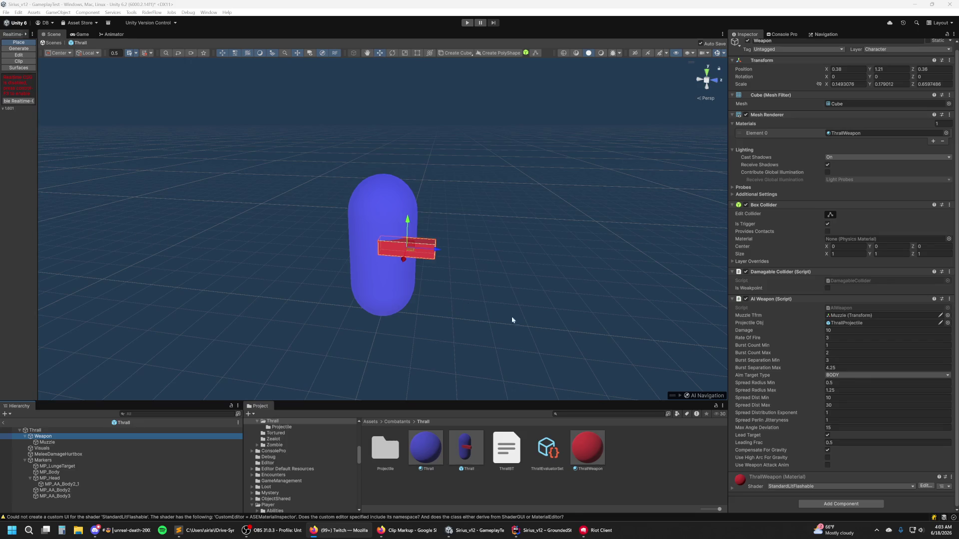
Step: Set the AI Weapon's Damage to 2 and Burst Count Min 3, Max 4
left_click(856, 330)
left_click(856, 330)
type("2")
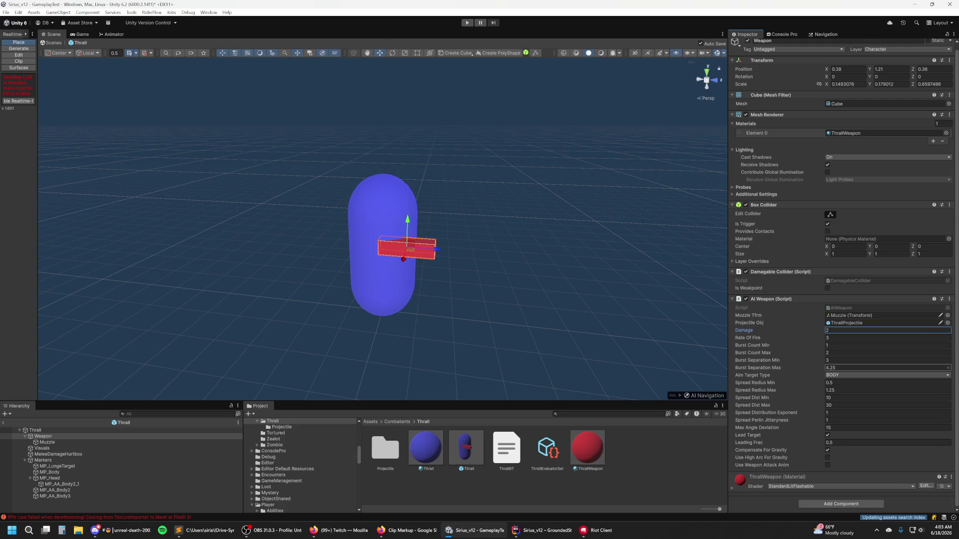
left_click(866, 339)
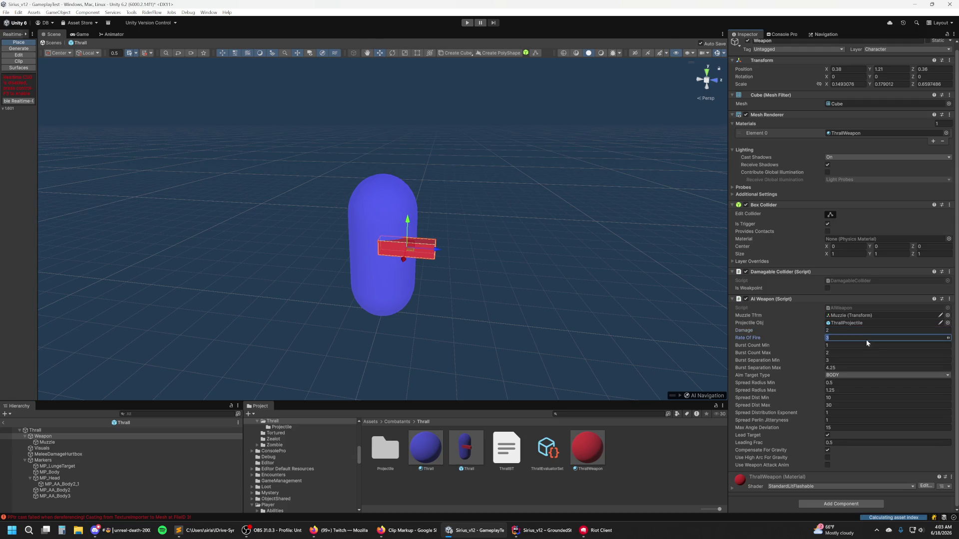
left_click(887, 345)
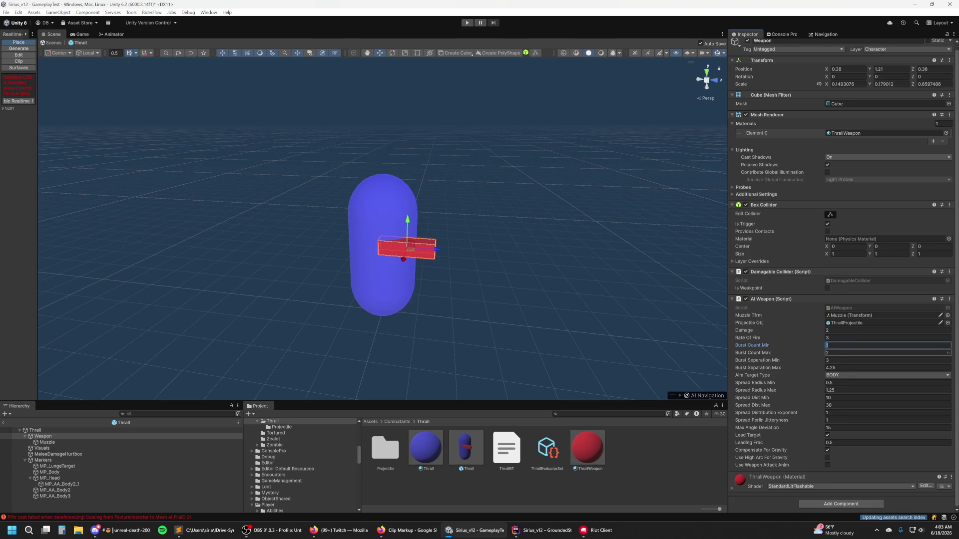
type("3")
key("Tab")
type("4")
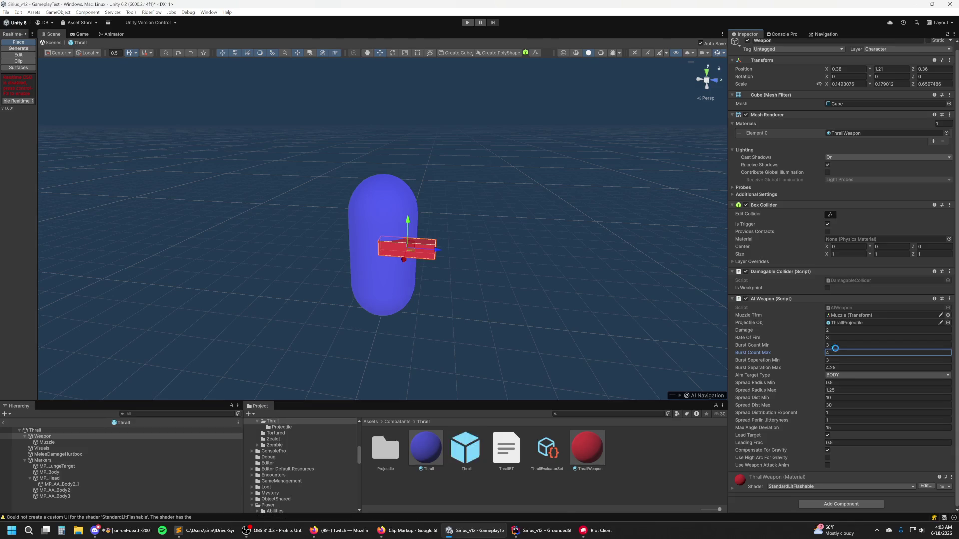
key("Tab")
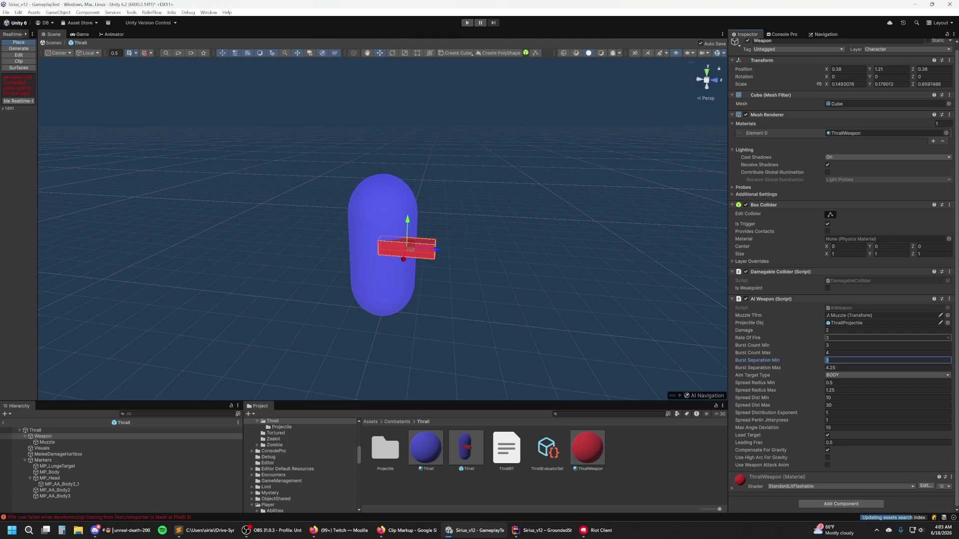
Step: Set Rate Of Fire to 8 and Leading Frac to 0.4, then start a play test
left_click(849, 337)
type("8")
left_click(849, 442)
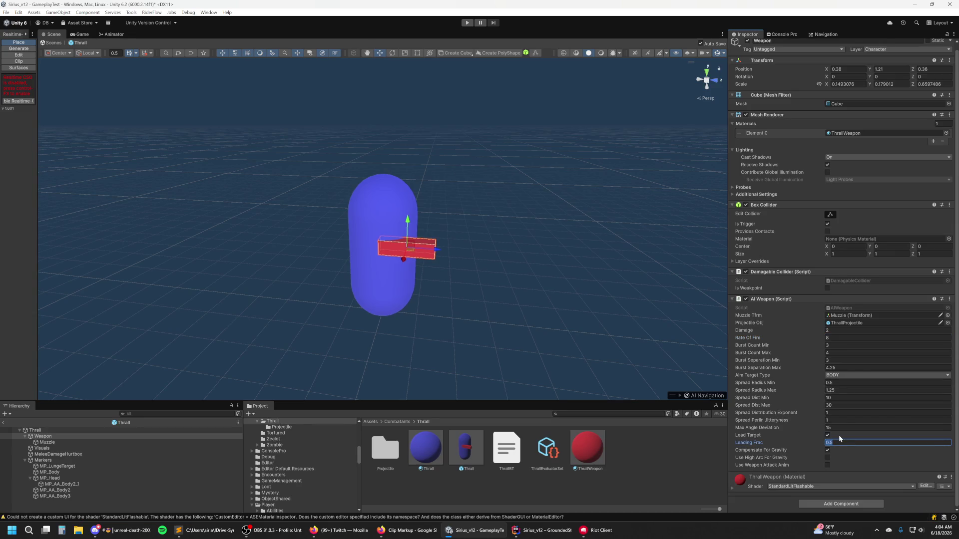
type("0.3")
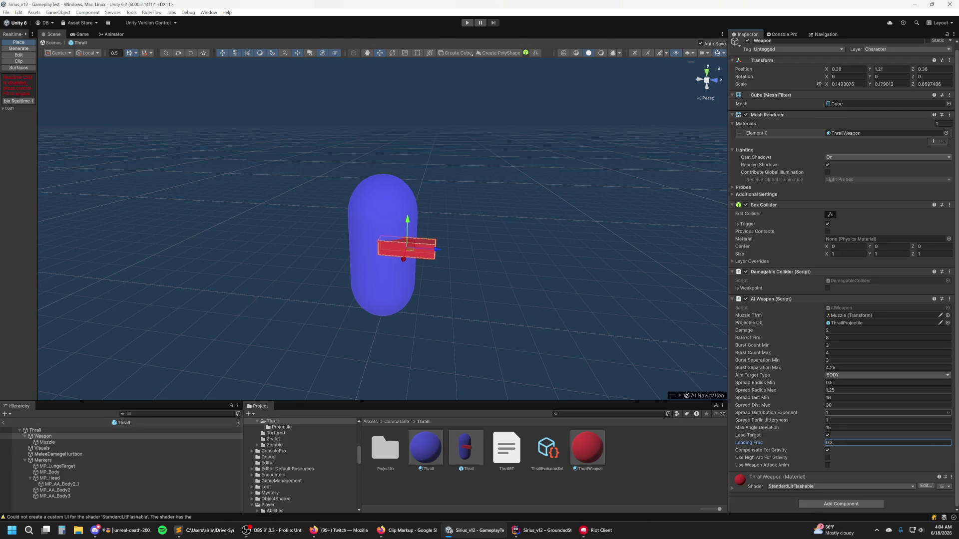
key("Return")
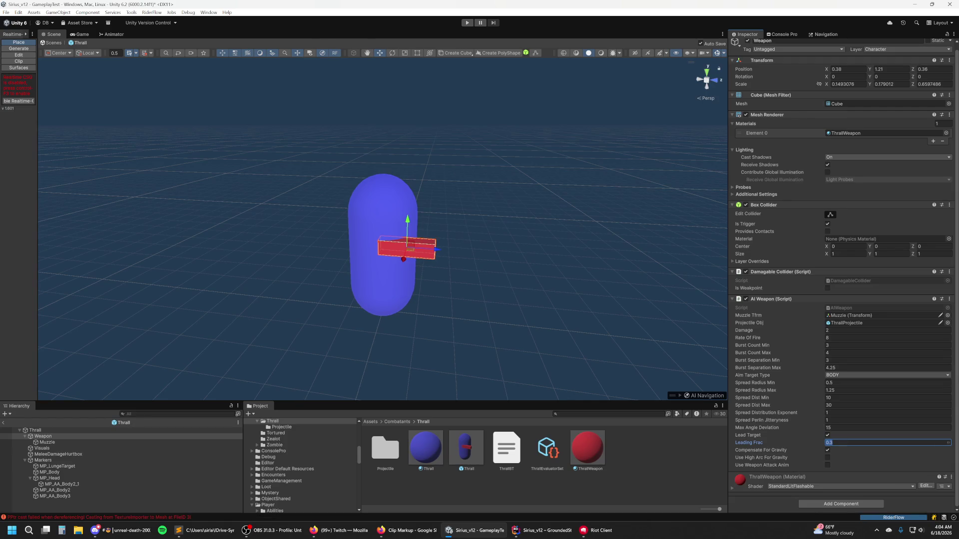
type("4")
key("Return")
left_click(465, 25)
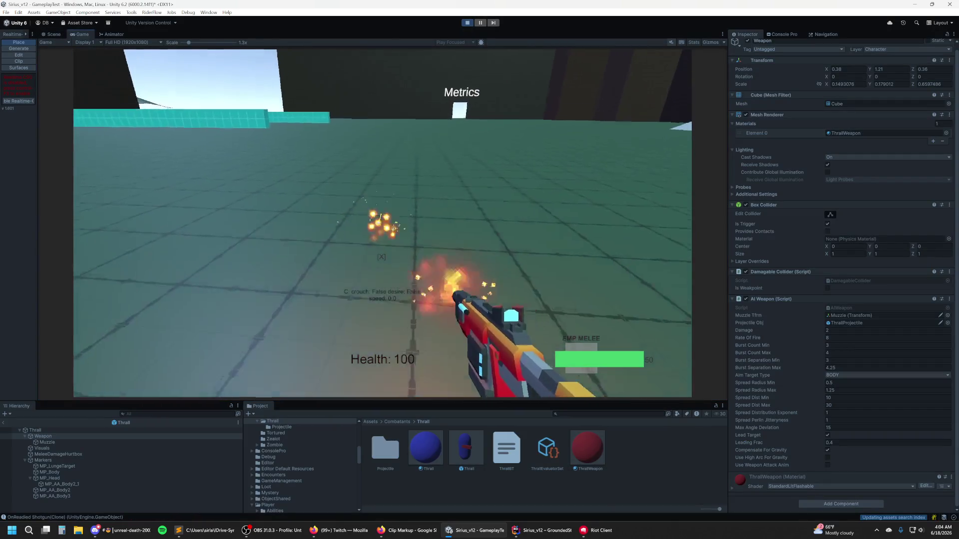
Step: Walk toward the Thrall to draw its burst fire, then pause the game
key("w")
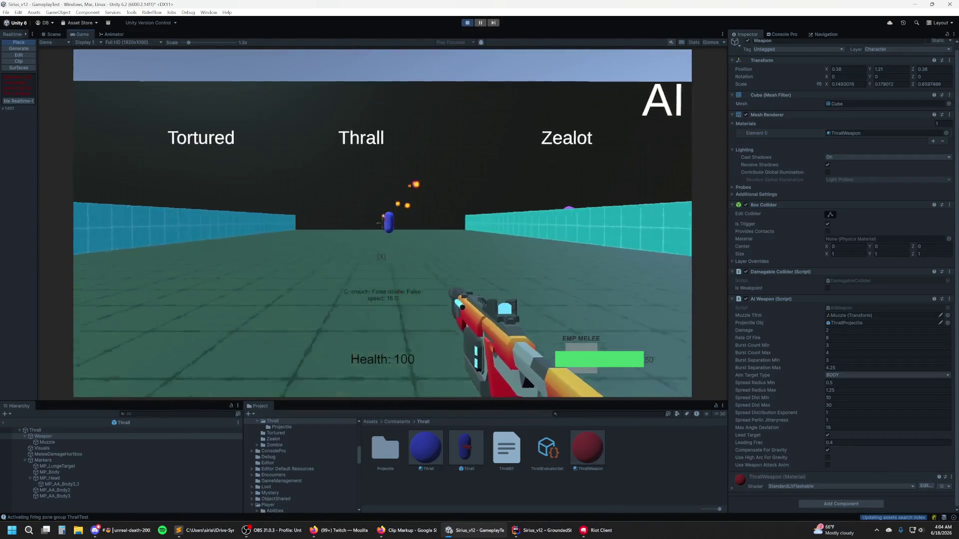
key("w")
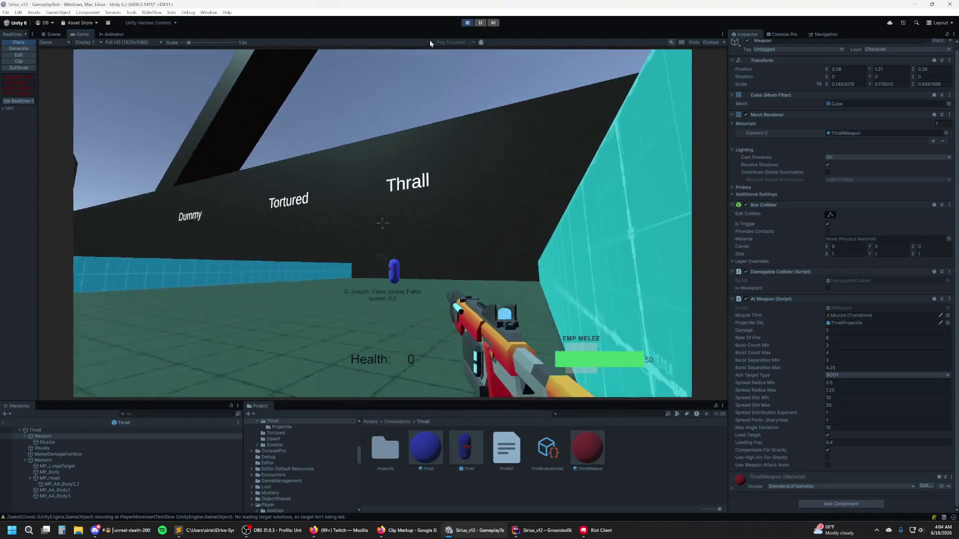
left_click(480, 23)
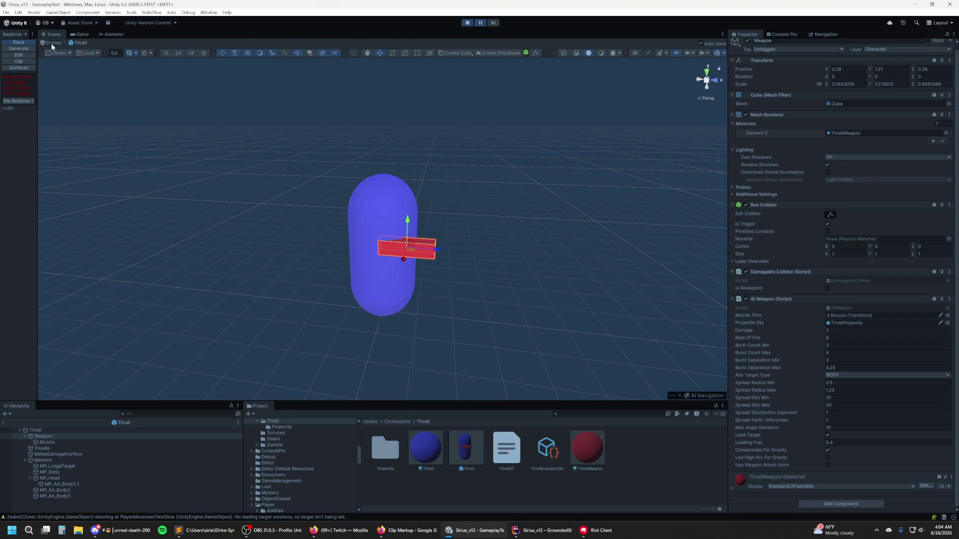
Step: Exit the Thrall prefab and select the live ThrallProjectile(Clone)'s Trail child
left_click(51, 43)
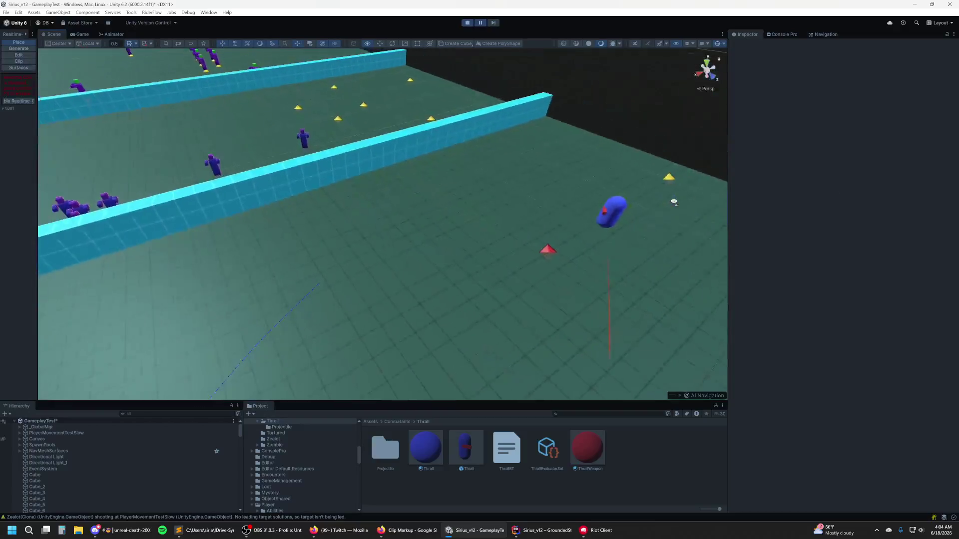
mouse_move(674, 201)
left_mouse_down()
mouse_move(897, 208)
mouse_move(772, 203)
mouse_move(466, 240)
mouse_move(497, 214)
mouse_move(484, 168)
left_mouse_up()
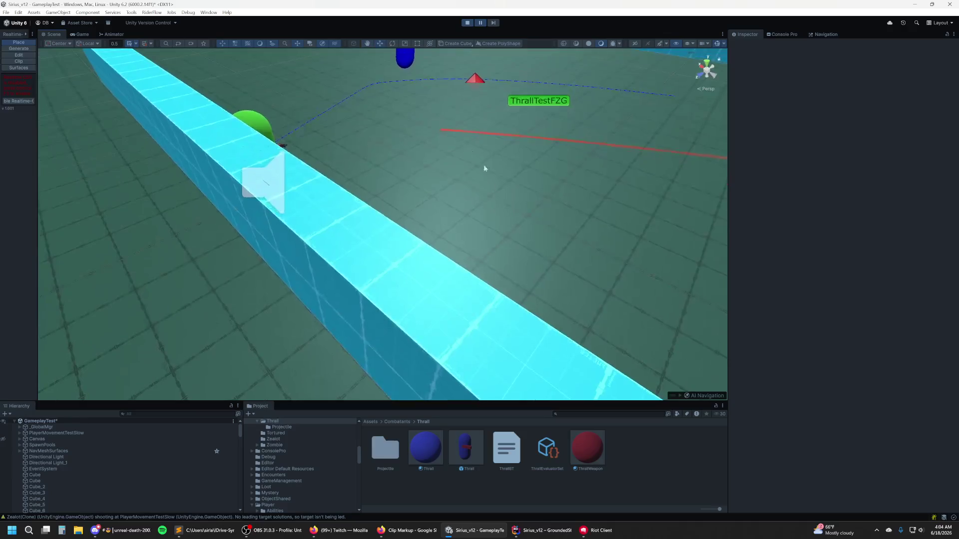
left_click(452, 131)
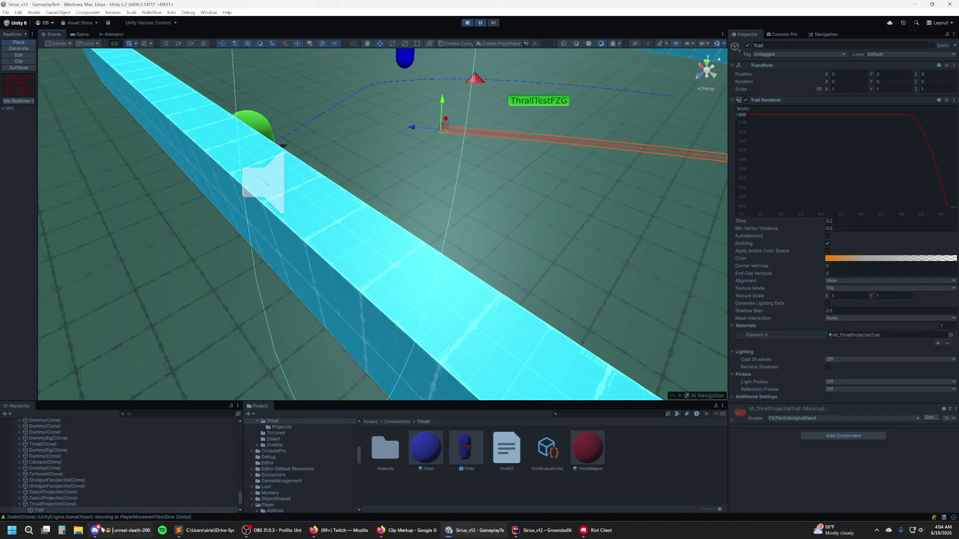
left_click(74, 504)
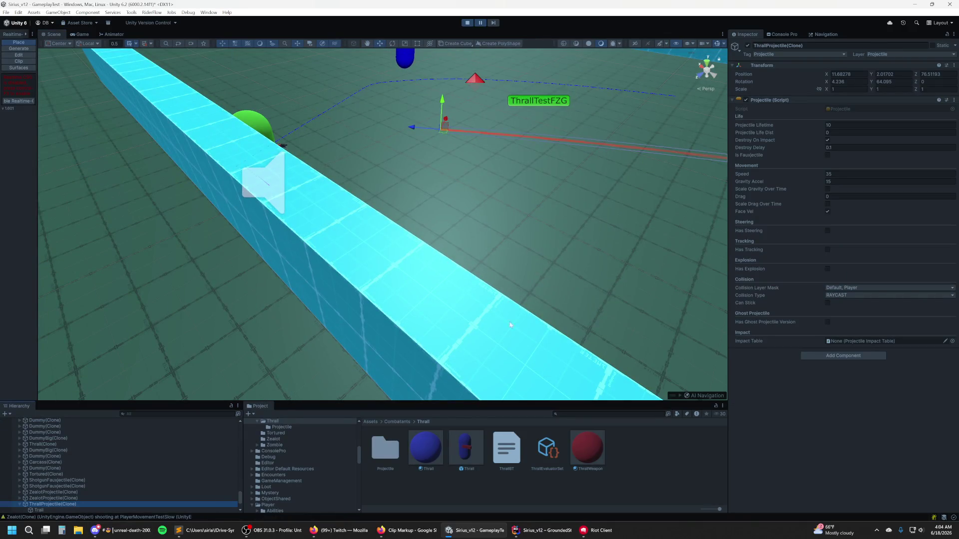
double_click(51, 504)
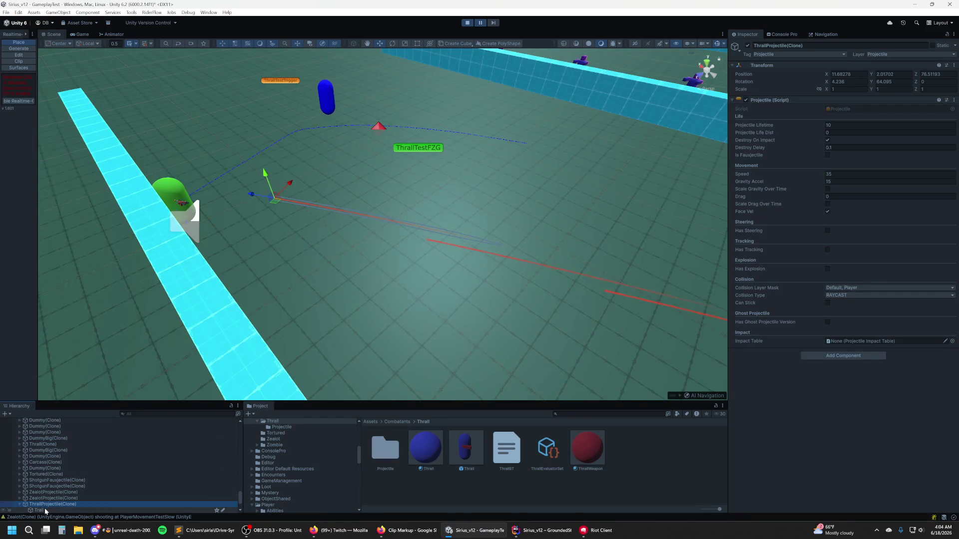
scroll(53, 479, "down", 3)
left_click(53, 468)
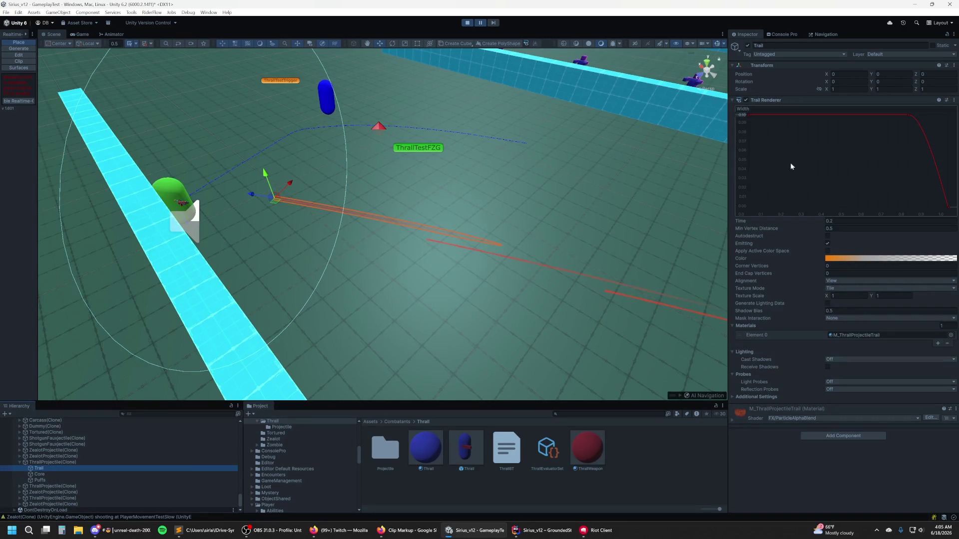
Step: Set the trail's maximum width to 0.5 and return to the Game view
left_click(741, 115)
type("0.5")
key("Return")
scroll(273, 200, "up", 3)
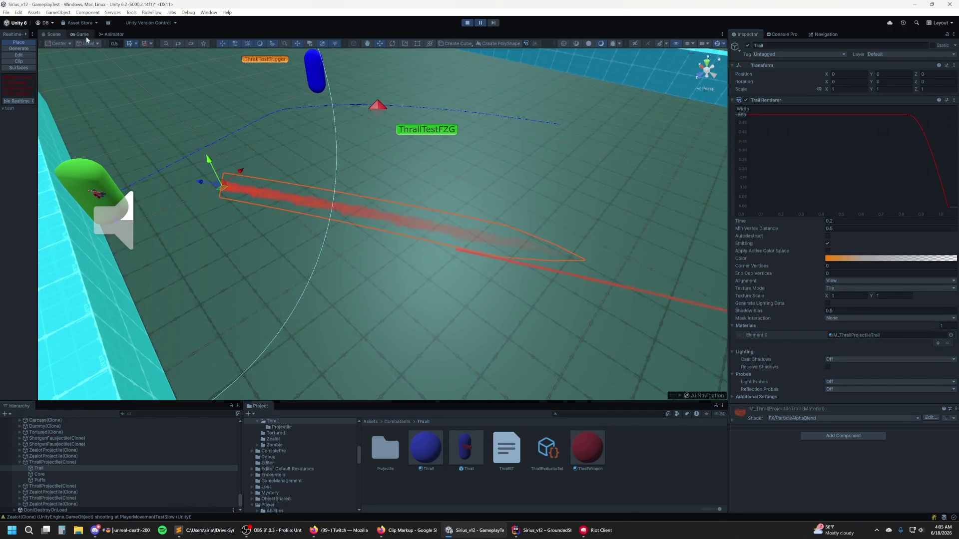
left_click(82, 35)
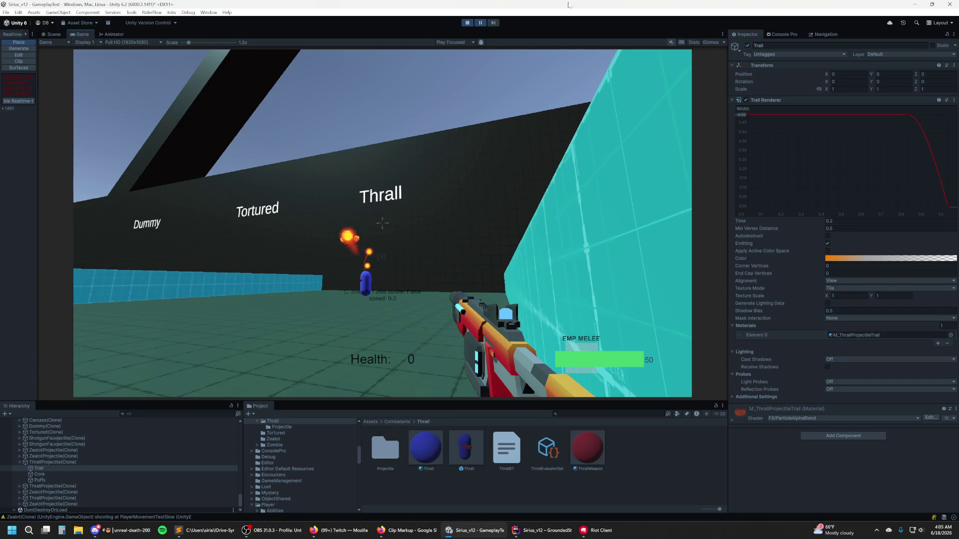
Step: Stop the play test and switch back to the Scene view of the arena
left_click(468, 24)
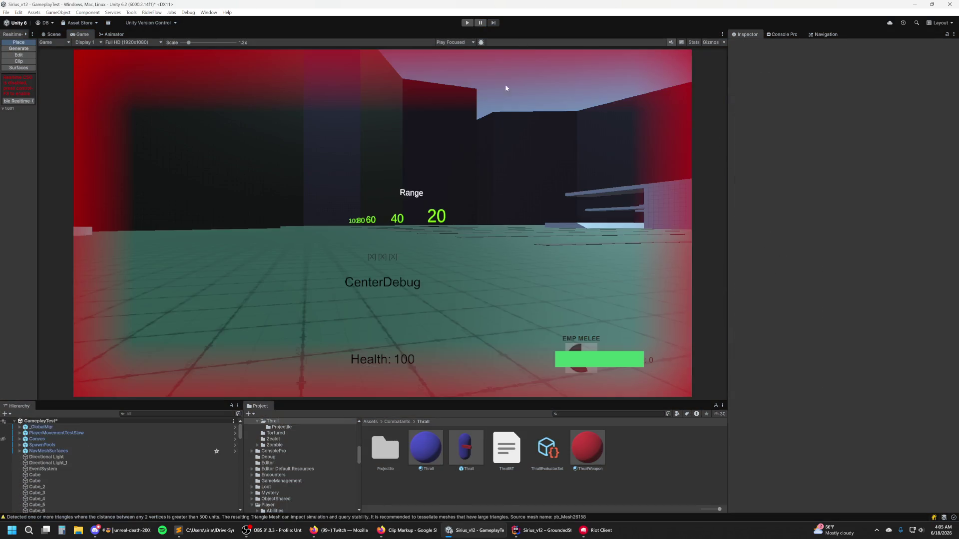
left_click(53, 36)
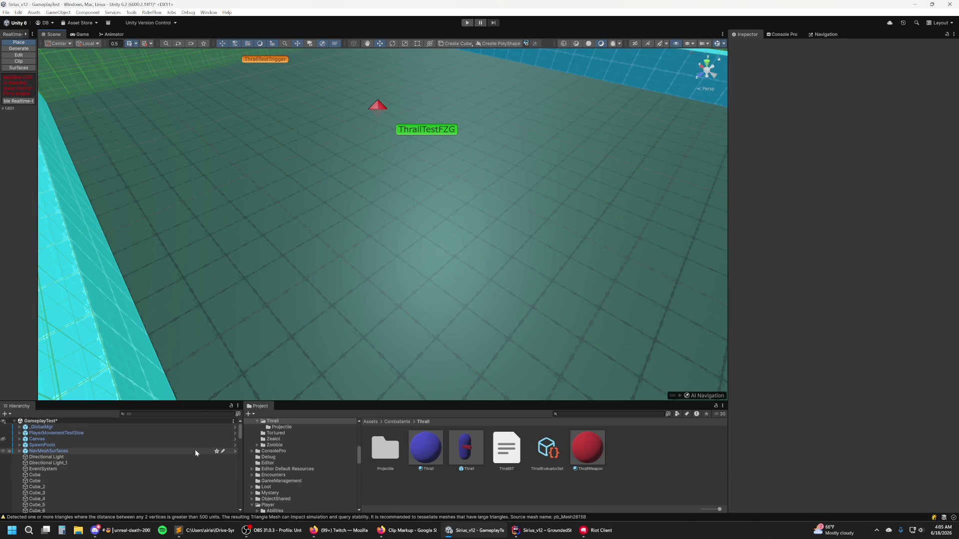
mouse_move(151, 533)
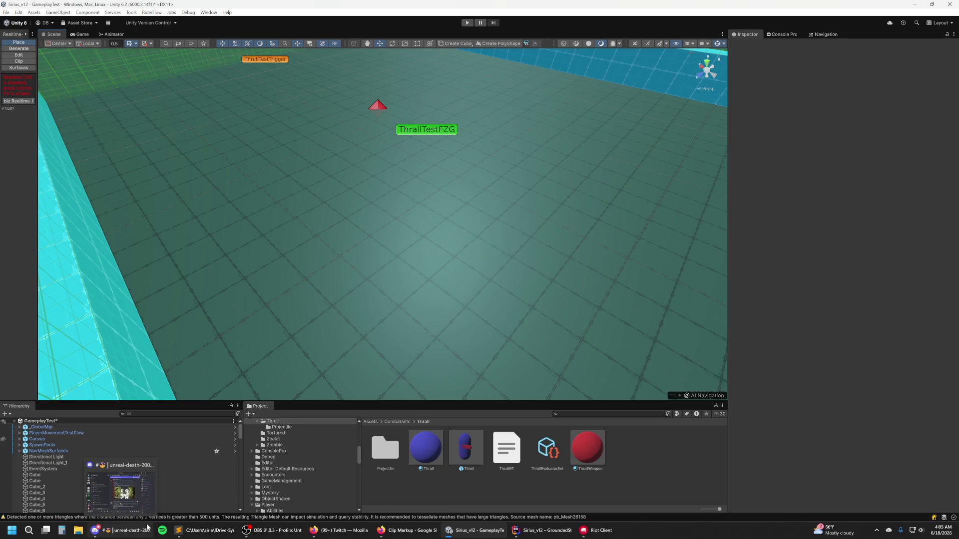
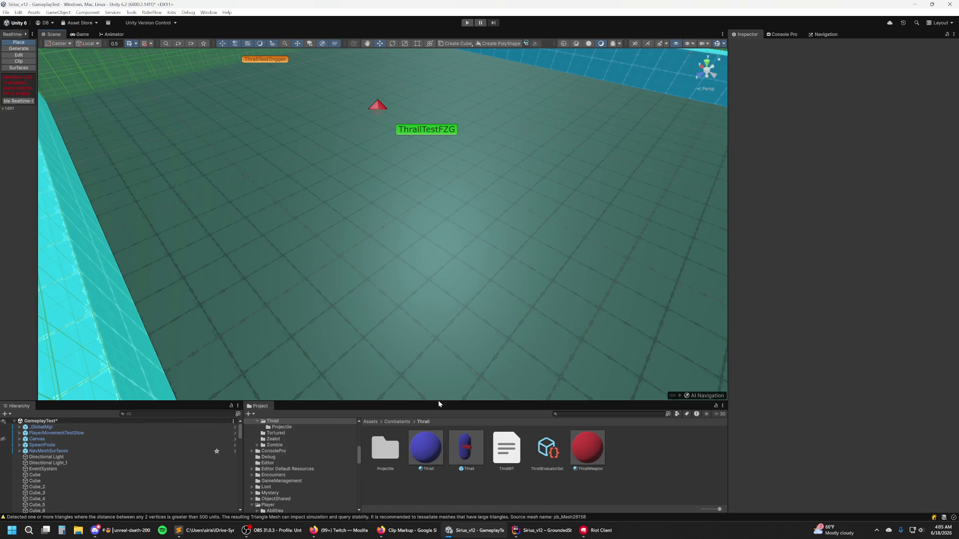
Step: Open the ThrallProjectile prefab from the Projectile folder for editing
left_click(596, 453)
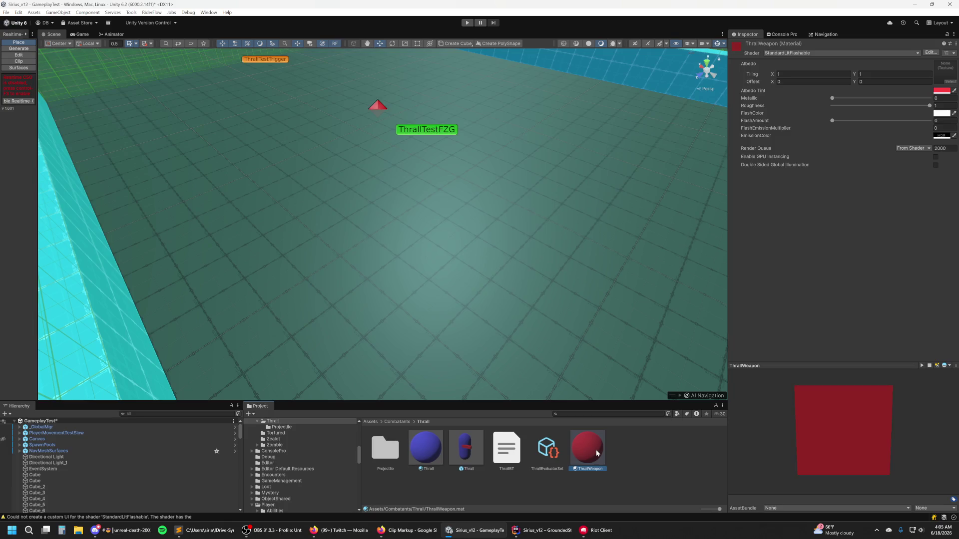
left_click(473, 446)
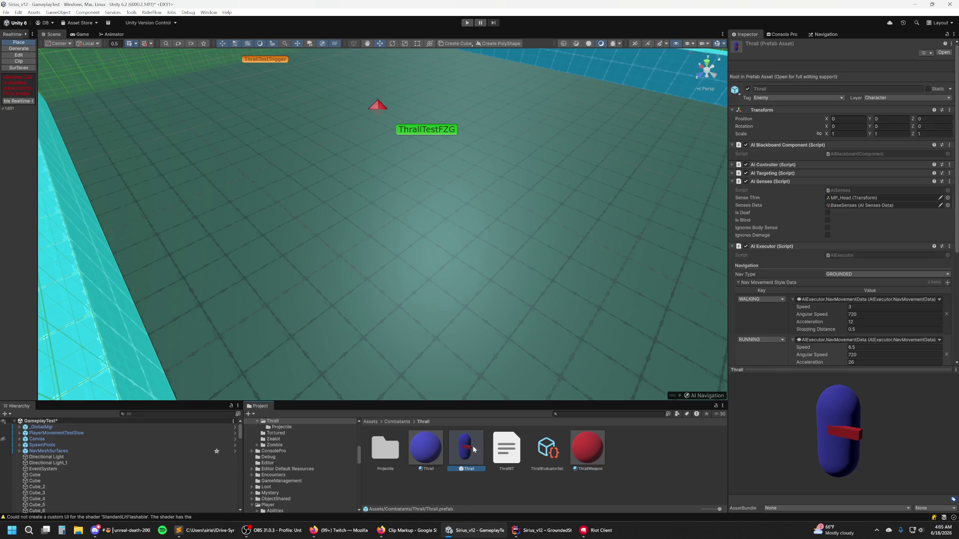
double_click(390, 457)
double_click(499, 447)
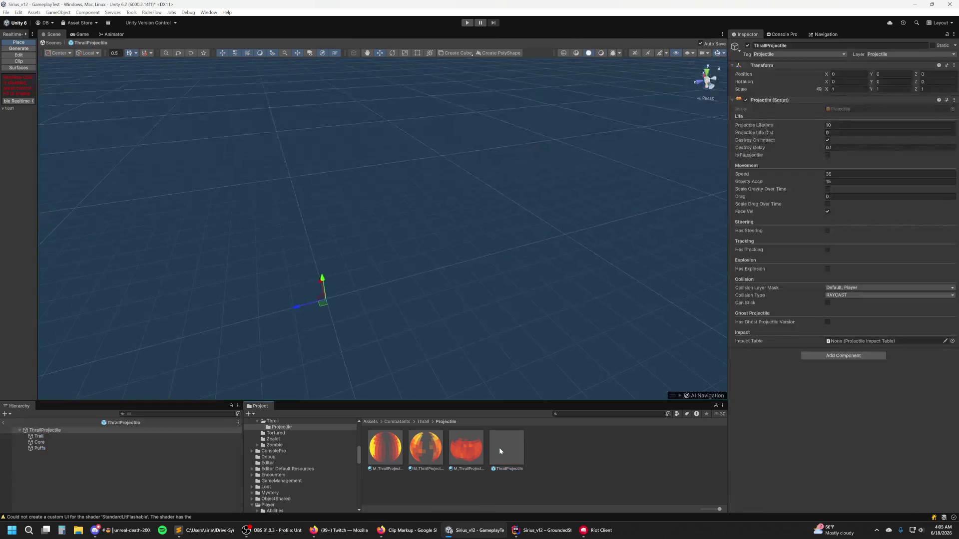
Step: Switch off the projectile's Puffs particle system, leaving Core active
left_click(116, 442)
left_click(96, 449)
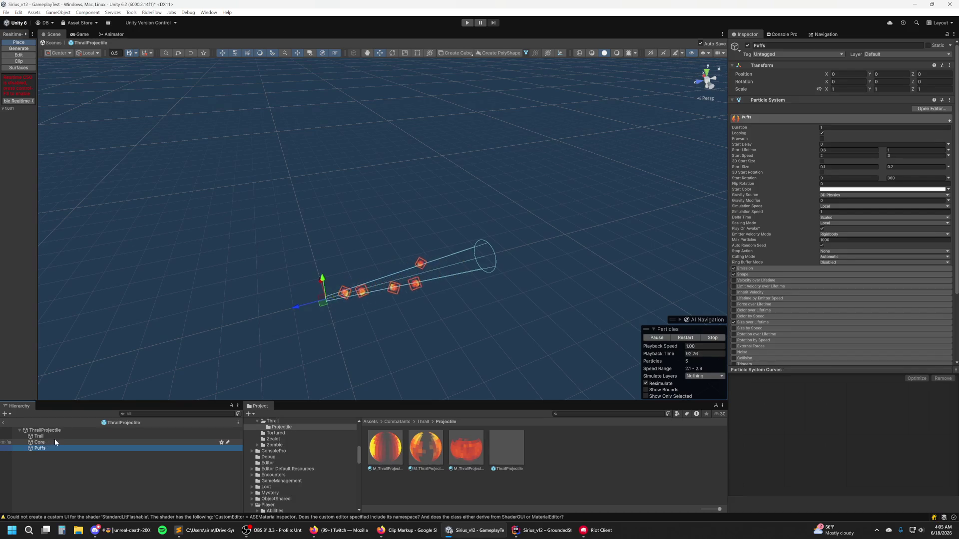
left_click(747, 45)
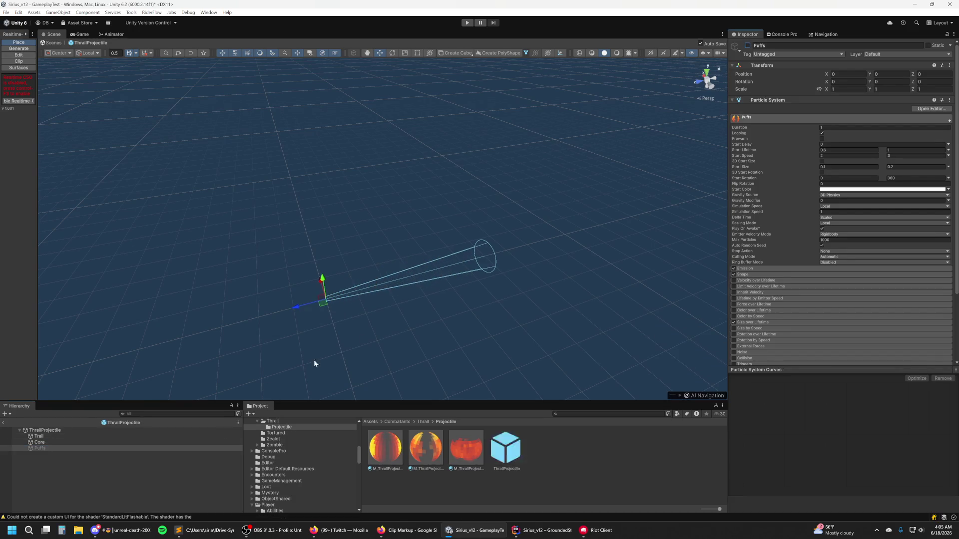
left_click(78, 442)
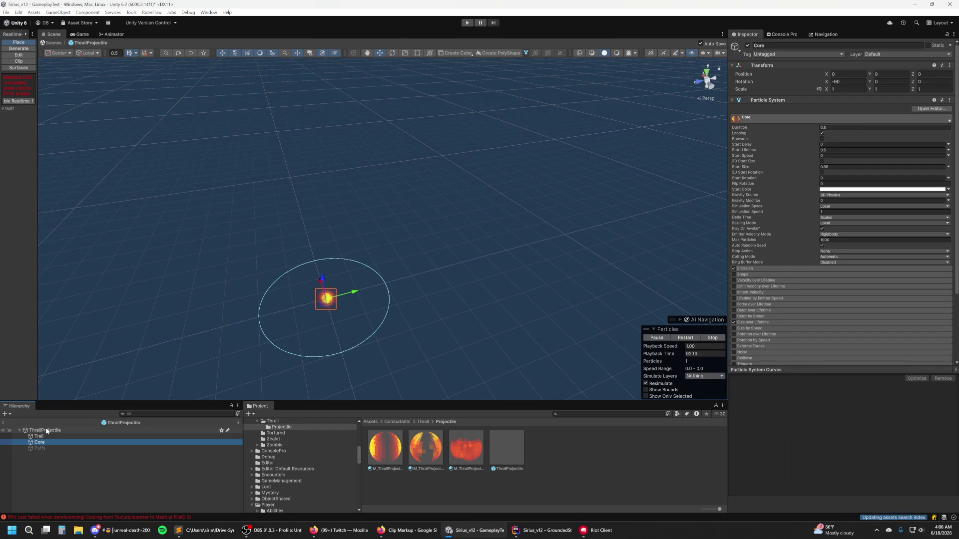
Step: Set the Trail's width curve maximum to 0.5 and bring up the M_ThrallProjectileTrail material
left_click(43, 435)
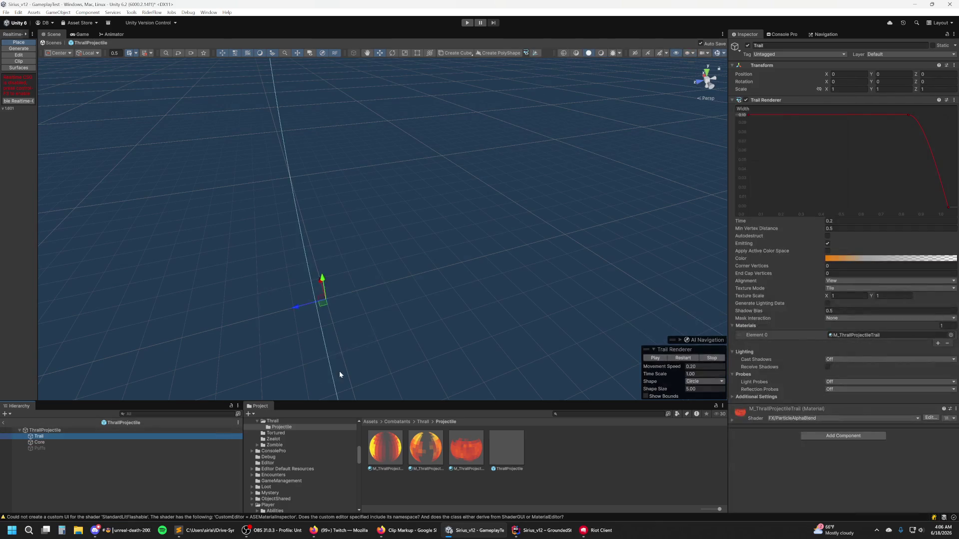
left_click(742, 115)
key("Return")
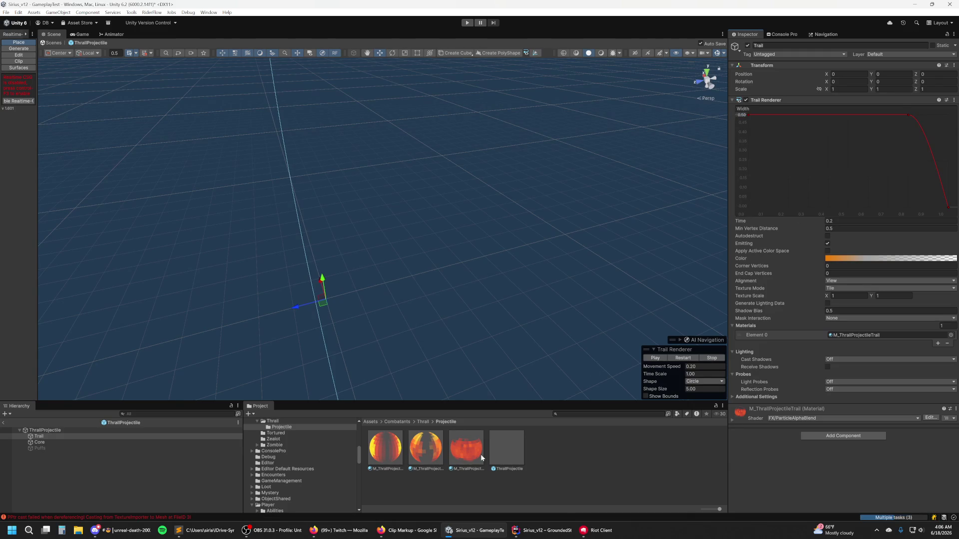
left_click(478, 456)
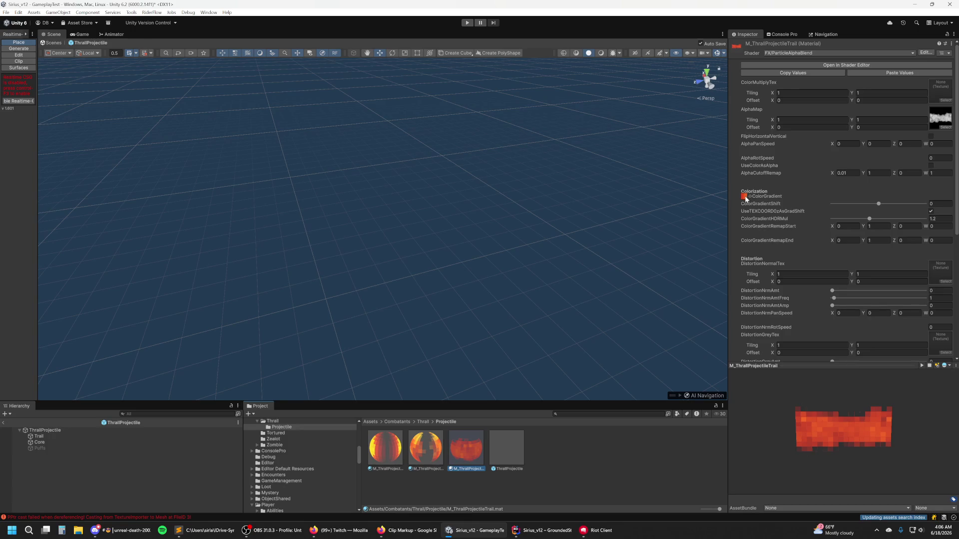
Step: Assign the G_Smoke texture as the trail's ColorGradient, found by searching 'smoke', then start Play mode
left_click(744, 197)
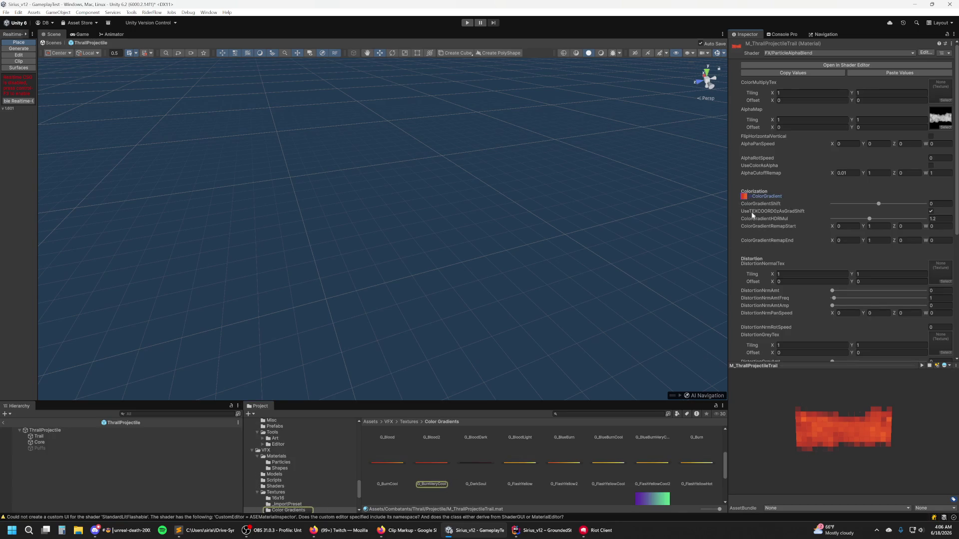
left_click(752, 198)
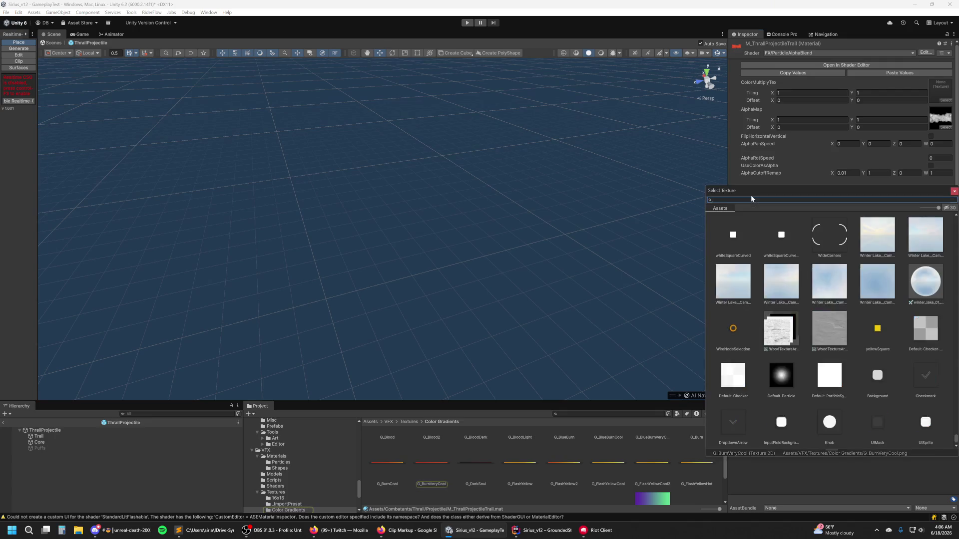
type("smoke")
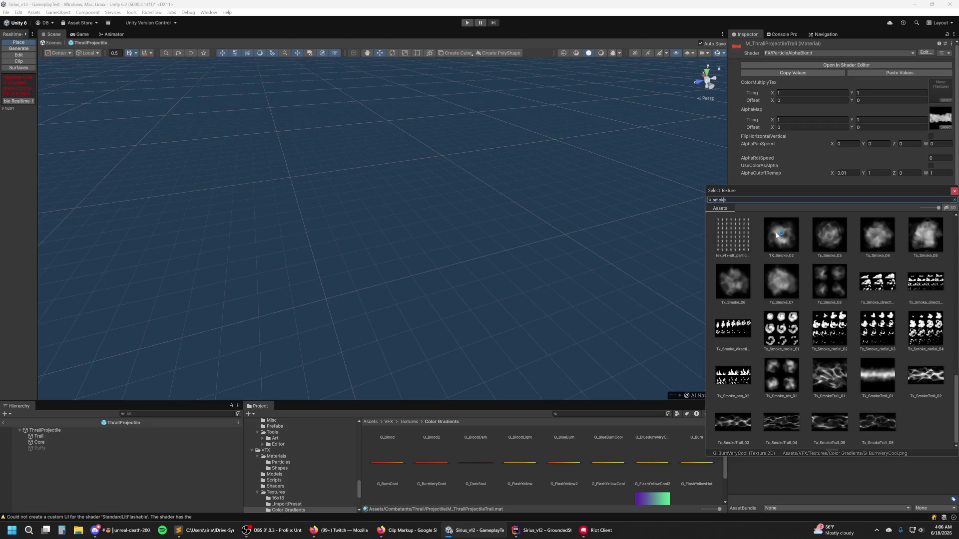
type("g_")
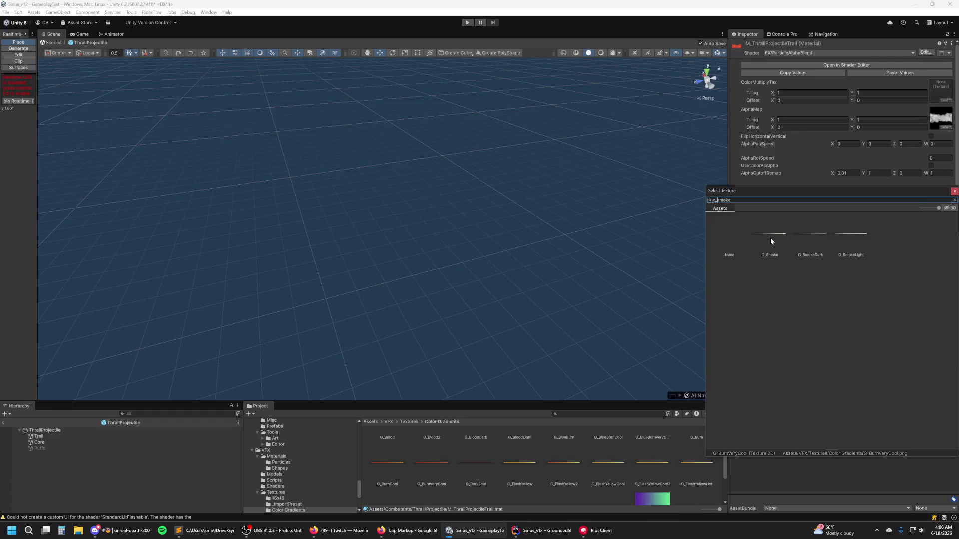
double_click(770, 238)
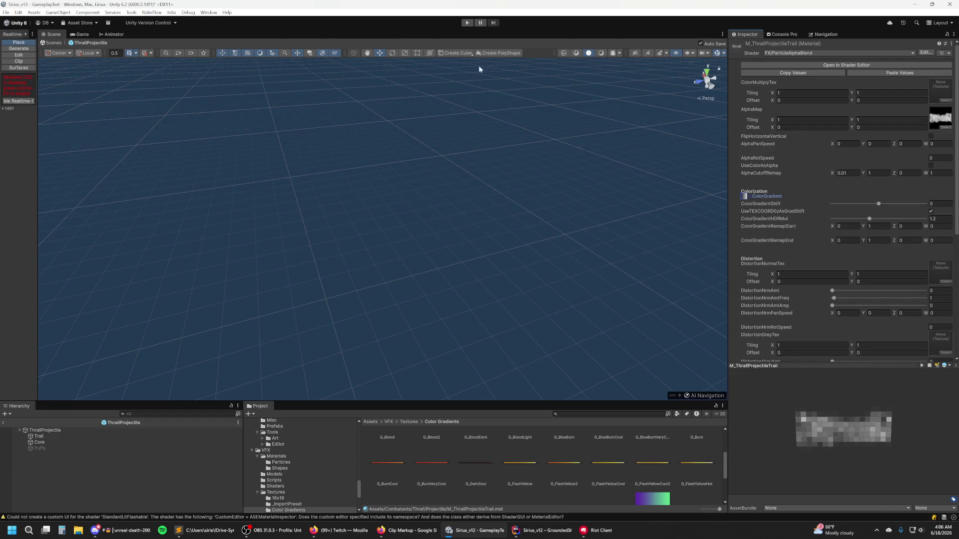
left_click(467, 22)
key("w")
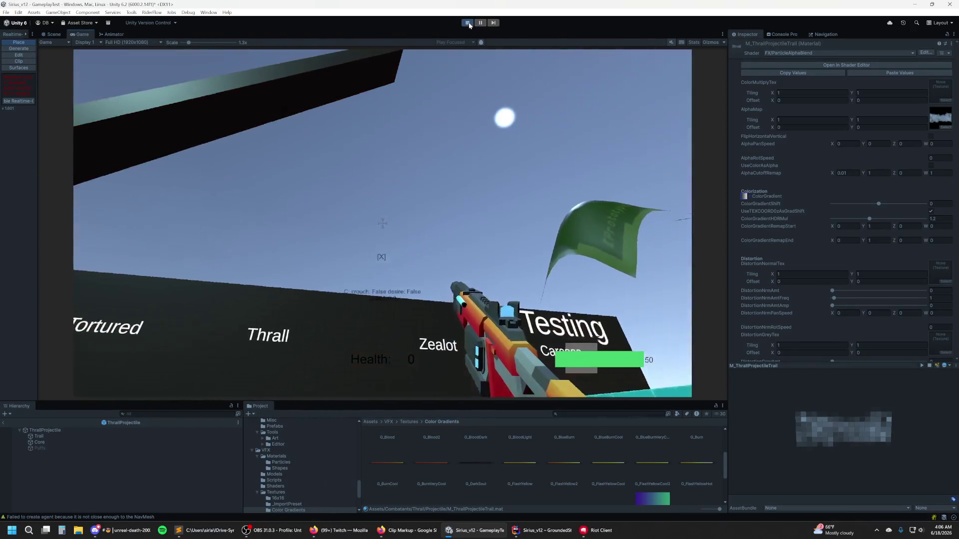
Step: Stop Play mode and ping the trail material's assigned gradient in the Project window
left_click(467, 23)
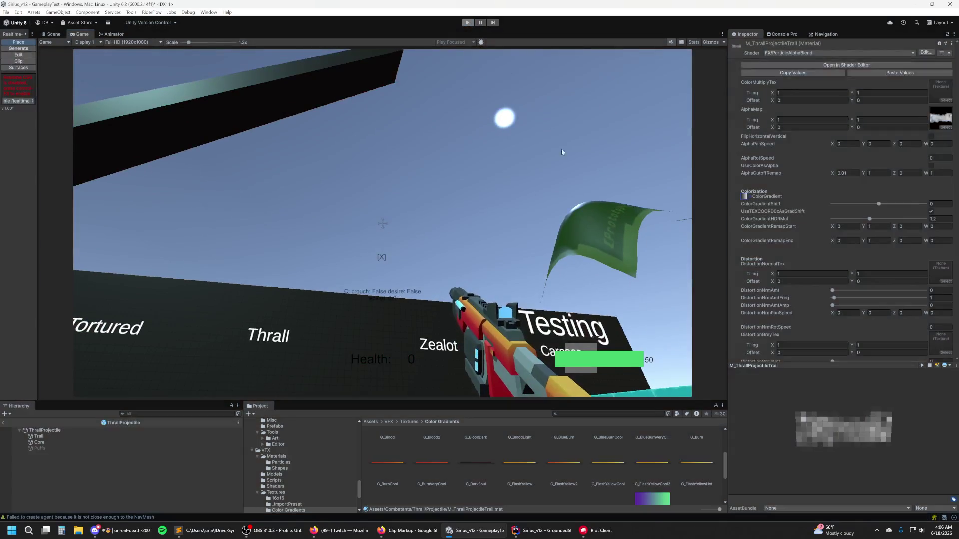
left_click(746, 198)
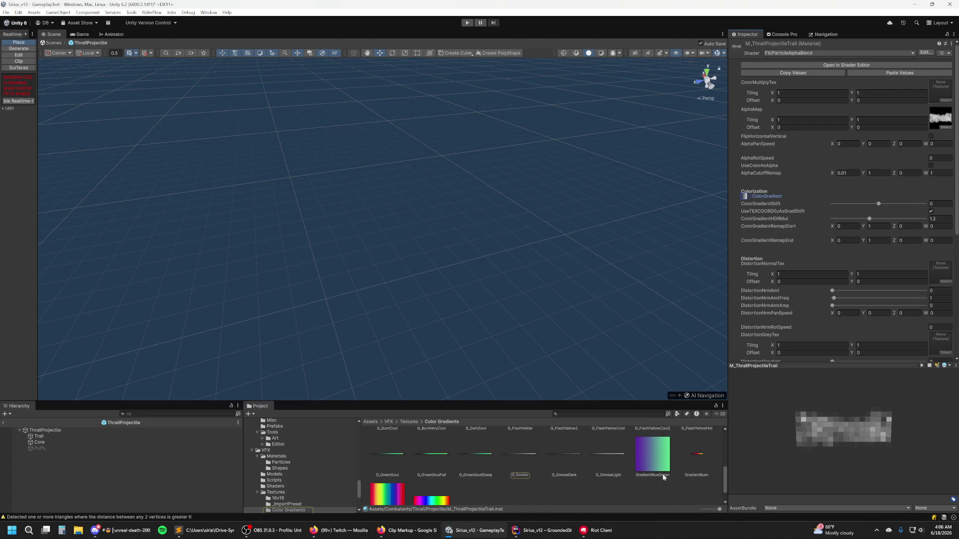
Step: Drag G_BloodLight and other Color Gradients onto the ColorGradient slot, ending with an orange-red one
scroll(662, 474, "up", 3)
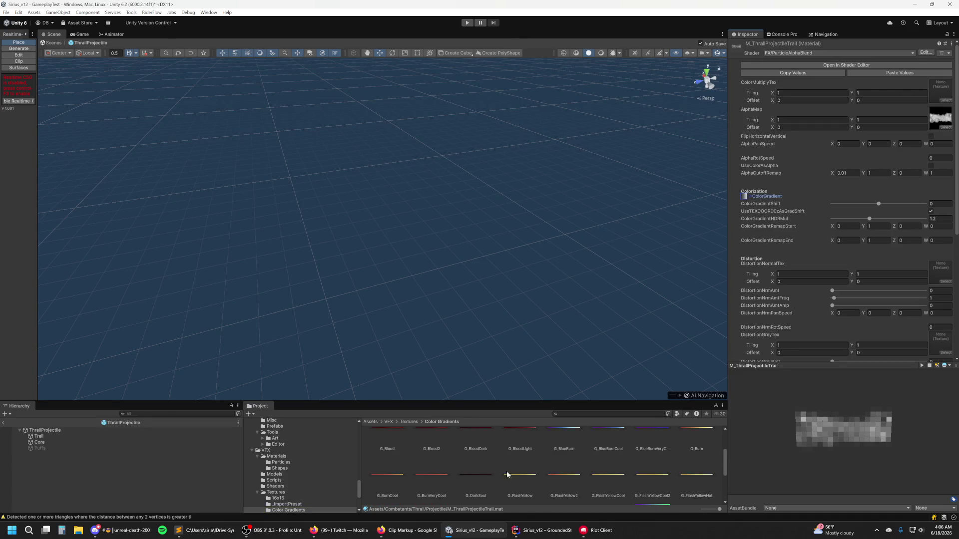
left_click_drag(476, 479, 744, 153)
scroll(488, 471, "up", 1)
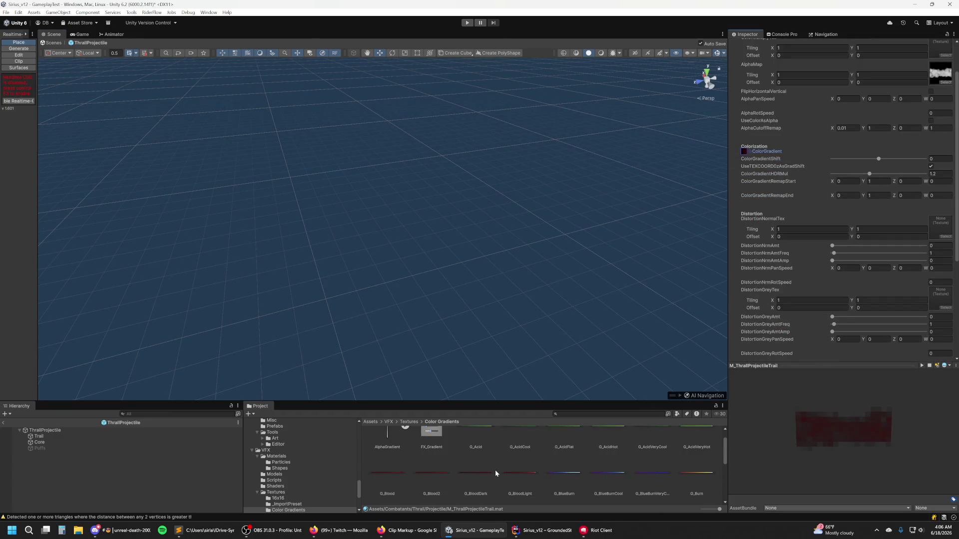
scroll(532, 466, "up", 1)
scroll(575, 480, "up", 1)
mouse_move(535, 495)
left_mouse_down()
mouse_move(685, 297)
mouse_move(744, 151)
left_mouse_up()
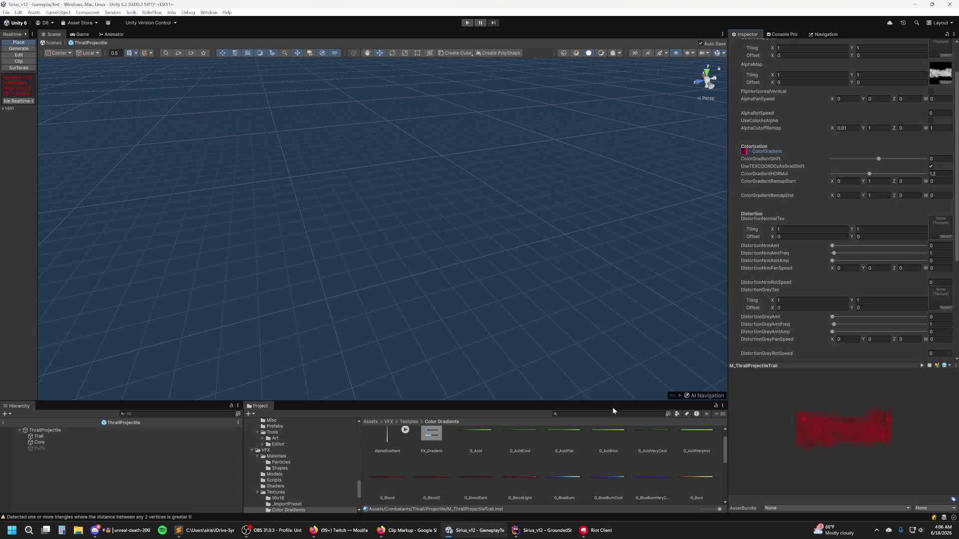
scroll(570, 450, "down", 2)
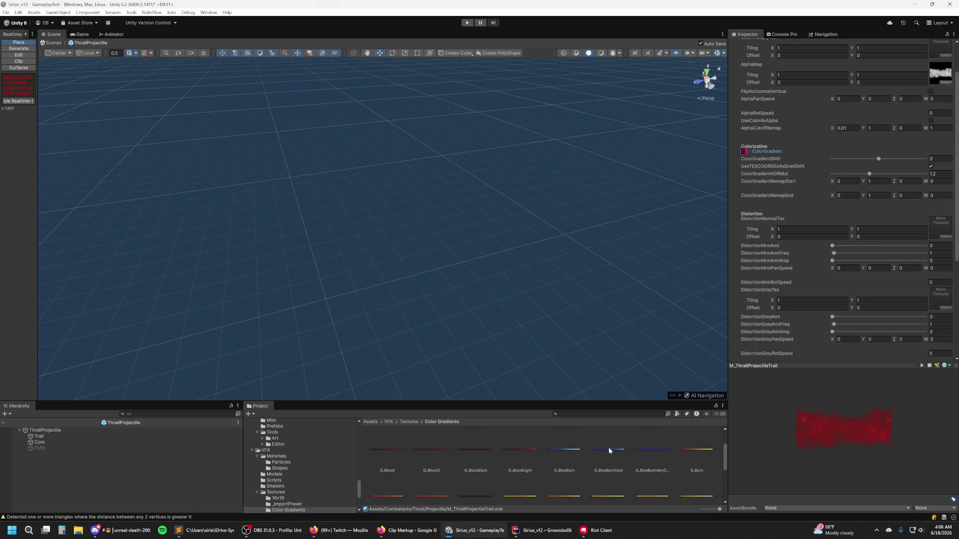
scroll(649, 451, "down", 1)
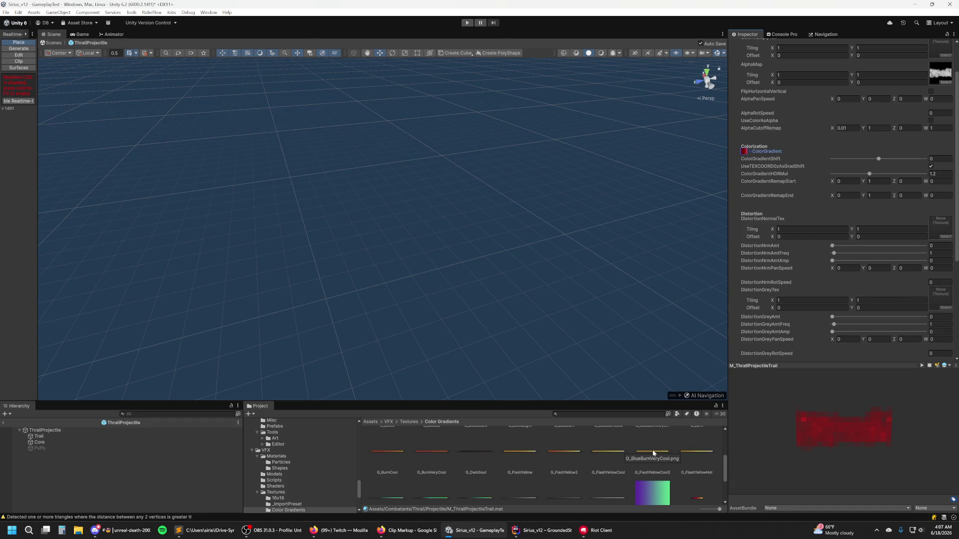
scroll(615, 452, "up", 1)
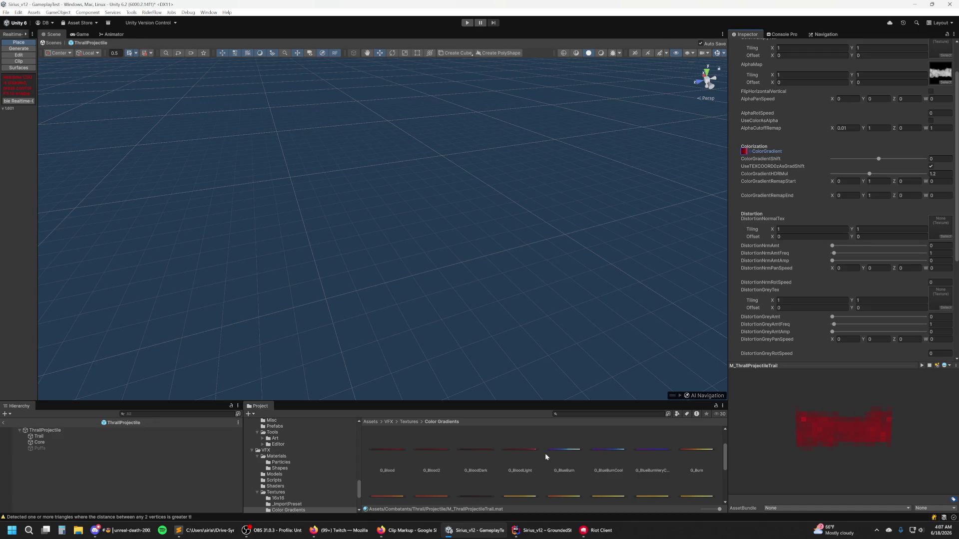
scroll(488, 456, "down", 2)
mouse_move(438, 459)
left_mouse_down()
mouse_move(769, 184)
mouse_move(747, 155)
left_mouse_up()
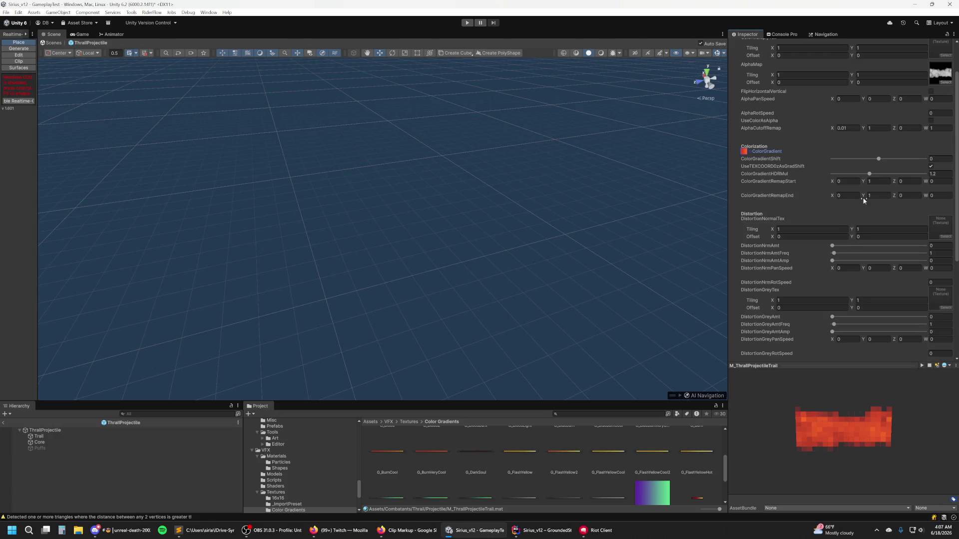
Step: Set AlphaMap to Tx_SmokeTrail_05 via a 'trail' search, then open the Trails folder's Line1 texture
left_click(944, 84)
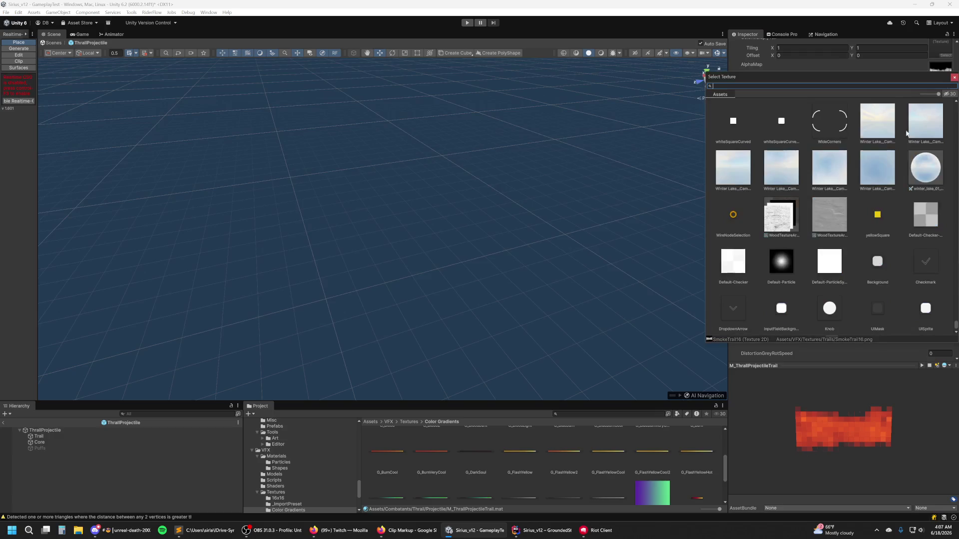
type("trail")
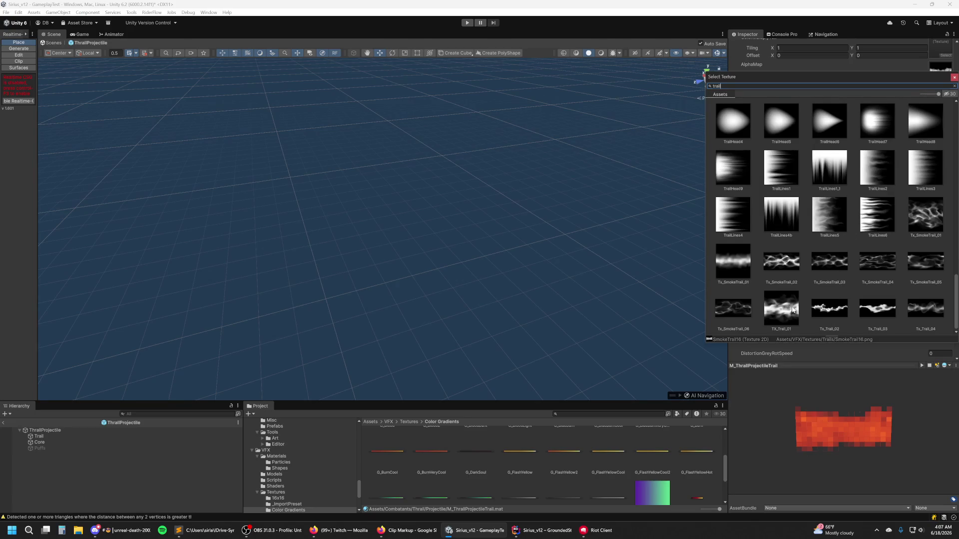
left_click(924, 268)
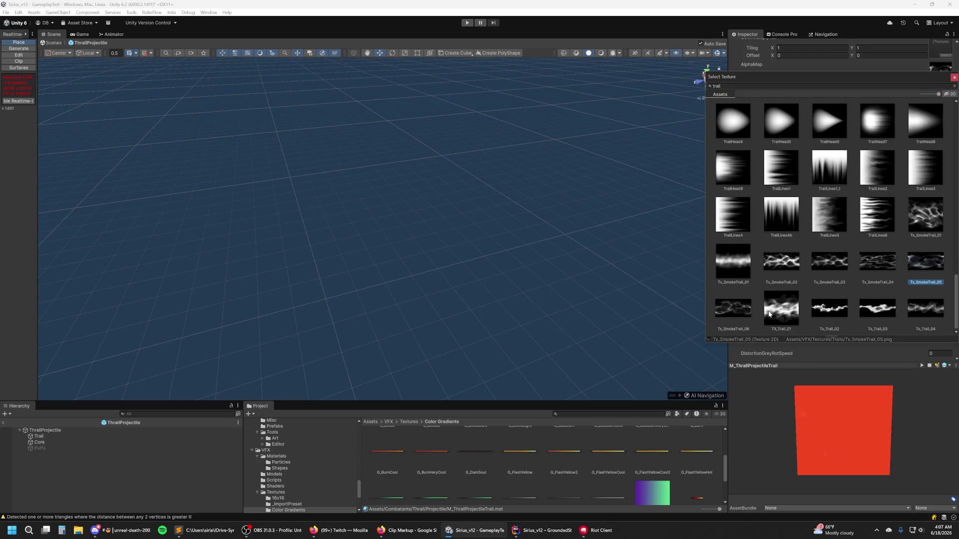
left_click(769, 312)
left_click(924, 260)
scroll(306, 483, "down", 4)
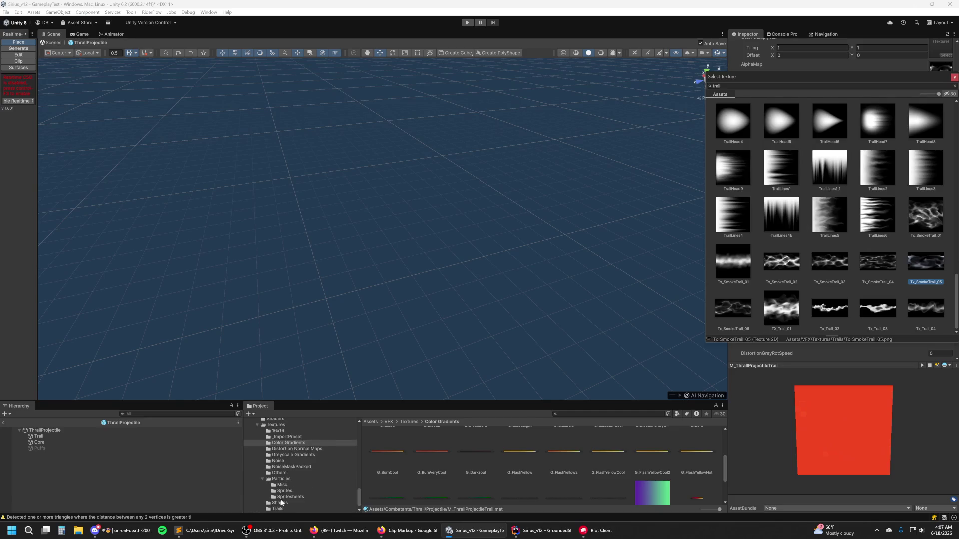
left_click(277, 508)
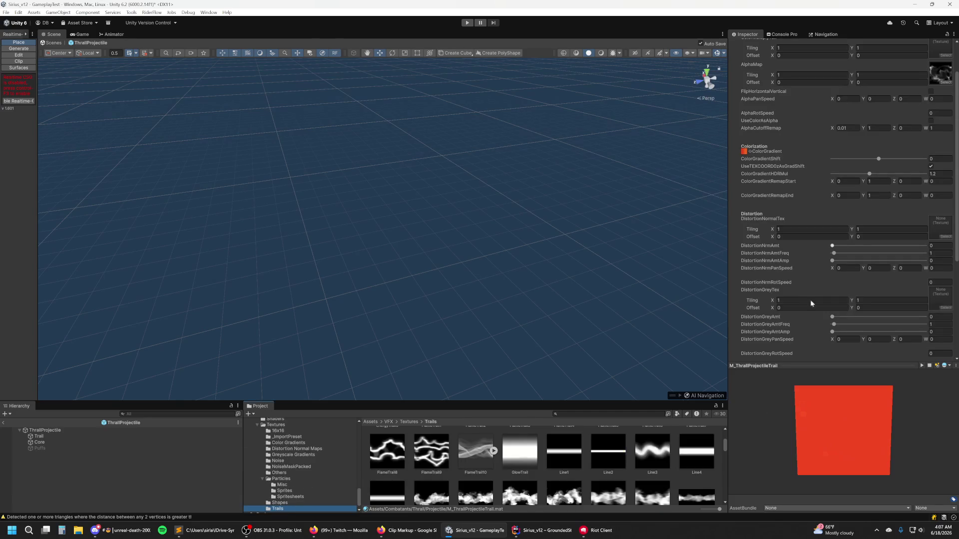
left_click(564, 457)
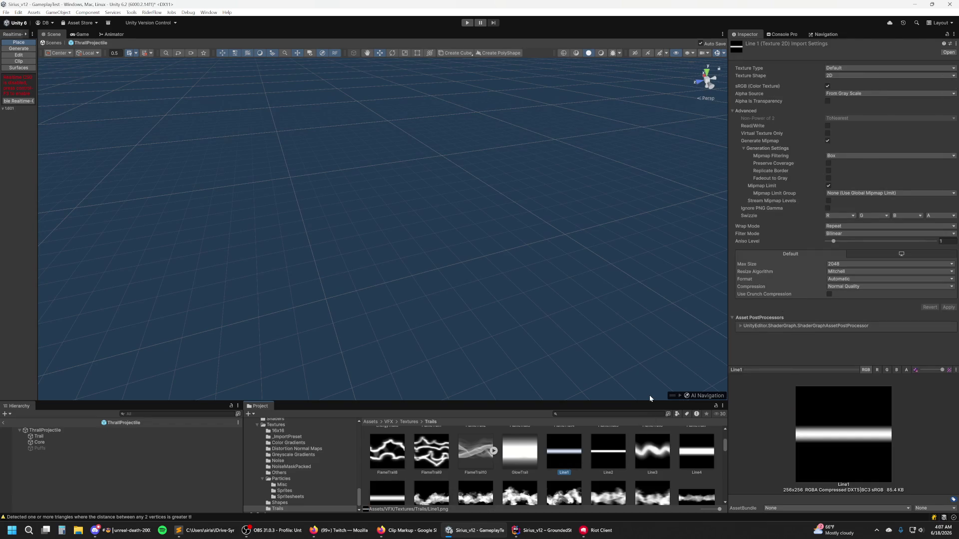
Step: Enable Alpha Is Transparency on Line1 and apply, keeping its wrap mode at Repeat
left_click(827, 101)
left_click(948, 307)
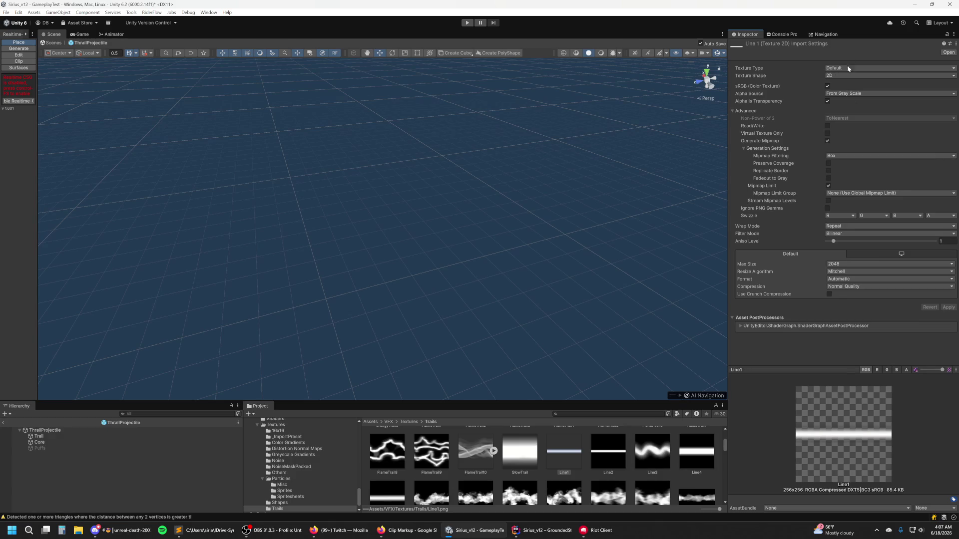
left_click(843, 227)
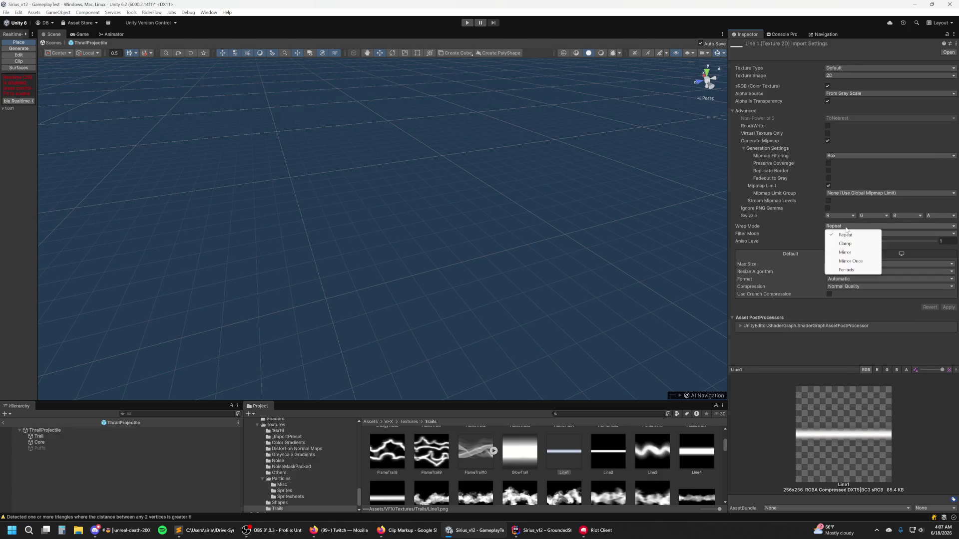
left_click(811, 354)
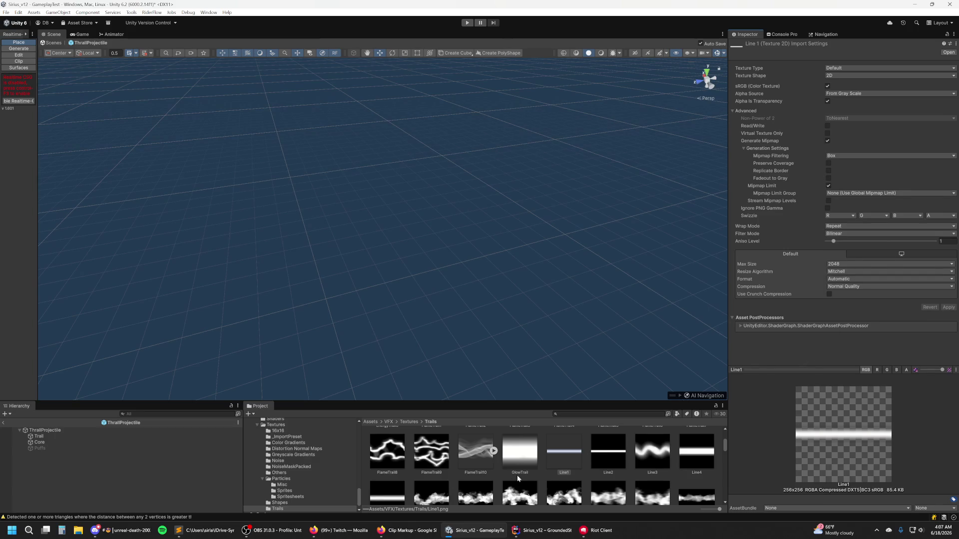
scroll(517, 478, "up", 3)
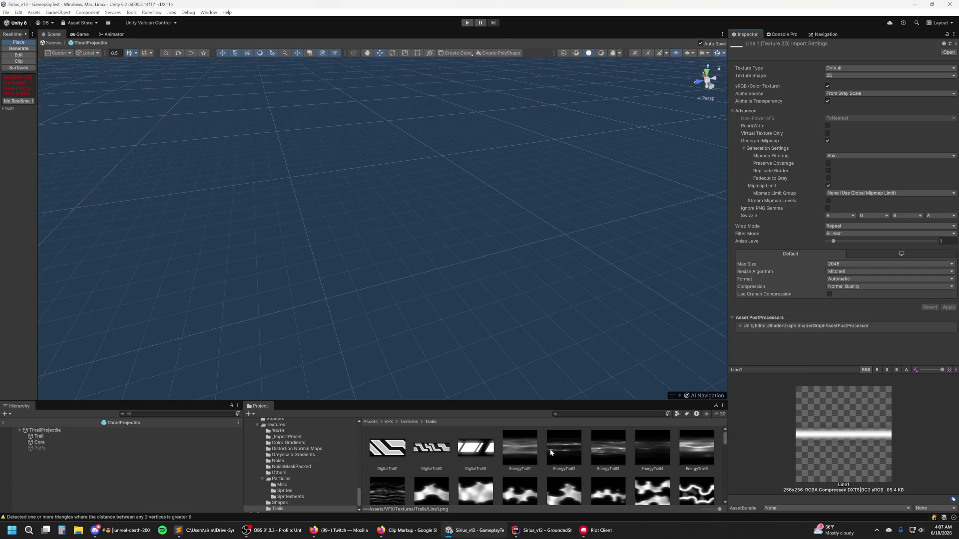
Step: Enable and apply Alpha Is Transparency on the 13 textures EnergyTrail1 through FlameTrail7
left_click(519, 452)
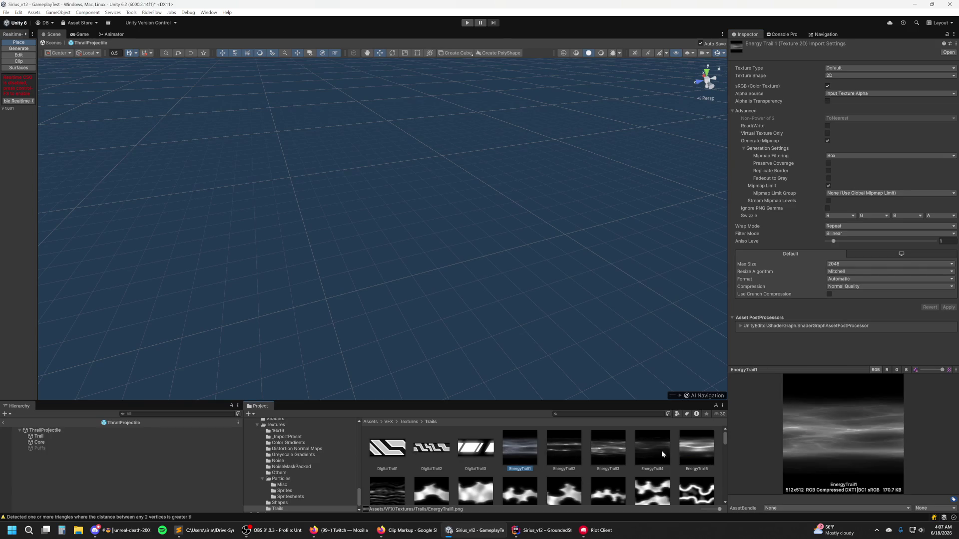
scroll(670, 453, "down", 8)
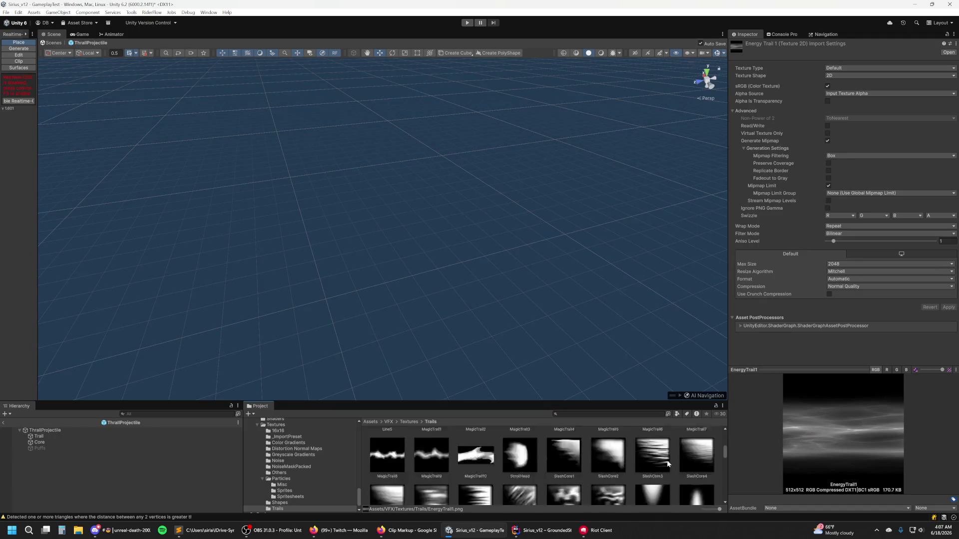
scroll(678, 468, "up", 3)
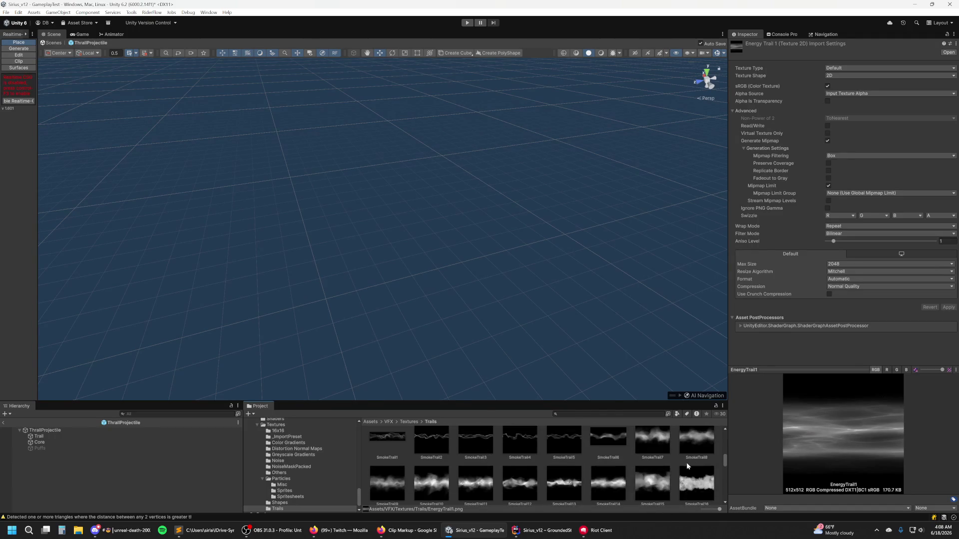
scroll(699, 478, "down", 1)
scroll(689, 449, "up", 6)
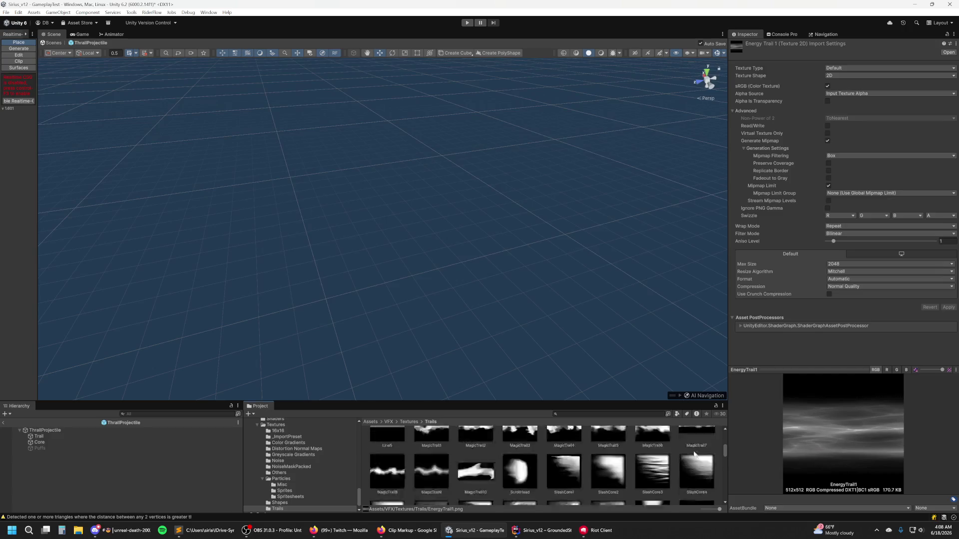
scroll(695, 454, "down", 3)
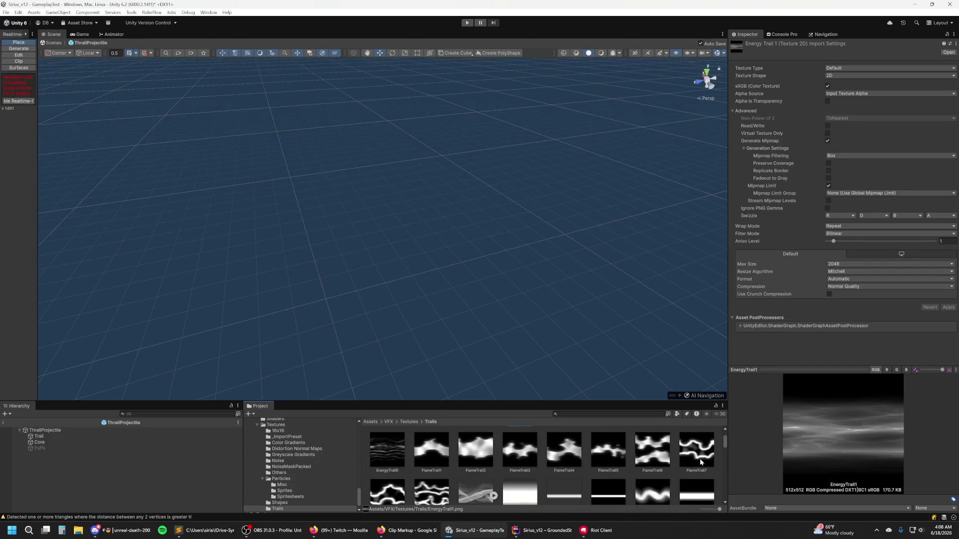
left_click(700, 457, "shift")
left_click(827, 101)
left_click(949, 308)
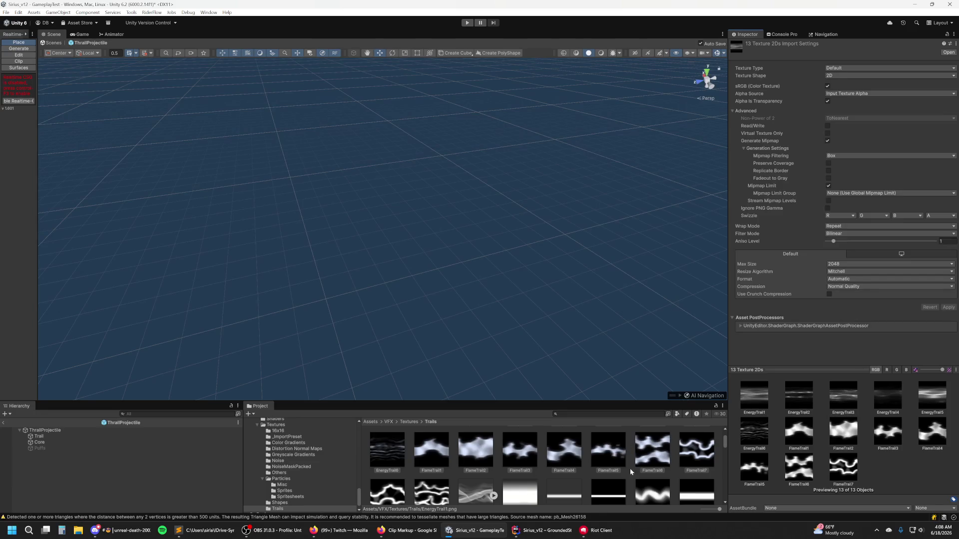
Step: Inspect FlameTrail5's blue and red channel previews, then select the Trail object
scroll(630, 472, "down", 4)
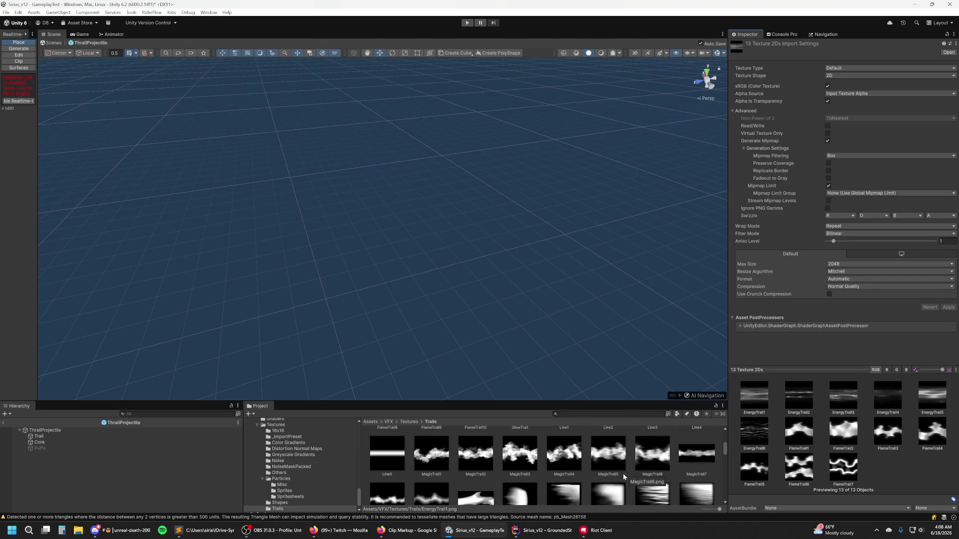
scroll(558, 466, "down", 1)
scroll(559, 467, "up", 5)
left_click(666, 481)
key("Left")
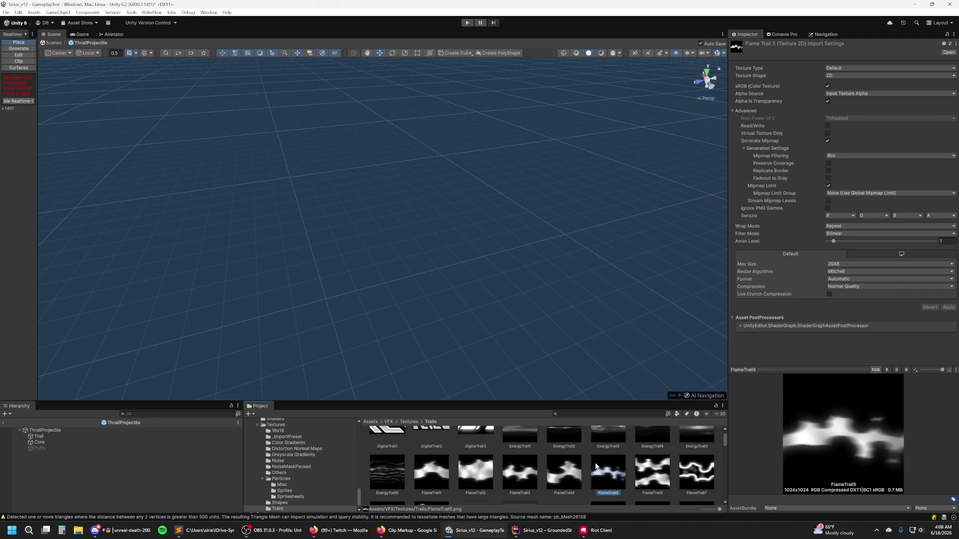
left_click(906, 370)
left_click(886, 370)
left_click(875, 370)
left_click(91, 438)
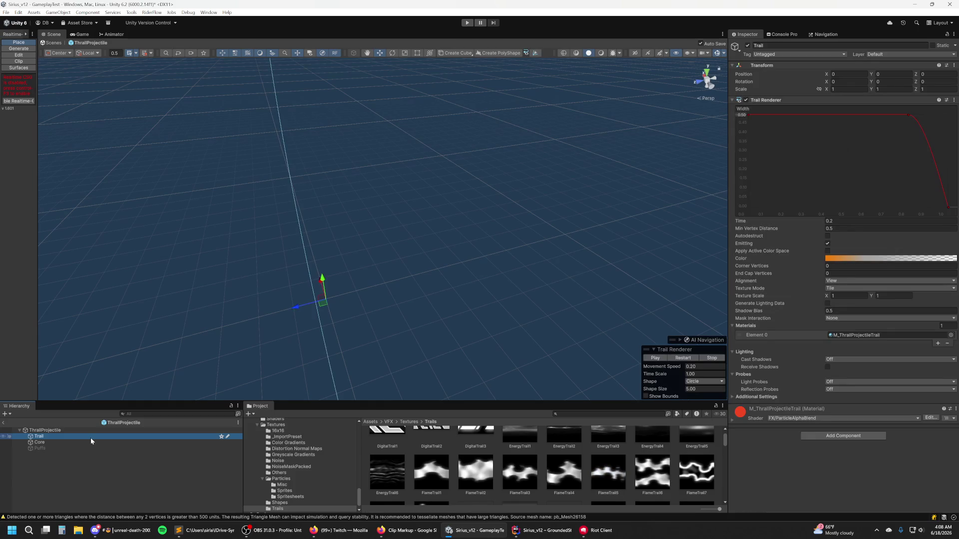
Step: Enable and apply Alpha Is Transparency on the Tx_SmokeTrail_05 alpha map texture
double_click(844, 337)
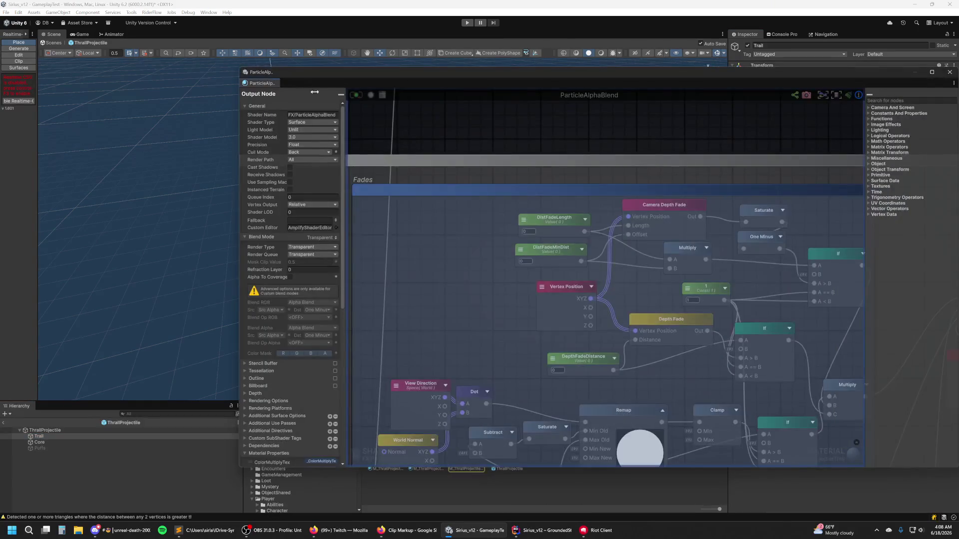
middle_click(272, 86)
left_click(476, 455)
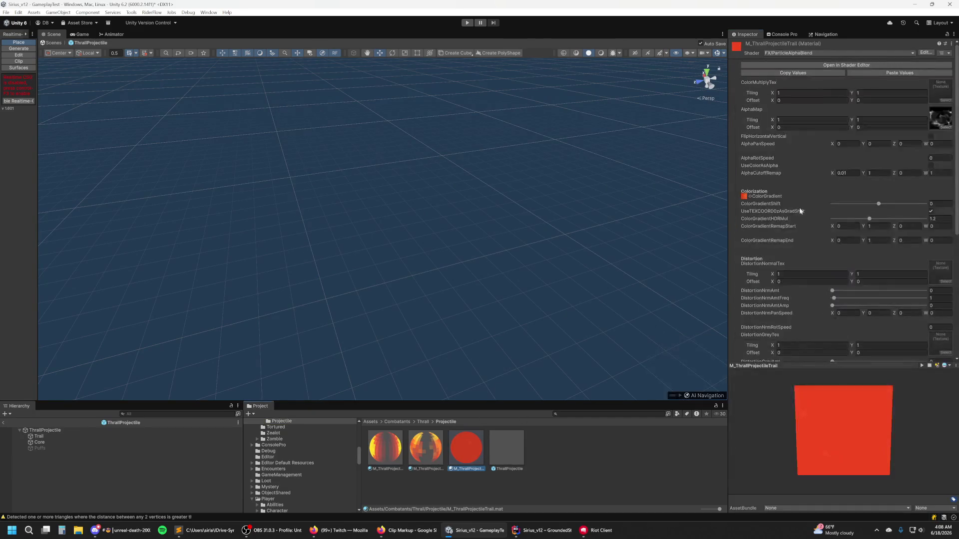
left_click(944, 122)
left_click(433, 469)
left_click(827, 101)
left_click(948, 307)
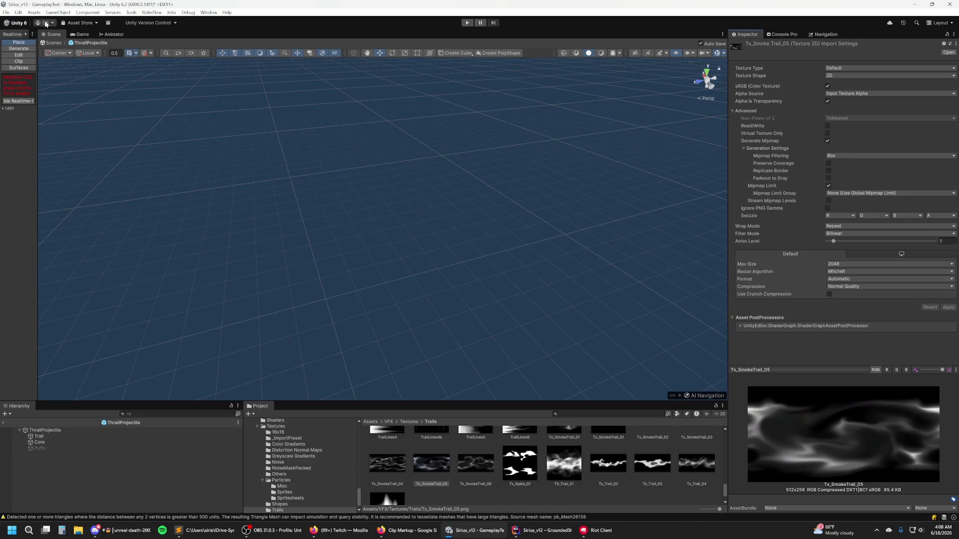
Step: Reselect the M_ThrallProjectileTrail material on the Trail and open its shader in the shader editor
left_click(22, 14)
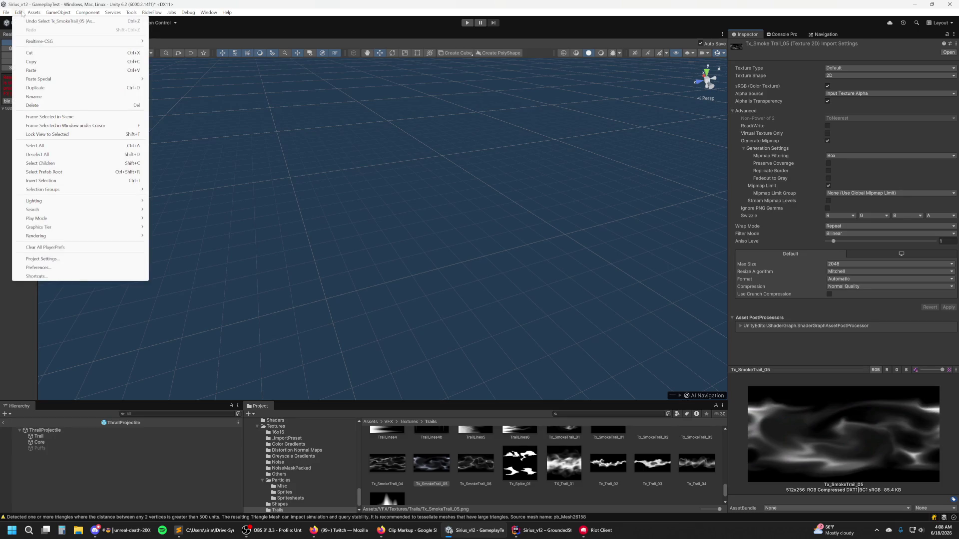
left_click(22, 14)
left_click(50, 432)
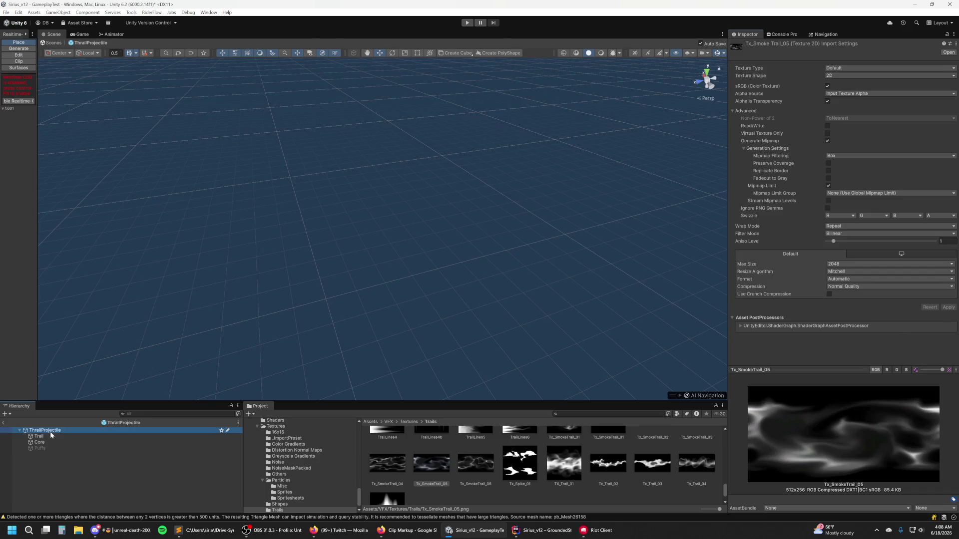
left_click(50, 436)
double_click(851, 336)
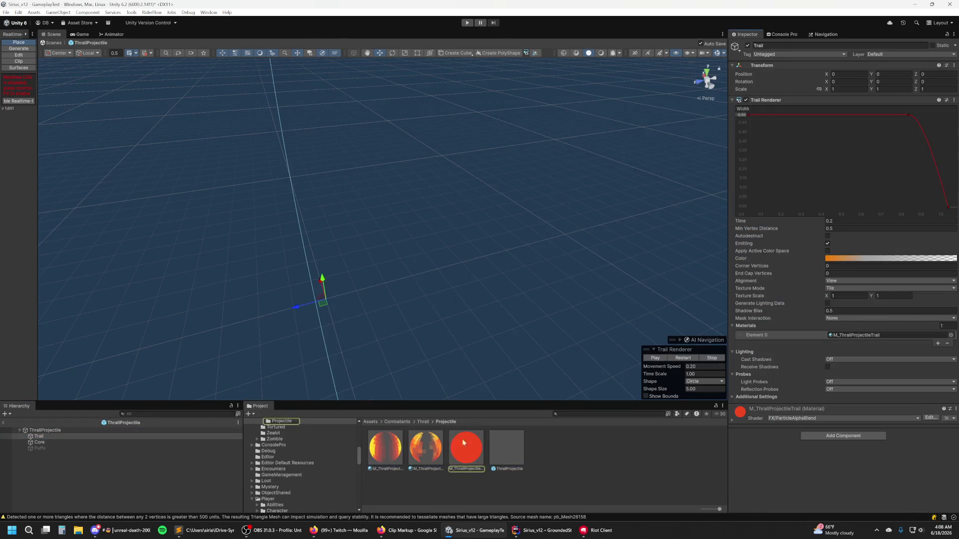
left_click(465, 447)
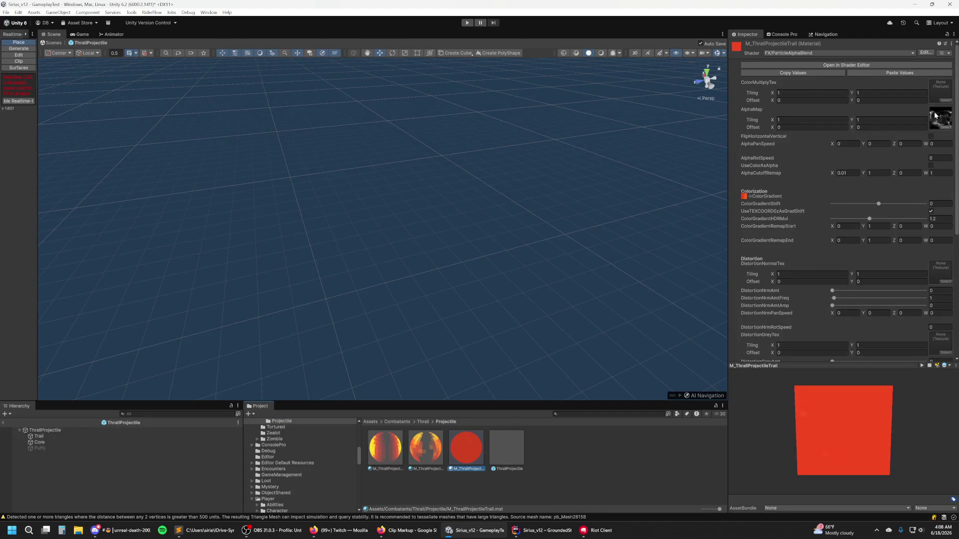
left_click(896, 120)
left_click(879, 65)
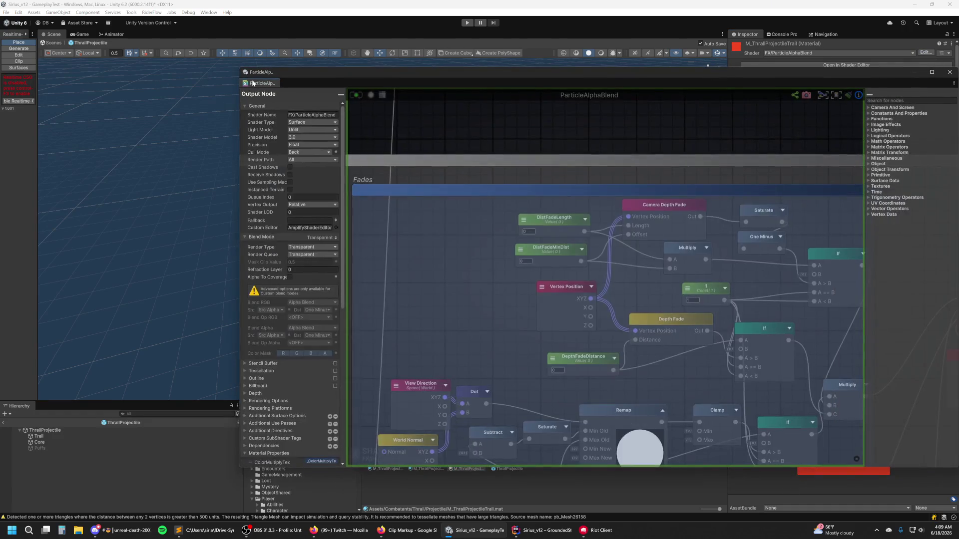
Step: Dock the Amplify Shader Editor, then frame the AlphaMap group with its If and UseColorAsAlpha nodes
left_click_drag(252, 83, 160, 36)
scroll(325, 76, "down", 5)
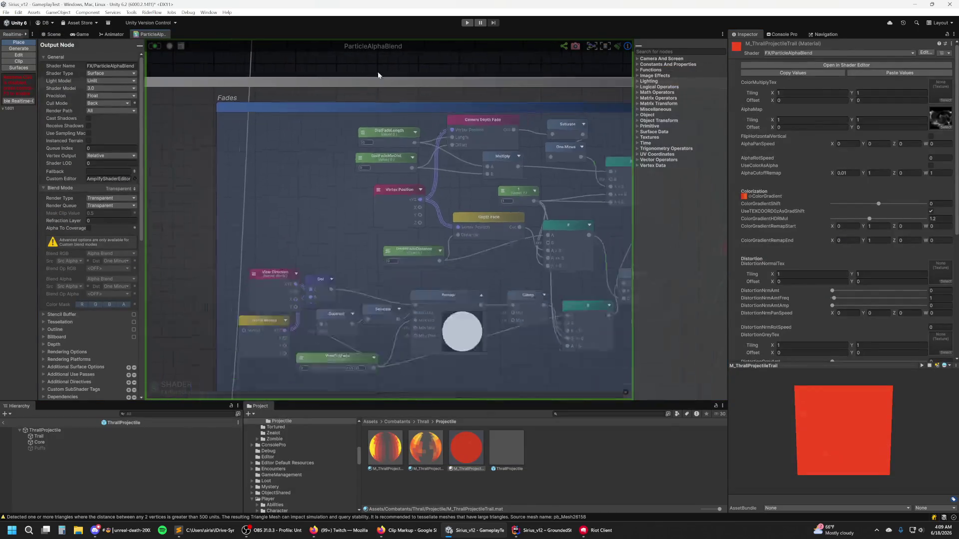
left_click_drag(299, 209, 456, 187)
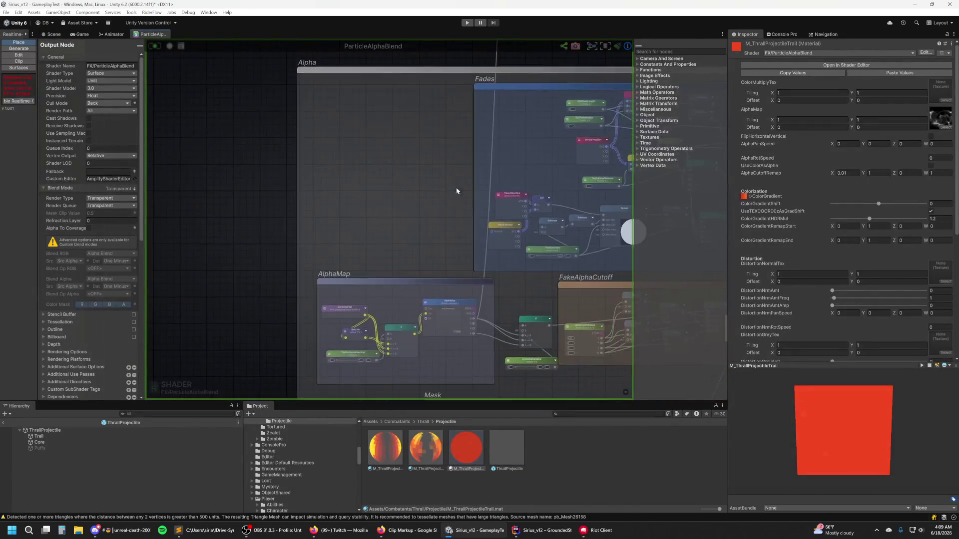
scroll(394, 304, "up", 3)
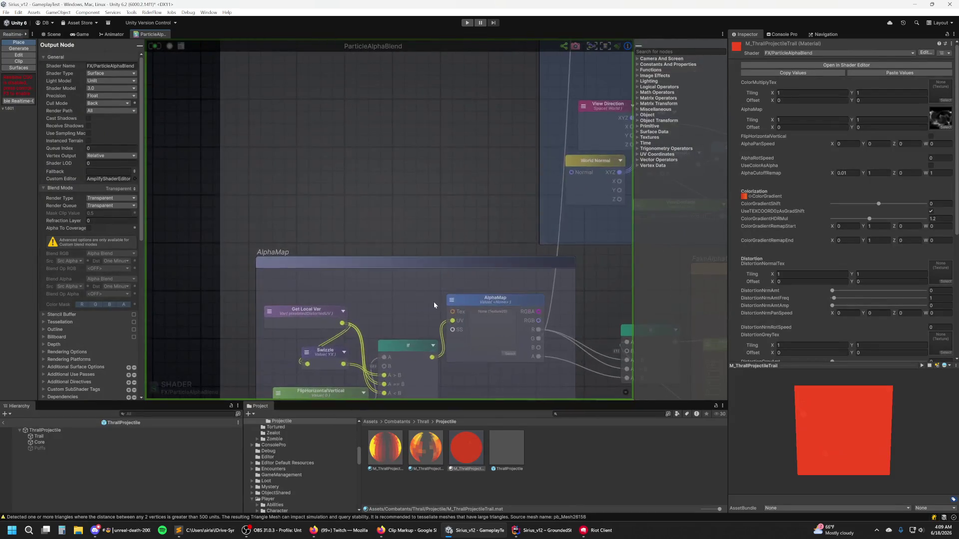
mouse_move(558, 278)
left_mouse_down()
mouse_move(572, 264)
mouse_move(548, 235)
left_mouse_up()
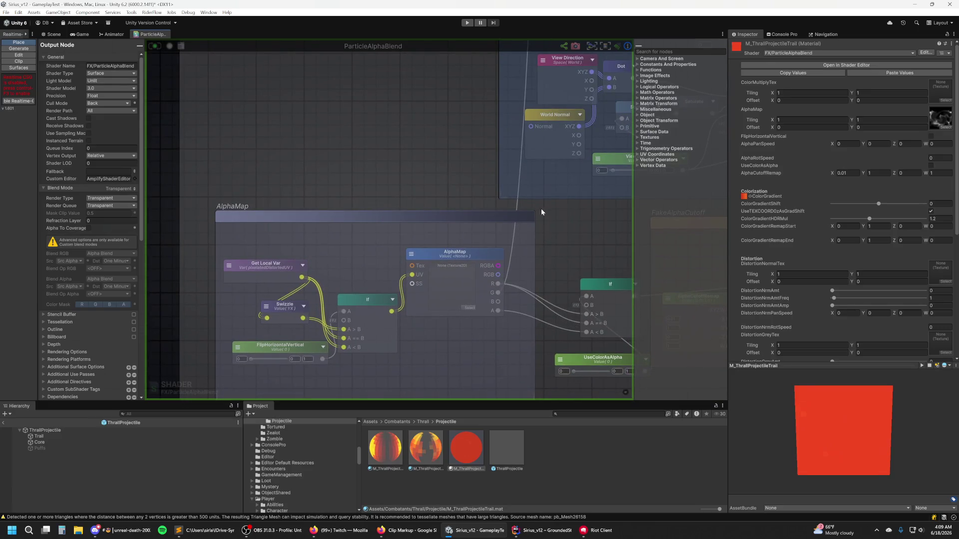